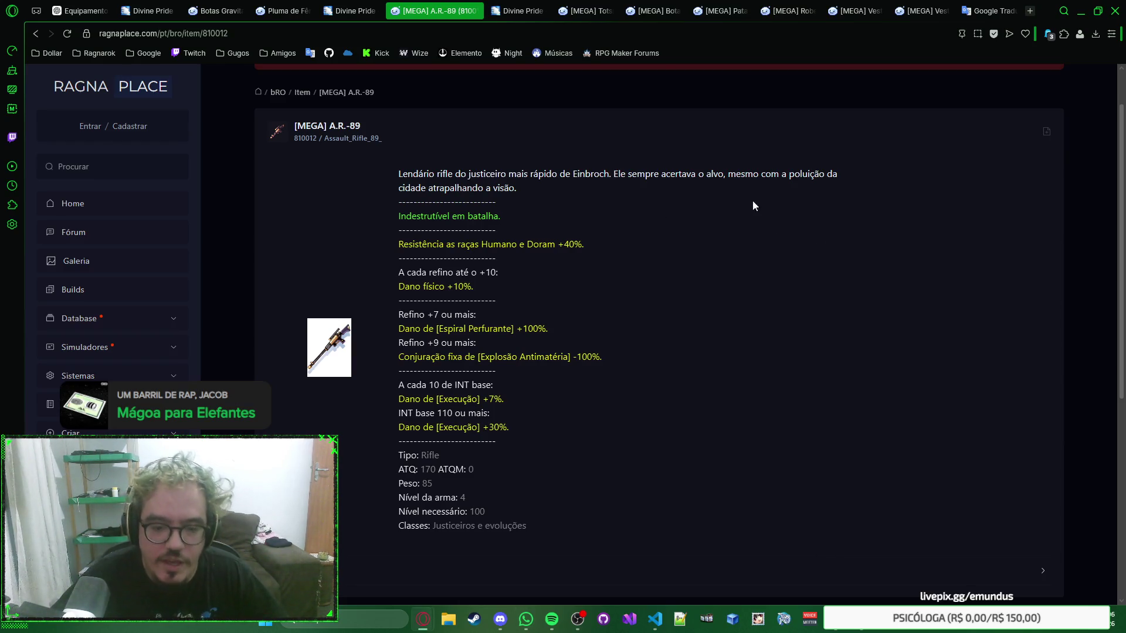
Glance at the Divine Pride and RagnaPlace Totsuka pages, then return to the A.R.-89 page
{"action": "left_click", "coordinate": [505, 11]}
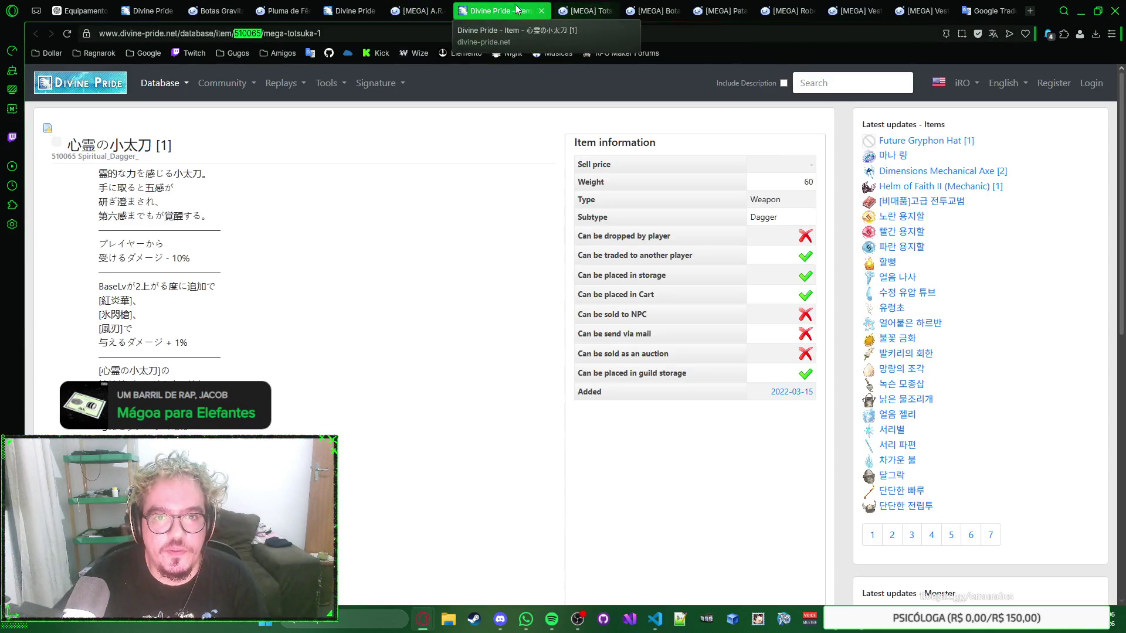
{"action": "left_click", "coordinate": [581, 11]}
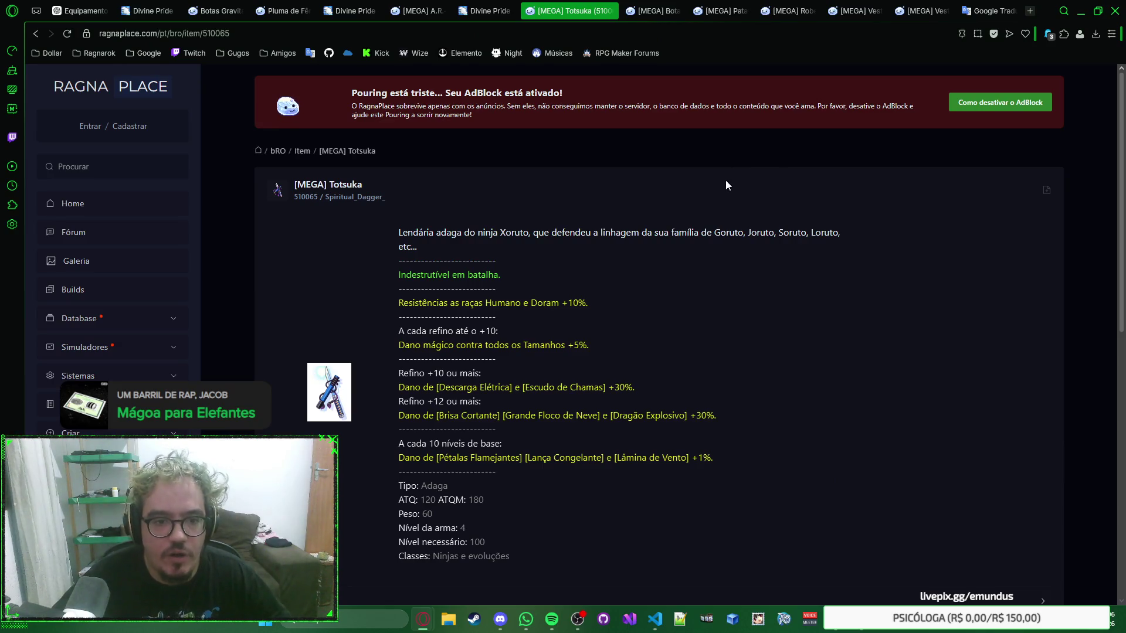
{"action": "scroll", "coordinate": [668, 167], "scroll_direction": "down", "scroll_amount": 1}
{"action": "scroll", "coordinate": [713, 176], "scroll_direction": "up", "scroll_amount": 1}
{"action": "right_click", "coordinate": [707, 167]}
{"action": "left_click", "coordinate": [718, 165]}
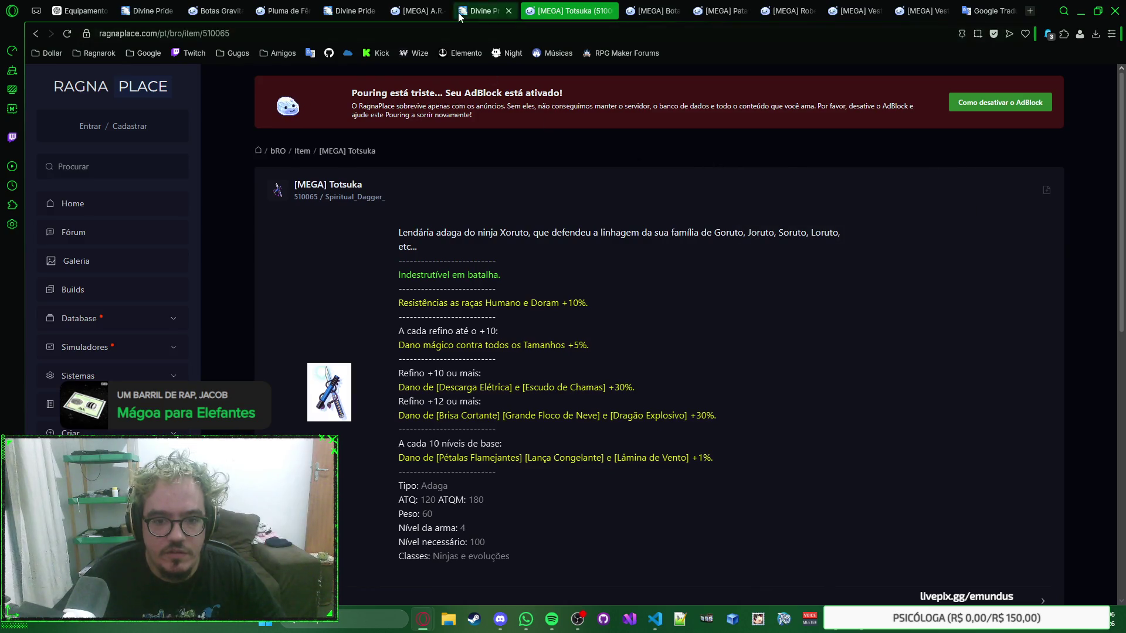
{"action": "left_click", "coordinate": [433, 9]}
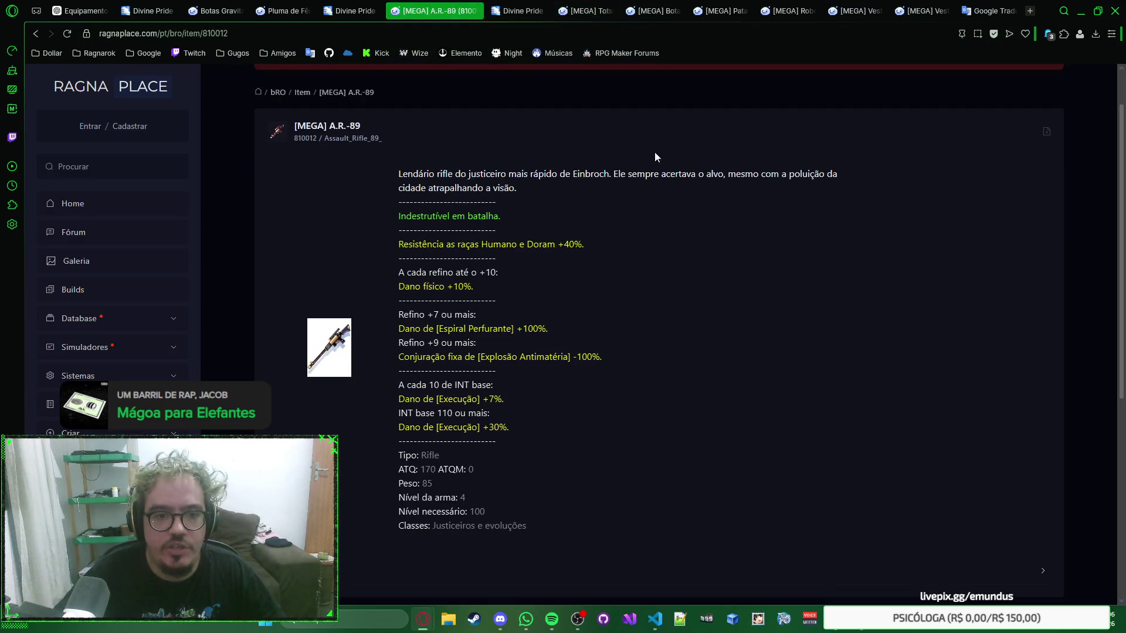
{"action": "scroll", "coordinate": [704, 156], "scroll_direction": "up", "scroll_amount": 1}
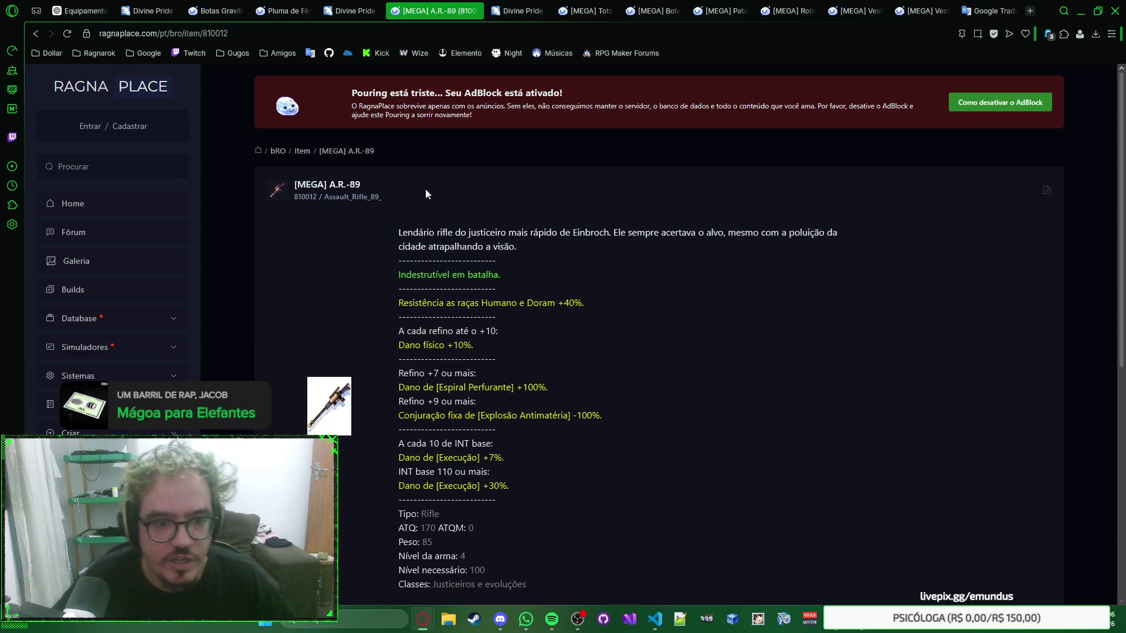
Search the VS Code server project for Assault_Rifle_89_ (no matches) and return to the browser
{"action": "left_click", "coordinate": [655, 619]}
{"action": "key", "text": "ctrl+a"}
{"action": "type", "text": "Assault_Rifle_89_"}
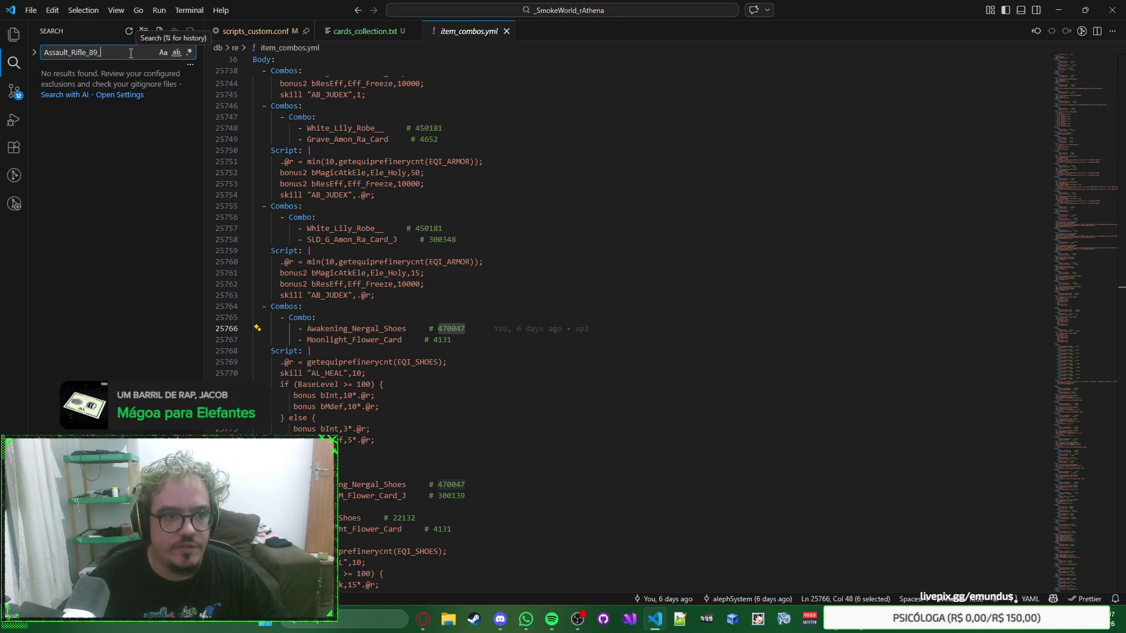
{"action": "key", "text": "alt+Tab"}
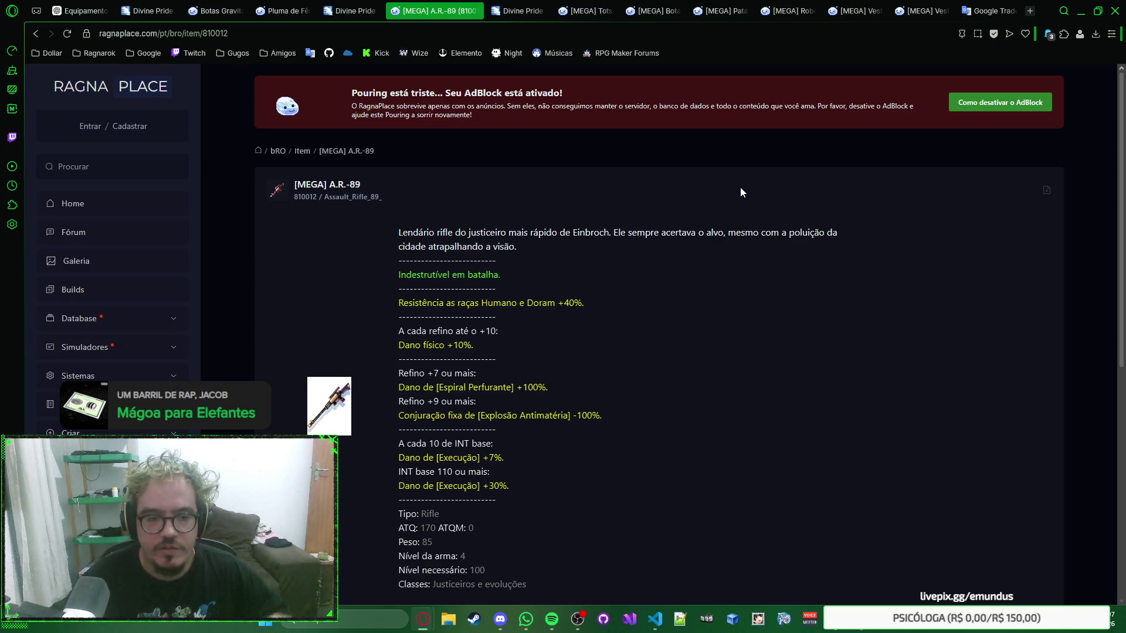
Copy Assault_Rifle_89_ from the page and search for it in smoke.grf in GRF Editor
{"action": "double_click", "coordinate": [350, 196]}
{"action": "left_click", "coordinate": [648, 185]}
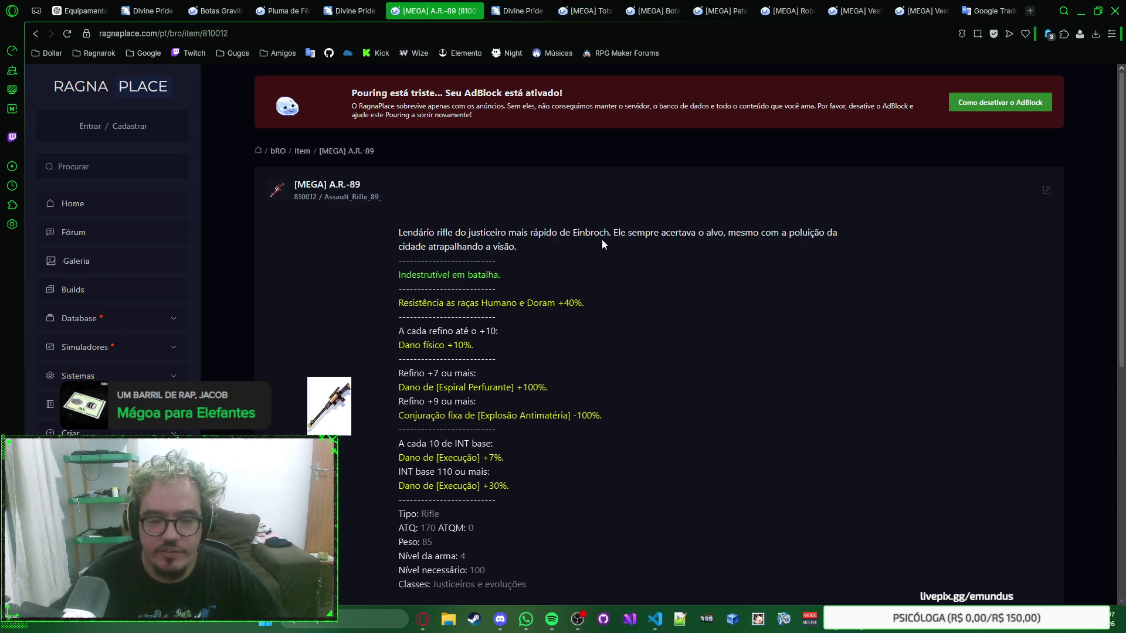
{"action": "key", "text": "alt+Tab"}
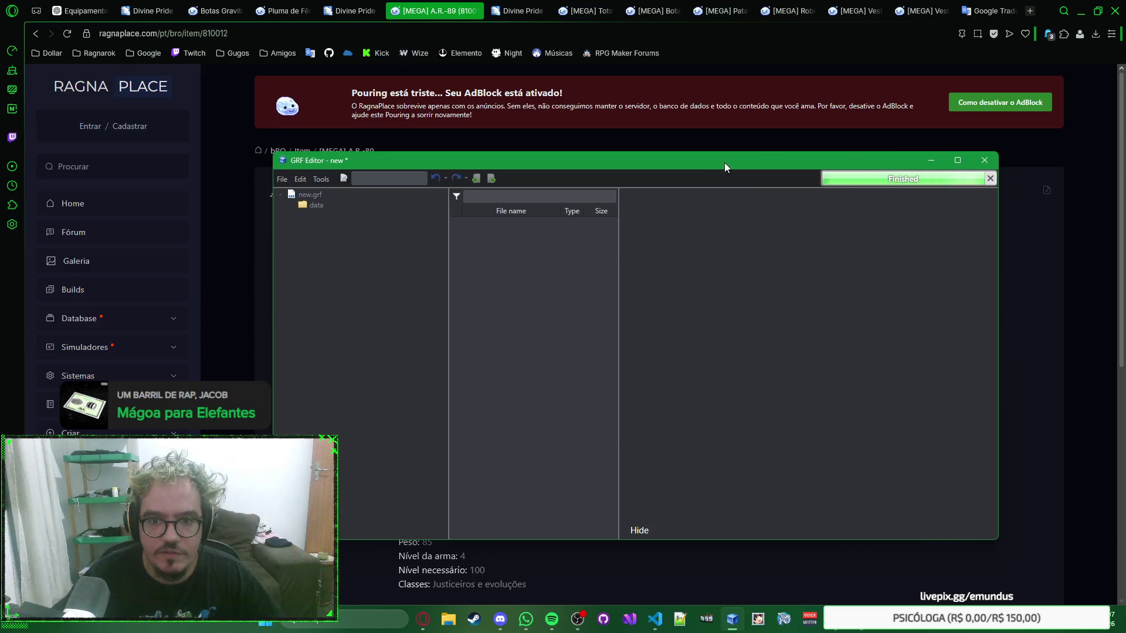
{"action": "left_click", "coordinate": [282, 178]}
{"action": "mouse_move", "coordinate": [312, 225]}
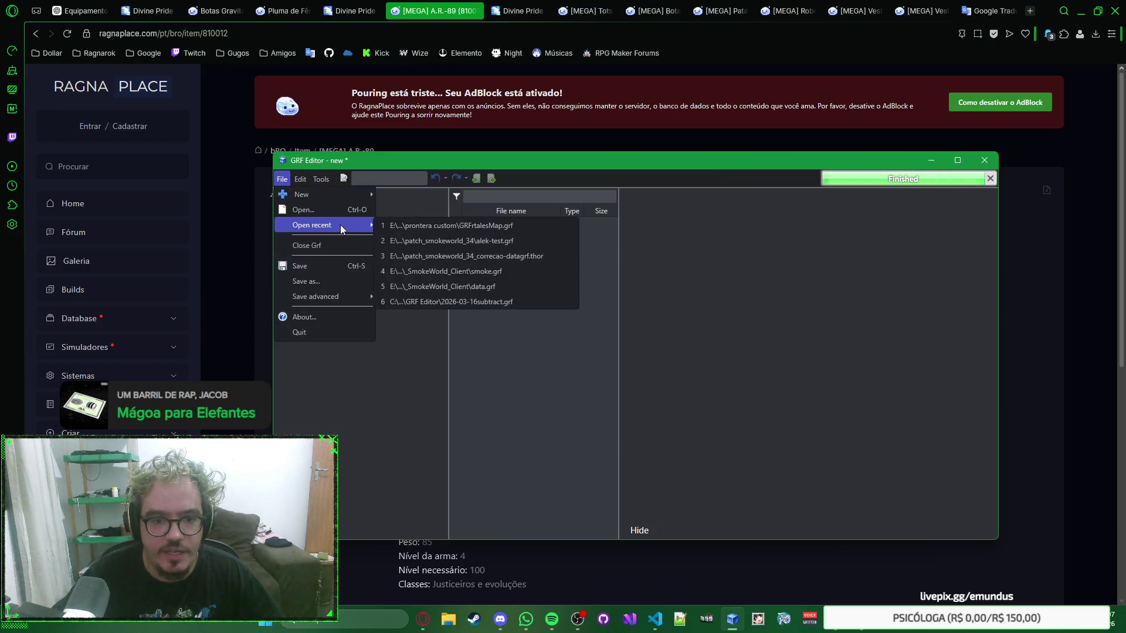
{"action": "left_click", "coordinate": [474, 271]}
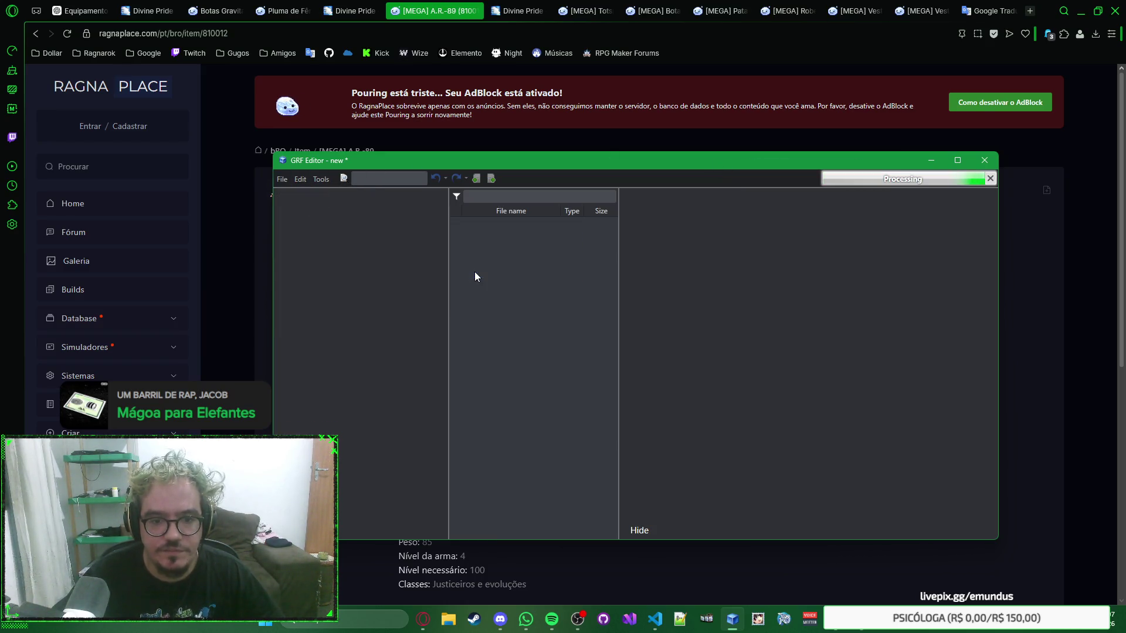
{"action": "left_click", "coordinate": [398, 176]}
{"action": "type", "text": "Assault_Rifle_89_"}
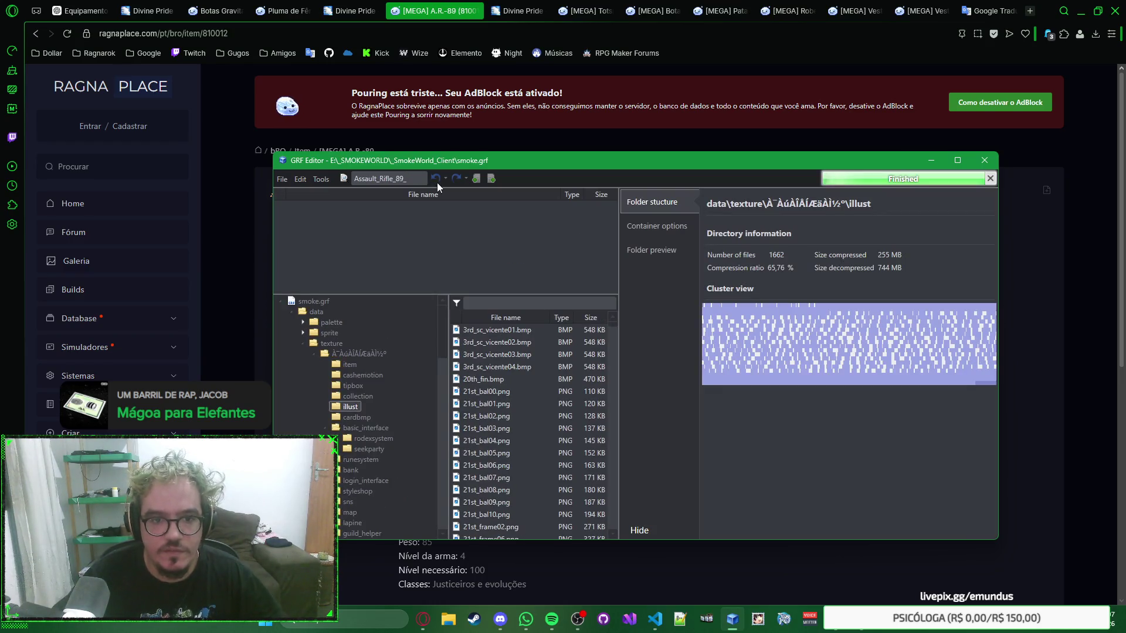
Load the client's data.grf from recent archives, then return to the browser
{"action": "left_click", "coordinate": [282, 180]}
{"action": "mouse_move", "coordinate": [312, 225]}
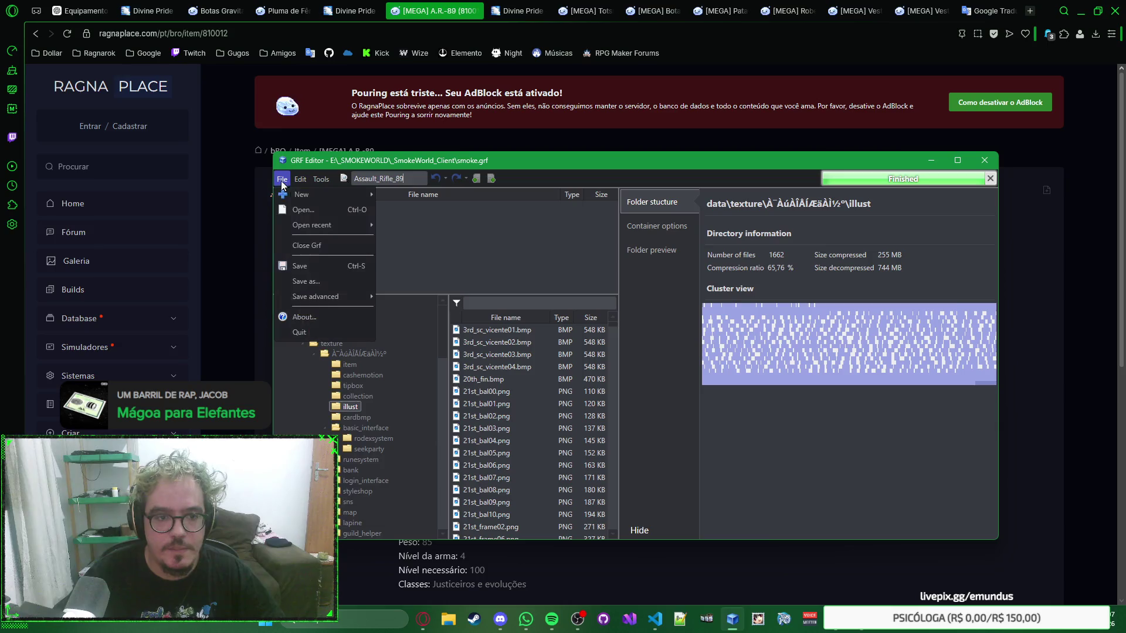
{"action": "left_click", "coordinate": [488, 288]}
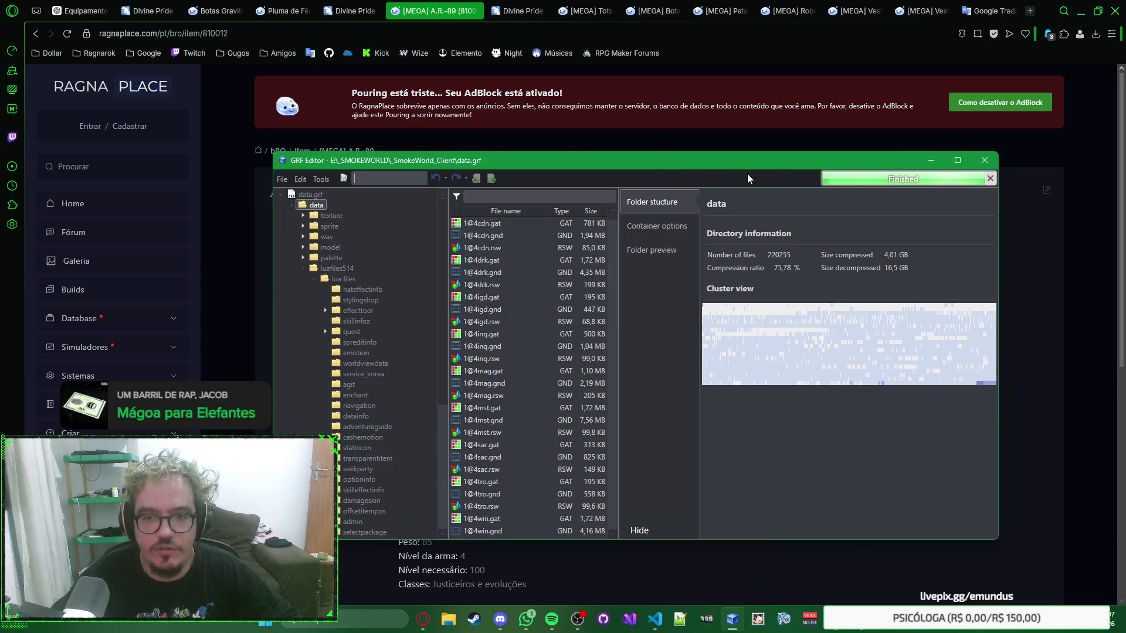
{"action": "left_click", "coordinate": [292, 203]}
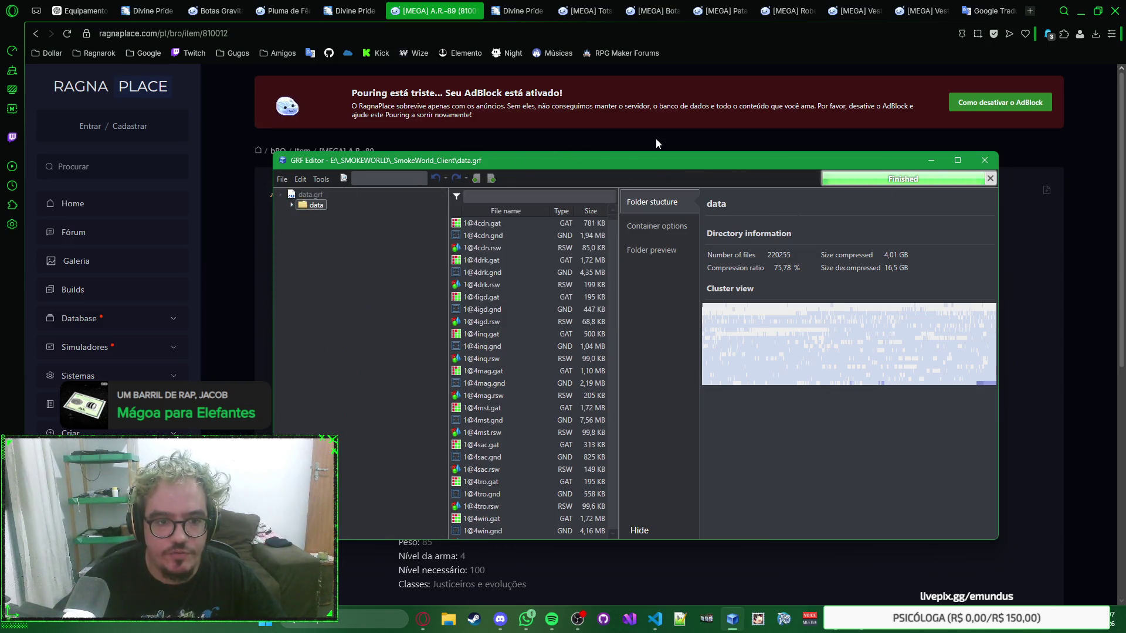
{"action": "left_click", "coordinate": [655, 139]}
Close the Divine Pride and RagnaPlace Totsuka tabs and the Divine Pride AR-89 tab, leaving Pluma de Fênix active
{"action": "left_click", "coordinate": [443, 20]}
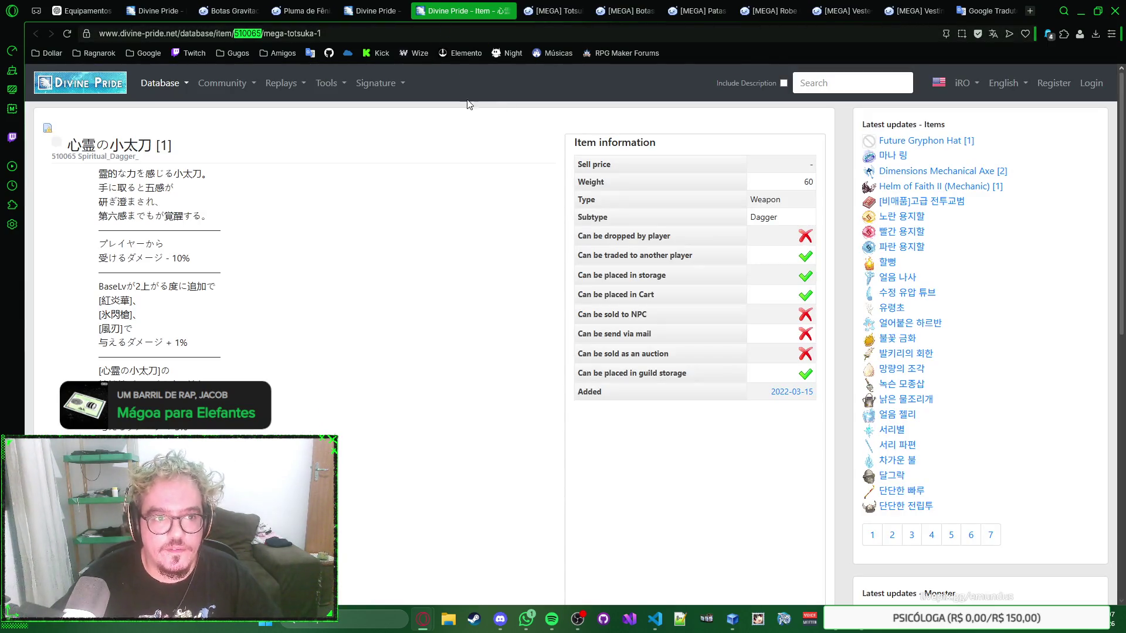
{"action": "key", "text": "ctrl+w"}
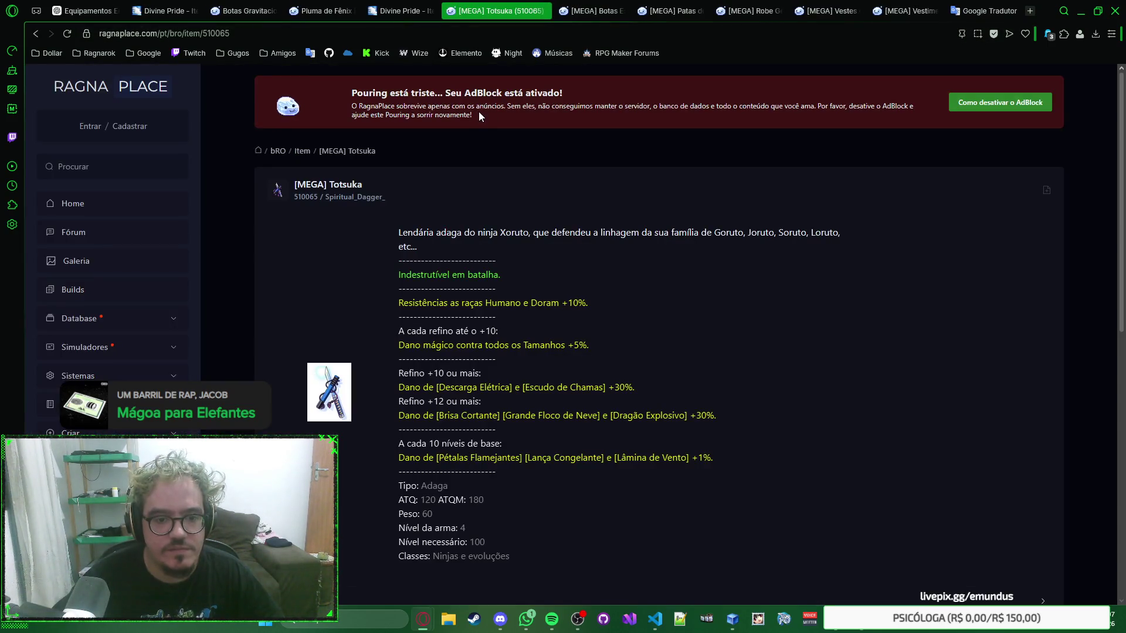
{"action": "key", "text": "ctrl+w"}
{"action": "left_click", "coordinate": [446, 4]}
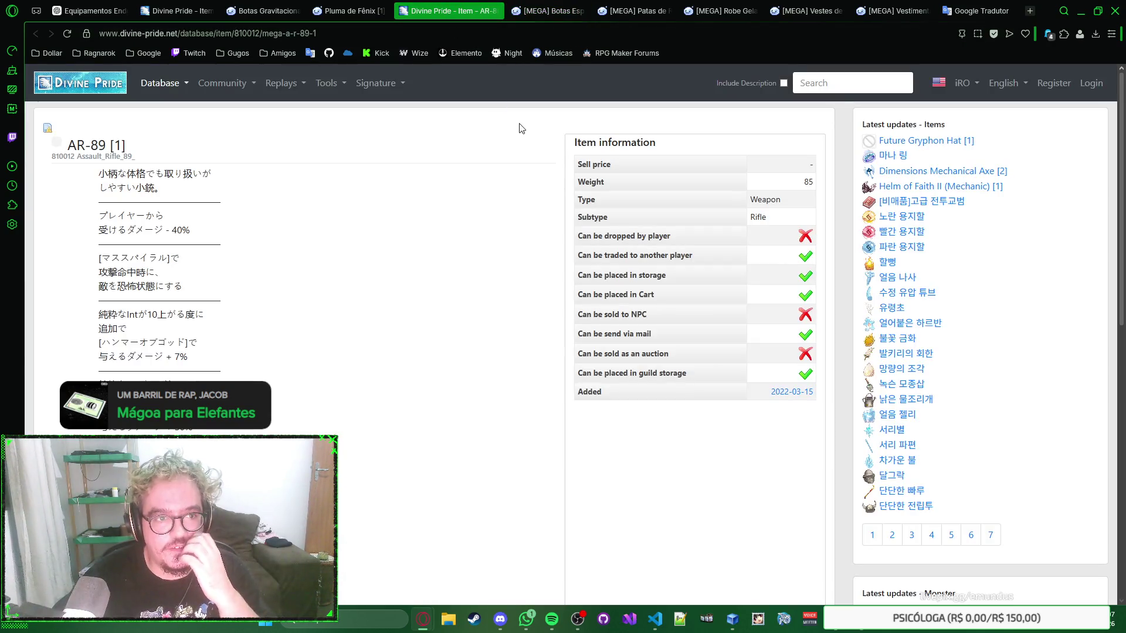
{"action": "key", "text": "ctrl+w"}
{"action": "left_click", "coordinate": [397, 5]}
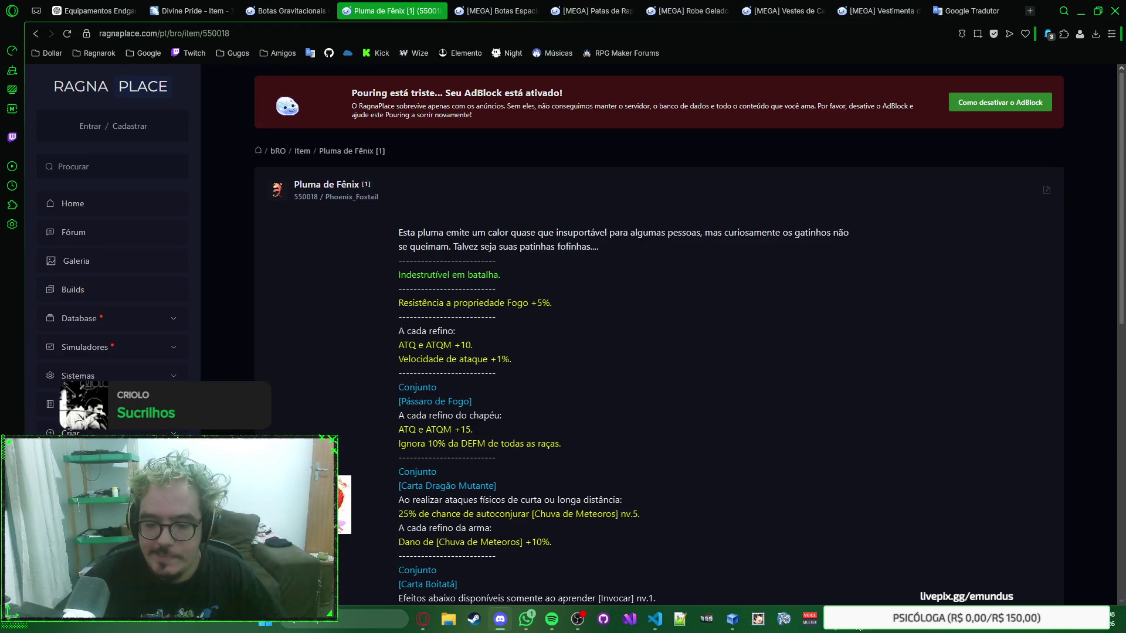
Switch to SmokeWorld, talk to the shop NPC and show the Boosting Nindo description
{"action": "key", "text": "alt+Tab"}
{"action": "left_click", "coordinate": [457, 264]}
{"action": "key", "text": "Return"}
{"action": "key", "text": "Return"}
{"action": "key", "text": "Return"}
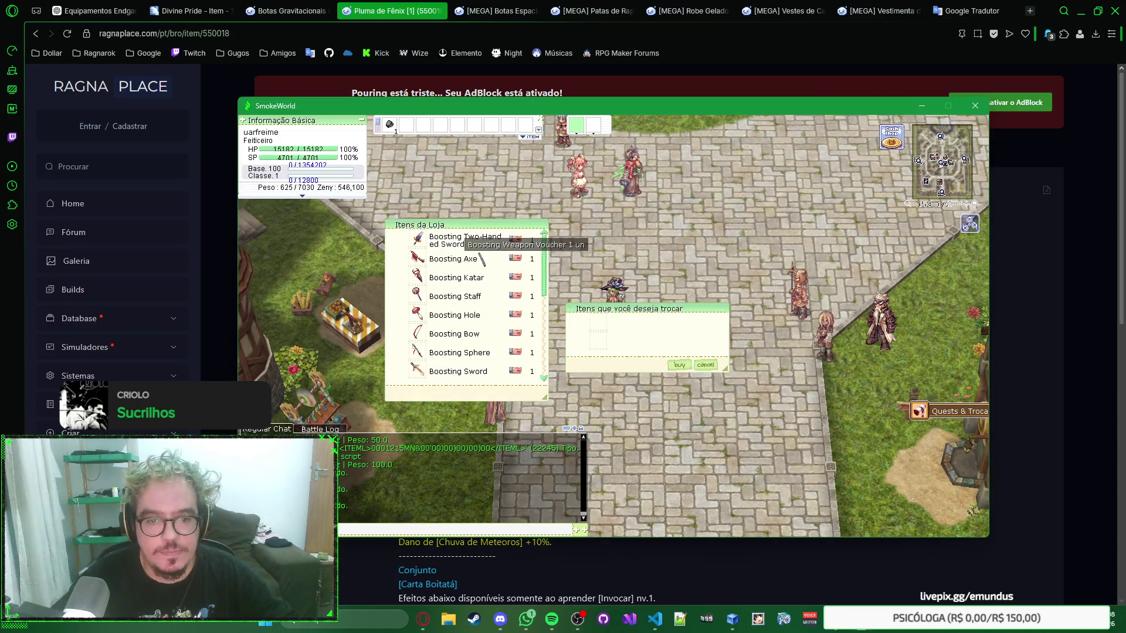
{"action": "scroll", "coordinate": [480, 282], "scroll_direction": "down", "scroll_amount": 1}
{"action": "scroll", "coordinate": [478, 299], "scroll_direction": "down", "scroll_amount": 2}
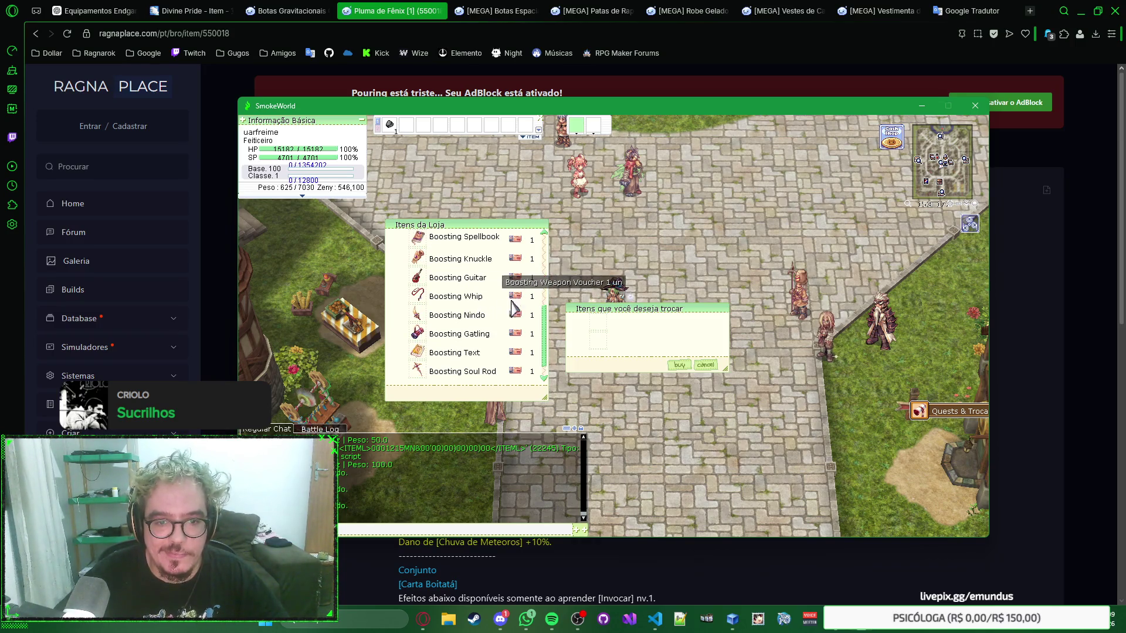
{"action": "right_click", "coordinate": [466, 315]}
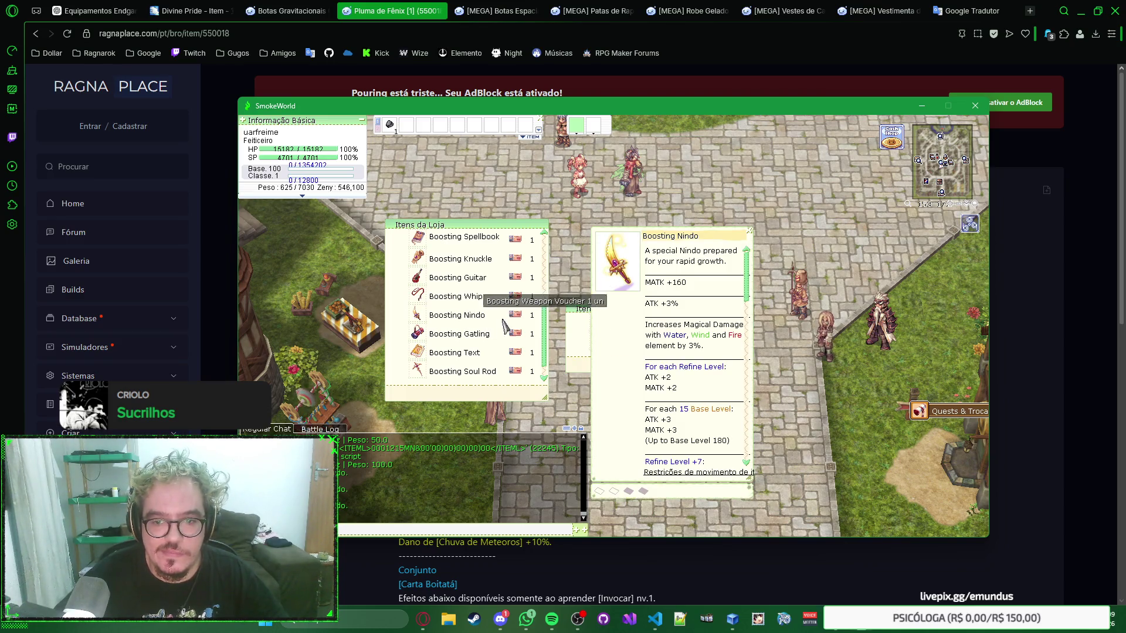
{"action": "left_click_drag", "start_coordinate": [691, 243], "coordinate": [684, 188]}
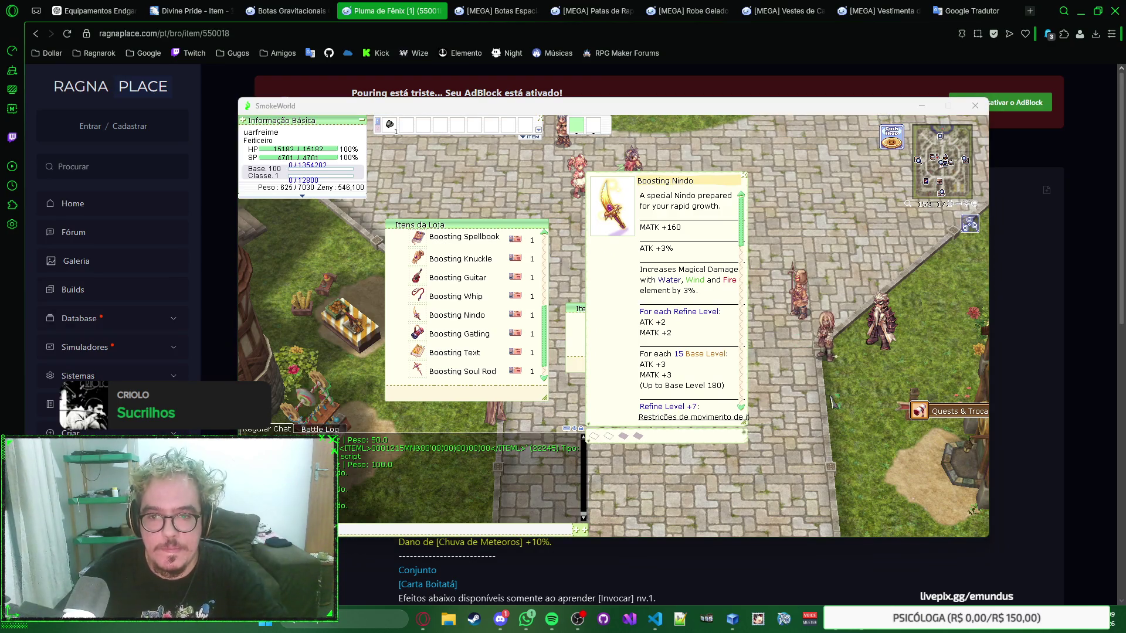
Snip a screenshot of the Nindo description with Win+Shift+S, close the shop and minimize the game
{"action": "key", "text": "shift+super+s"}
{"action": "left_click_drag", "start_coordinate": [764, 163], "coordinate": [574, 454]}
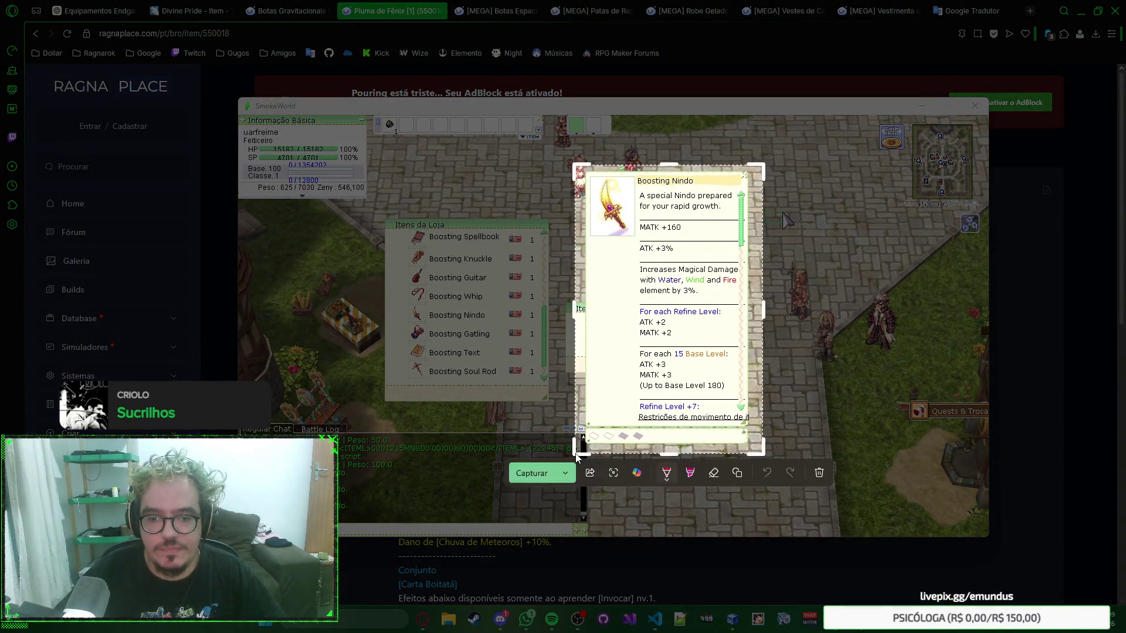
{"action": "key", "text": "Return"}
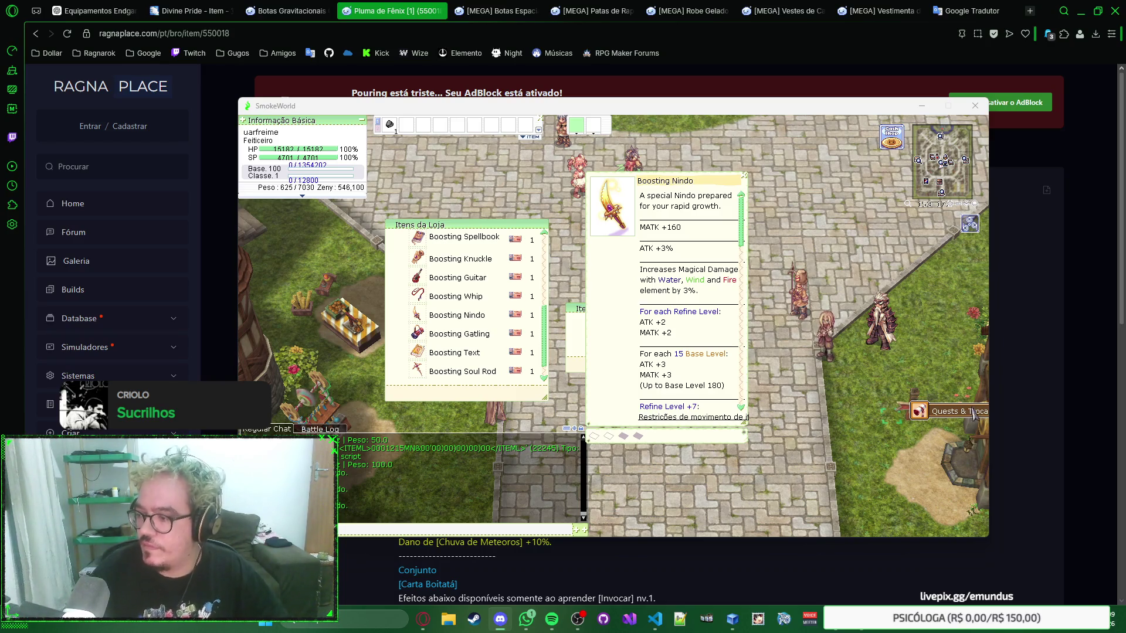
{"action": "left_click", "coordinate": [677, 291]}
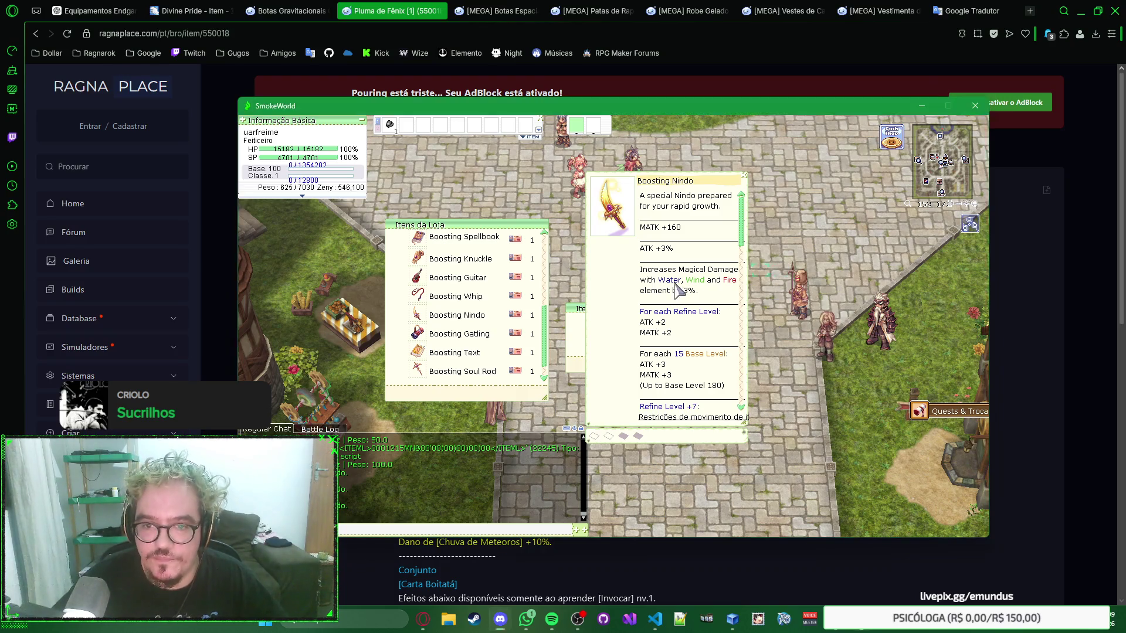
{"action": "key", "text": "Escape"}
{"action": "key", "text": "Escape"}
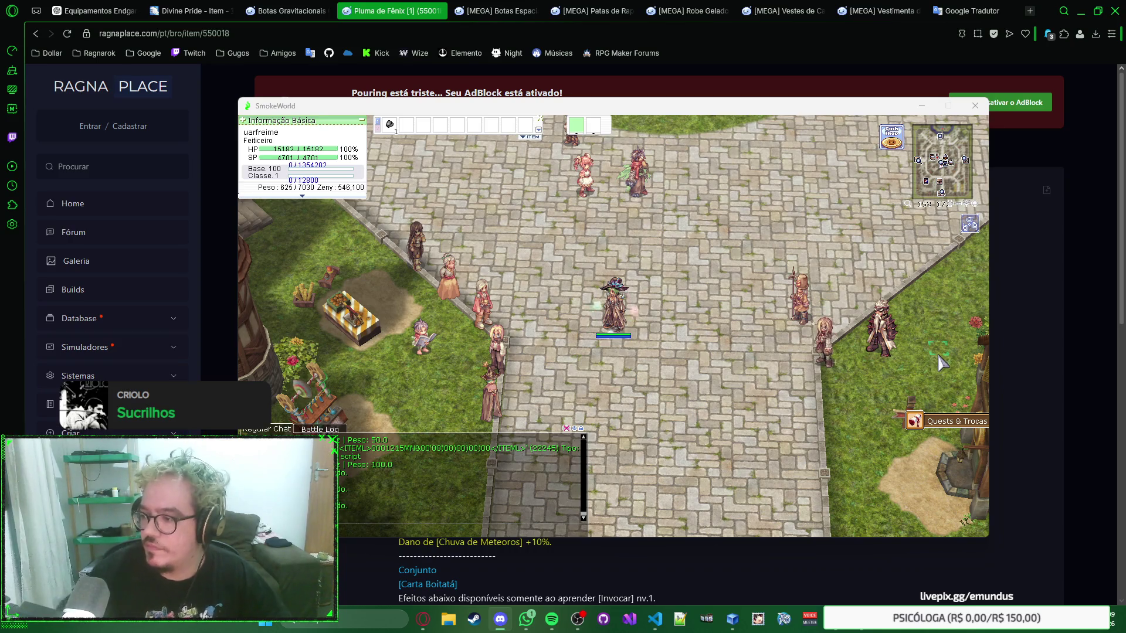
{"action": "left_click", "coordinate": [752, 86]}
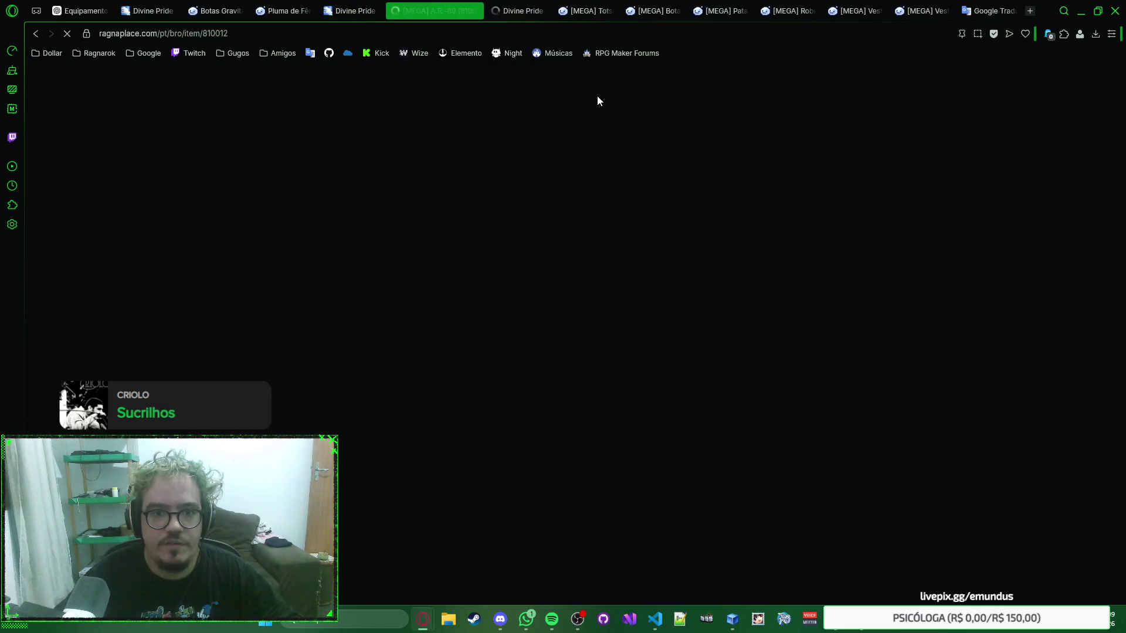
Close the Kabum store tab and the extra Divine Pride AR-89 and item tabs
{"action": "left_click", "coordinate": [358, 11]}
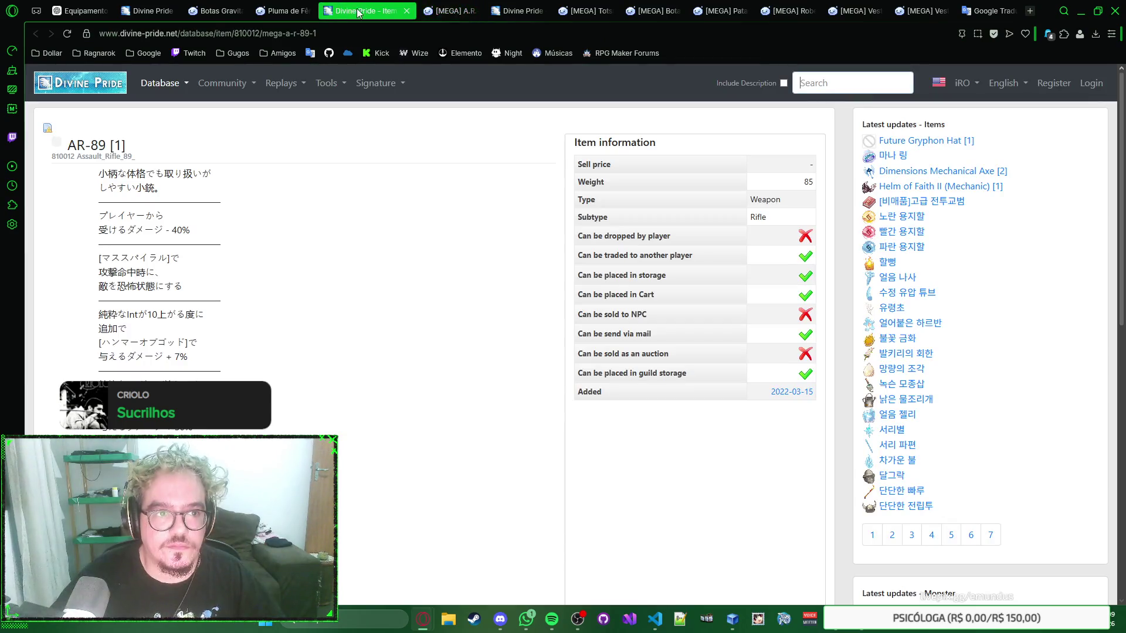
{"action": "left_click", "coordinate": [384, 17]}
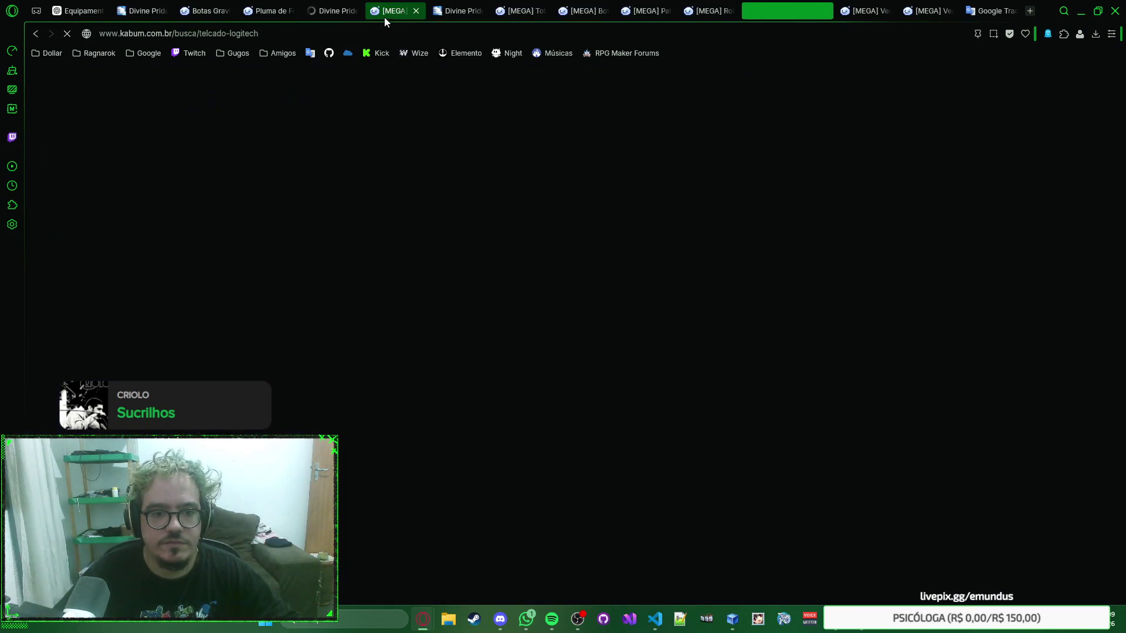
{"action": "key", "text": "ctrl+w"}
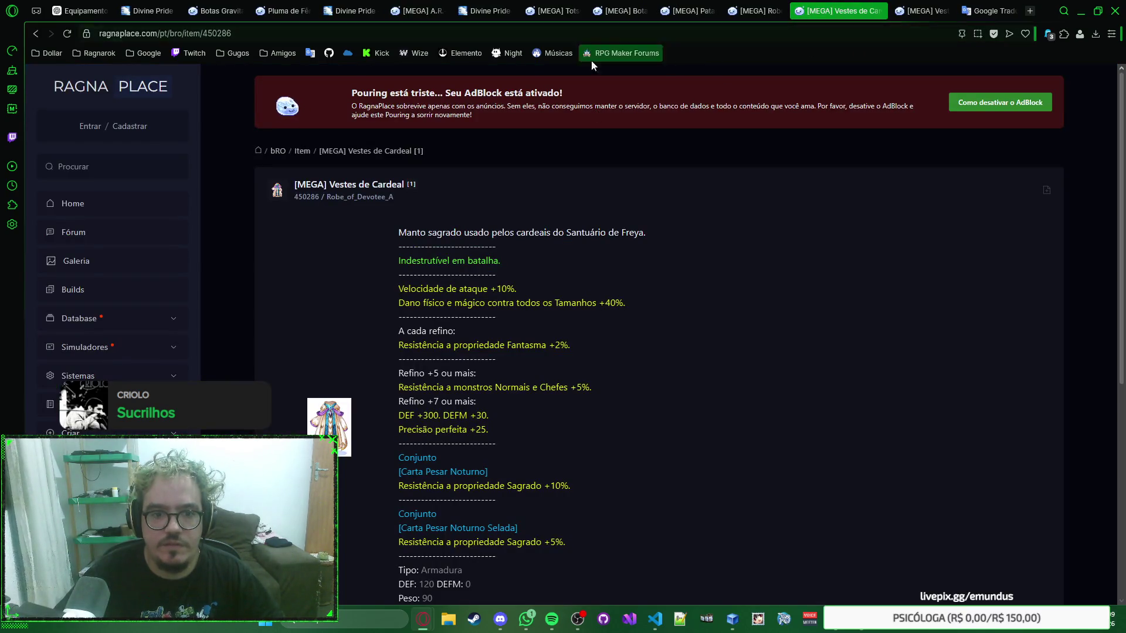
{"action": "left_click", "coordinate": [333, 15]}
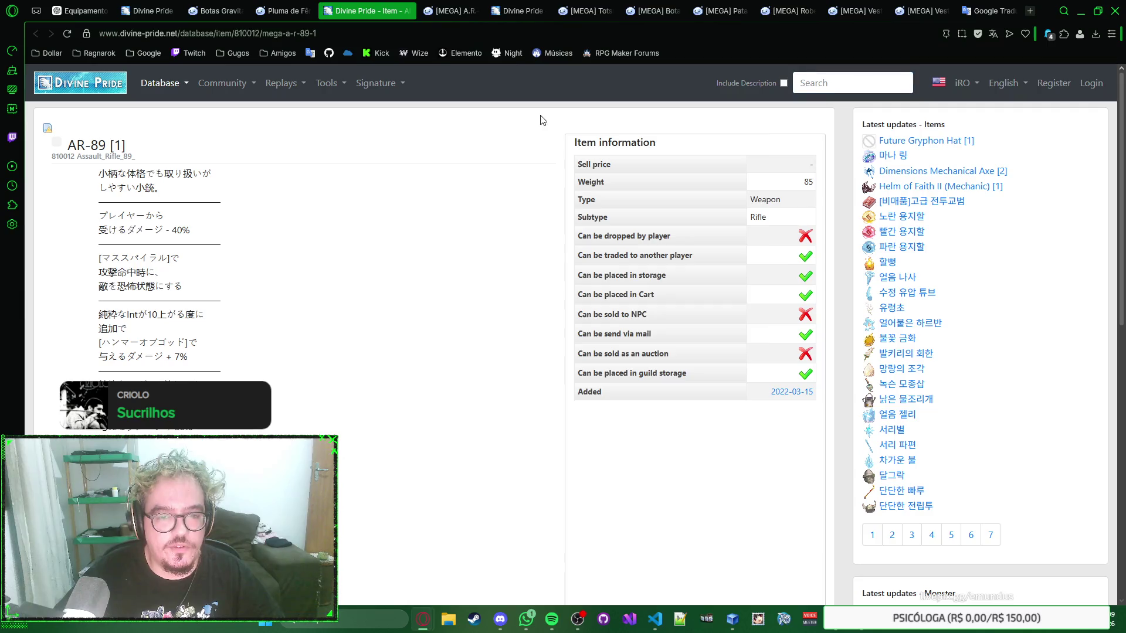
{"action": "scroll", "coordinate": [493, 118], "scroll_direction": "down", "scroll_amount": 1}
{"action": "scroll", "coordinate": [495, 118], "scroll_direction": "down", "scroll_amount": 5}
{"action": "scroll", "coordinate": [528, 150], "scroll_direction": "down", "scroll_amount": 1}
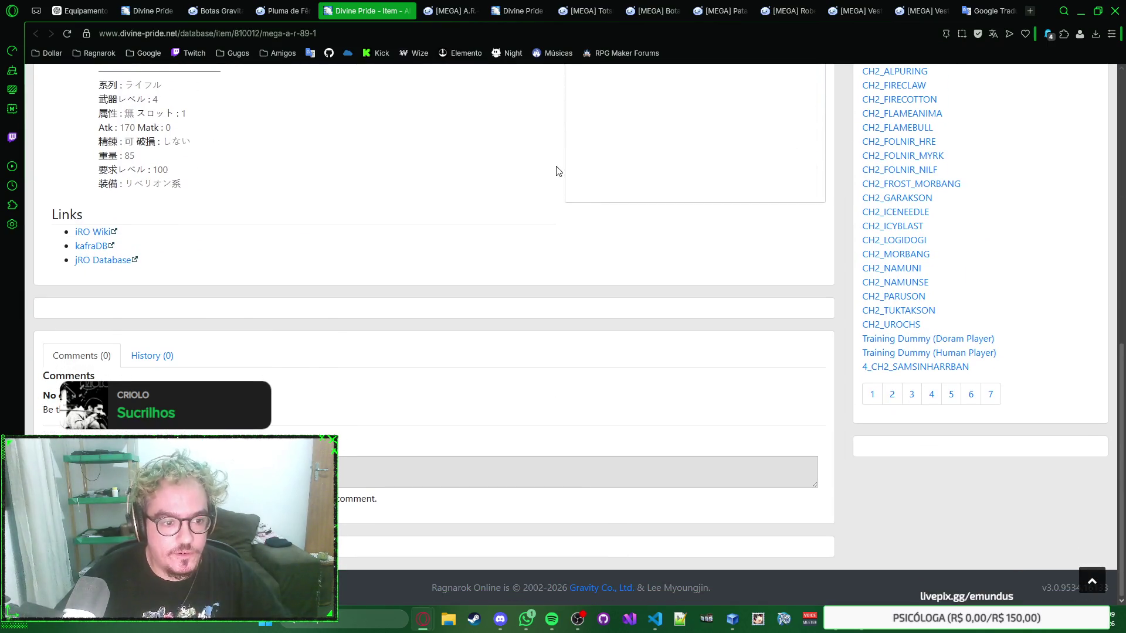
{"action": "key", "text": "ctrl+w"}
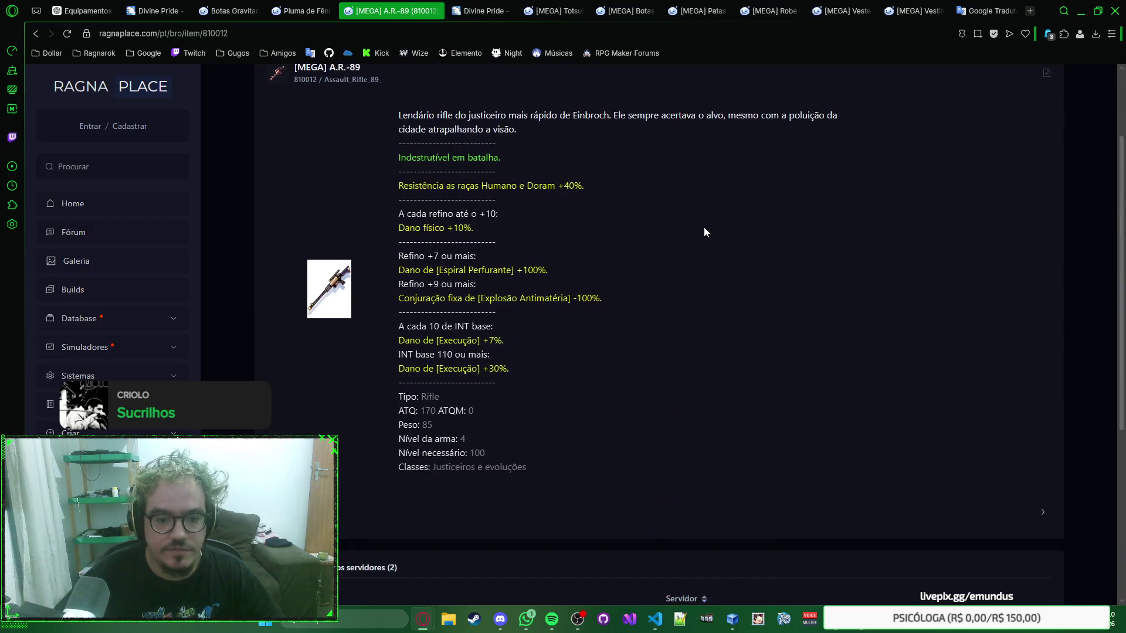
{"action": "key", "text": "ctrl+Tab"}
{"action": "scroll", "coordinate": [506, 164], "scroll_direction": "down", "scroll_amount": 5}
{"action": "scroll", "coordinate": [506, 164], "scroll_direction": "down", "scroll_amount": 5}
{"action": "key", "text": "ctrl+w"}
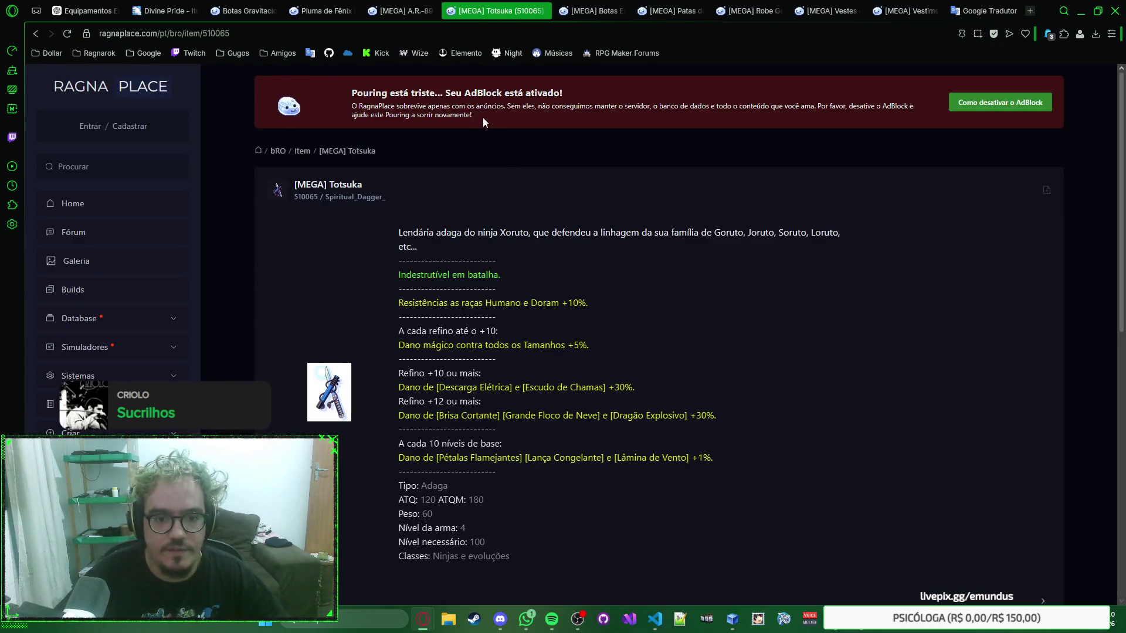
Compare the A.R.-89 and Totsuka pages and select the Spiritual_Dagger_ sprite name
{"action": "key", "text": "ctrl+shift+Tab"}
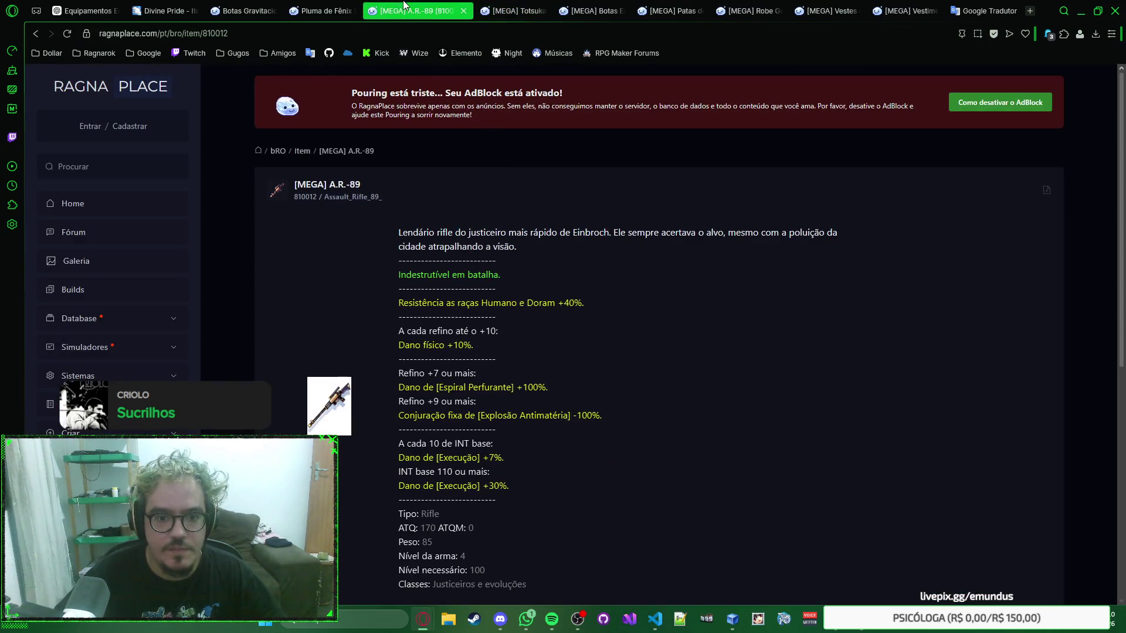
{"action": "key", "text": "ctrl+Tab"}
{"action": "key", "text": "ctrl+shift+Tab"}
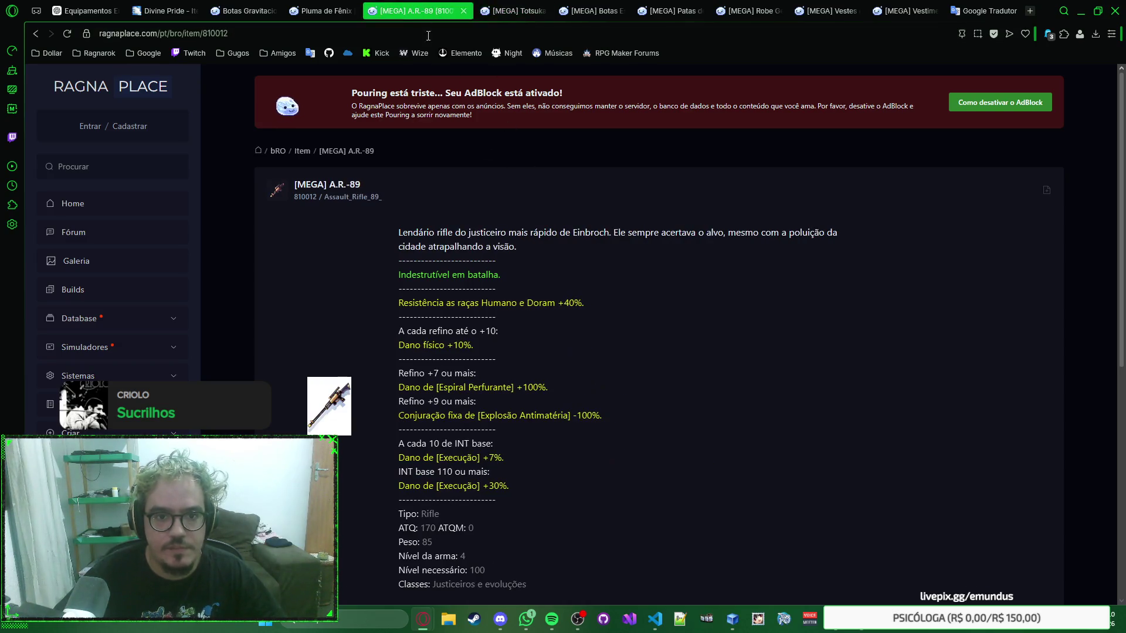
{"action": "right_click", "coordinate": [650, 178]}
{"action": "left_click", "coordinate": [519, 11]}
{"action": "left_click", "coordinate": [413, 10]}
{"action": "left_click", "coordinate": [511, 7]}
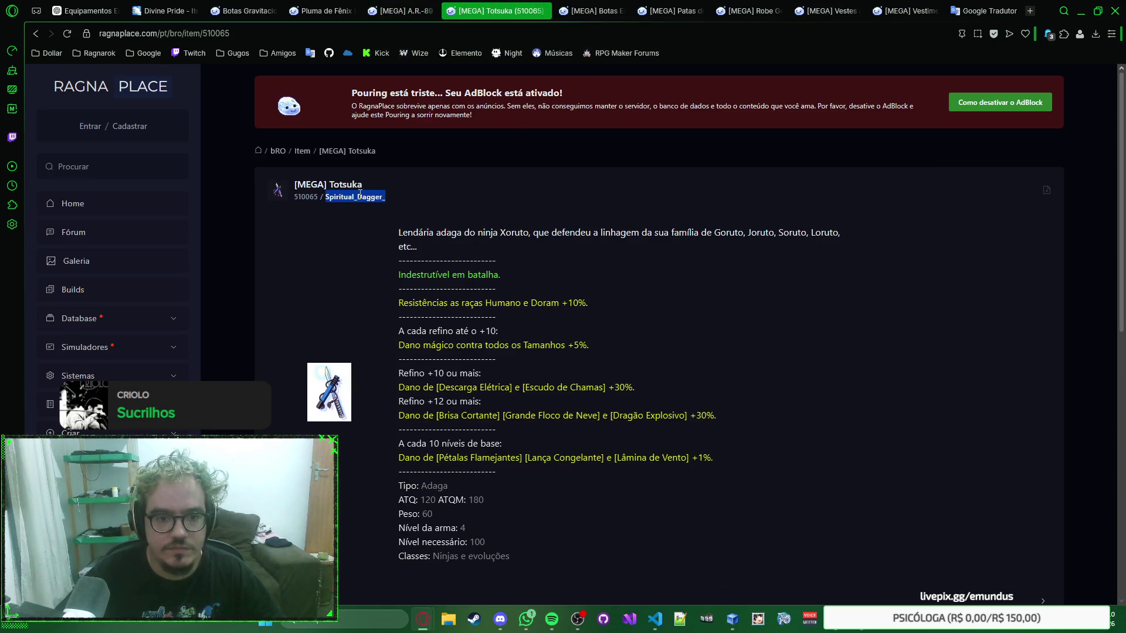
Step back through the item tabs to the Divine Pride tab and load RagnaPlace from the Ragnarok bookmarks
{"action": "key", "text": "ctrl+shift+Tab"}
{"action": "left_click", "coordinate": [324, 8]}
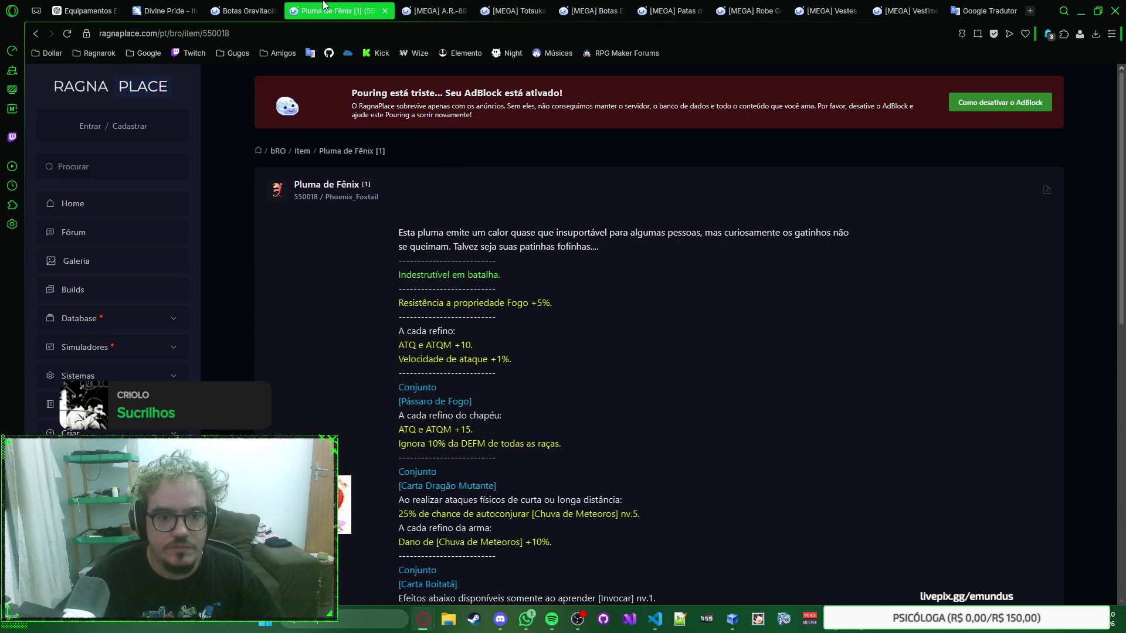
{"action": "left_click", "coordinate": [246, 10]}
{"action": "left_click", "coordinate": [178, 7]}
{"action": "left_click", "coordinate": [122, 9]}
{"action": "left_click", "coordinate": [176, 11]}
{"action": "scroll", "coordinate": [523, 266], "scroll_direction": "up", "scroll_amount": 2}
{"action": "scroll", "coordinate": [522, 267], "scroll_direction": "up", "scroll_amount": 5}
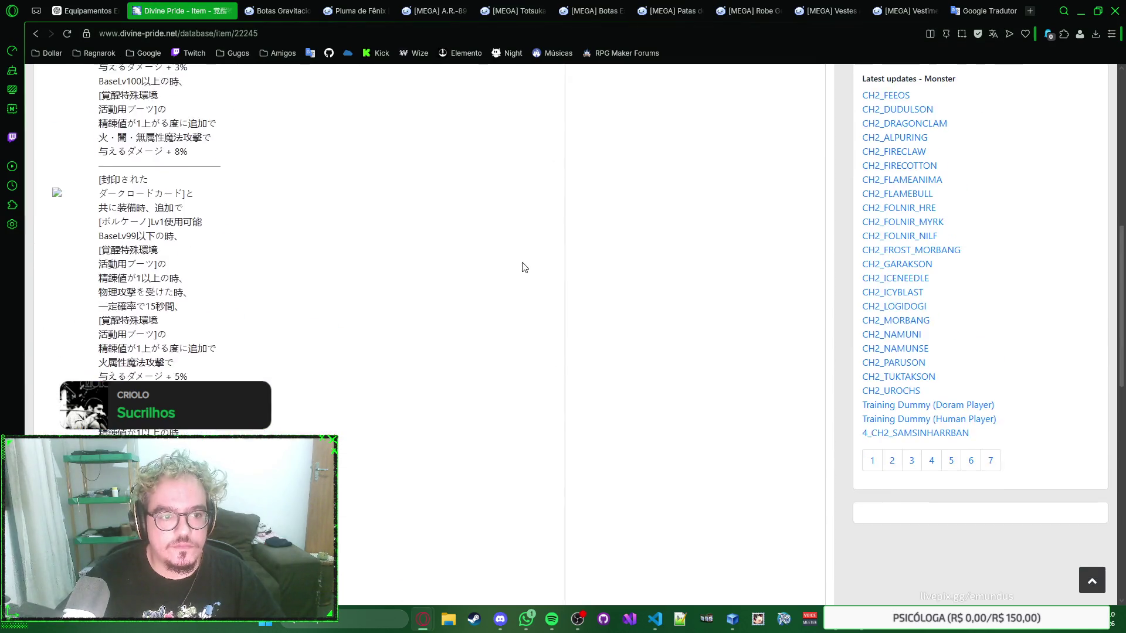
{"action": "scroll", "coordinate": [522, 267], "scroll_direction": "up", "scroll_amount": 5}
{"action": "left_click", "coordinate": [95, 53]}
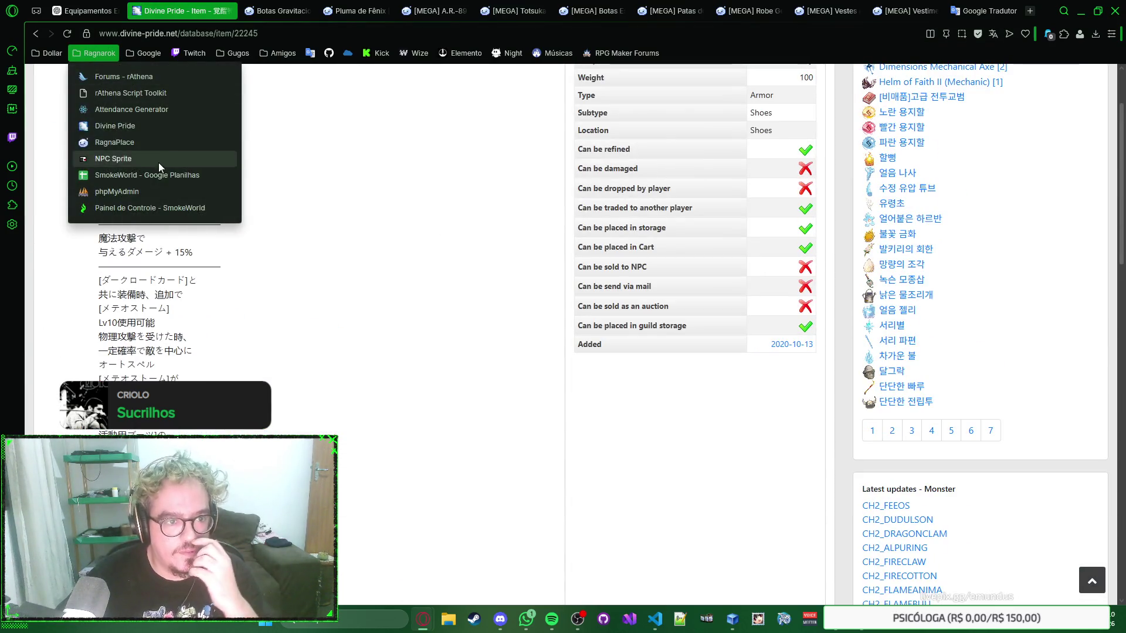
{"action": "left_click", "coordinate": [147, 142]}
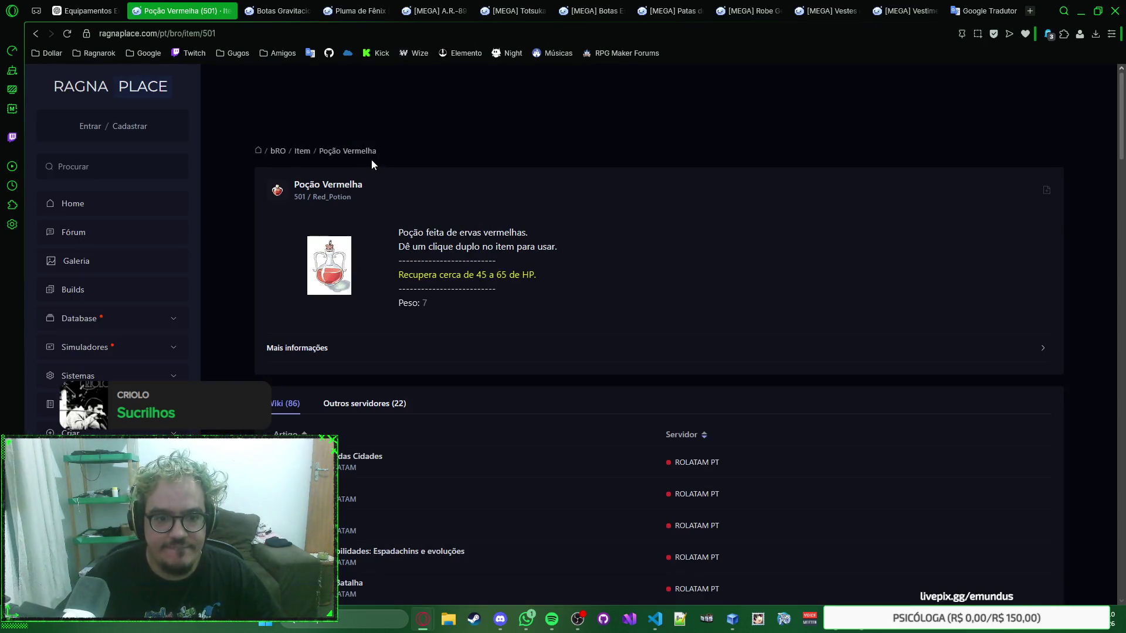
Search RagnaPlace's item list for Spiritual_Dagger_ and then Spiritual_Dagger, both empty
{"action": "left_click", "coordinate": [303, 154]}
{"action": "left_click", "coordinate": [359, 190]}
{"action": "type", "text": "Spiritual_Dagger_"}
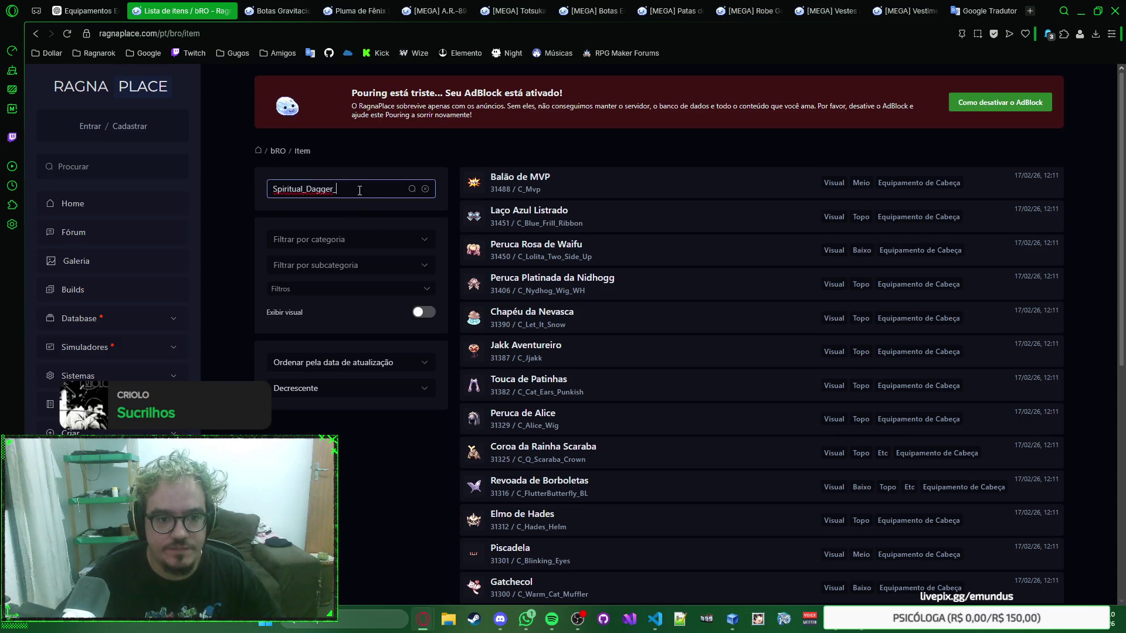
{"action": "key", "text": "Return"}
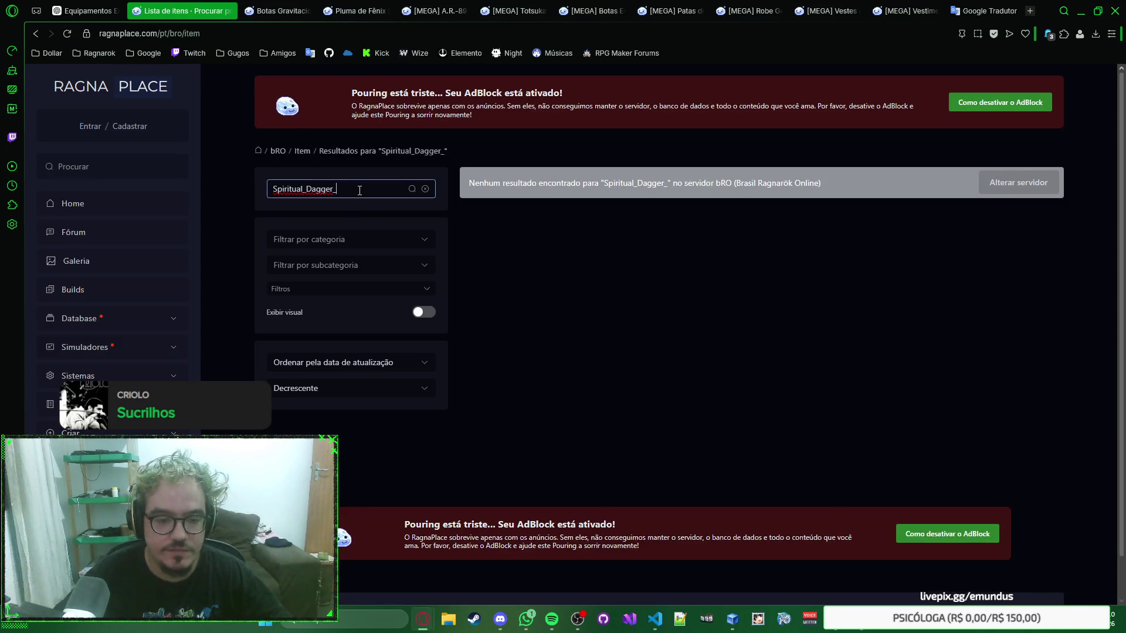
{"action": "key", "text": "BackSpace"}
{"action": "key", "text": "Return"}
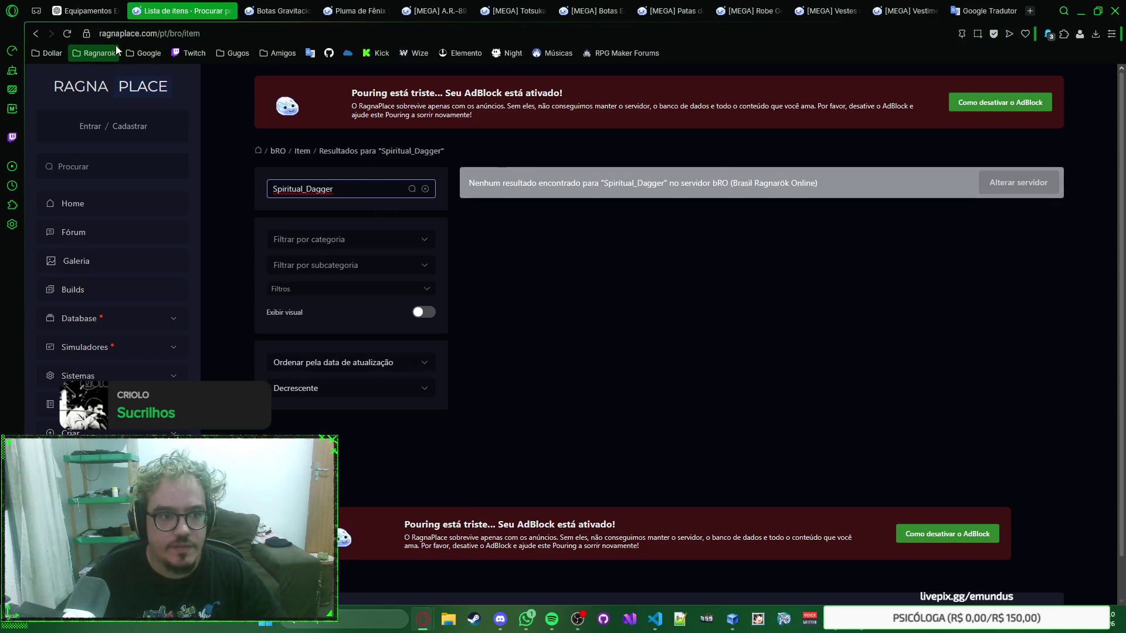
Go to Divine Pride from bookmarks and run the Spiritual_Dagger search there
{"action": "left_click", "coordinate": [98, 53]}
{"action": "left_click", "coordinate": [159, 127]}
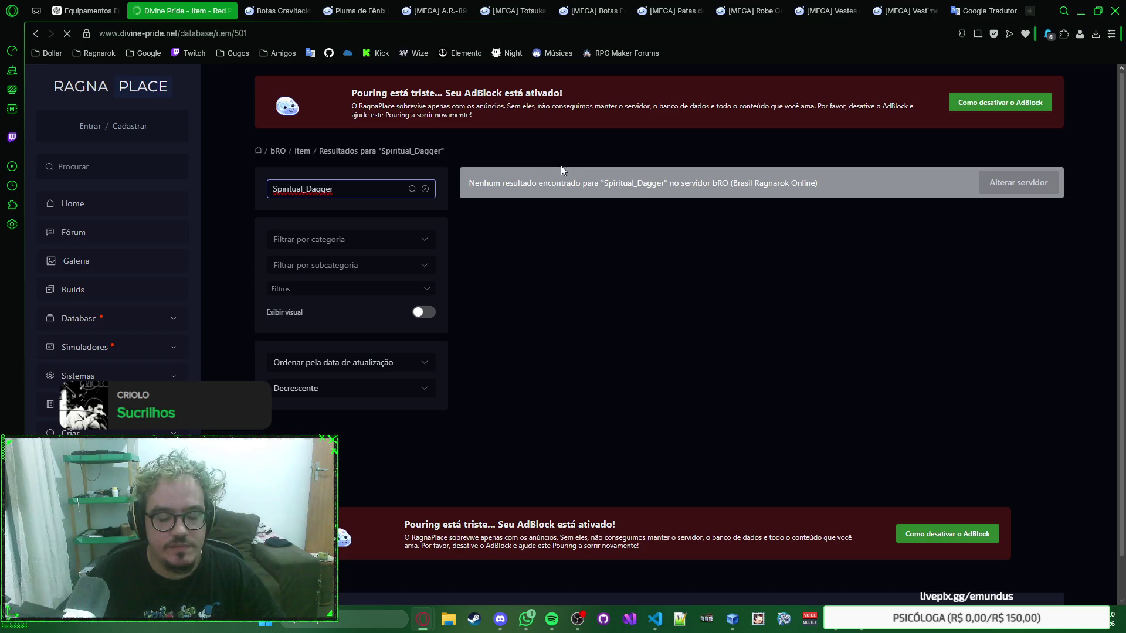
{"action": "type", "text": "s"}
{"action": "key", "text": "Down"}
{"action": "key", "text": "Return"}
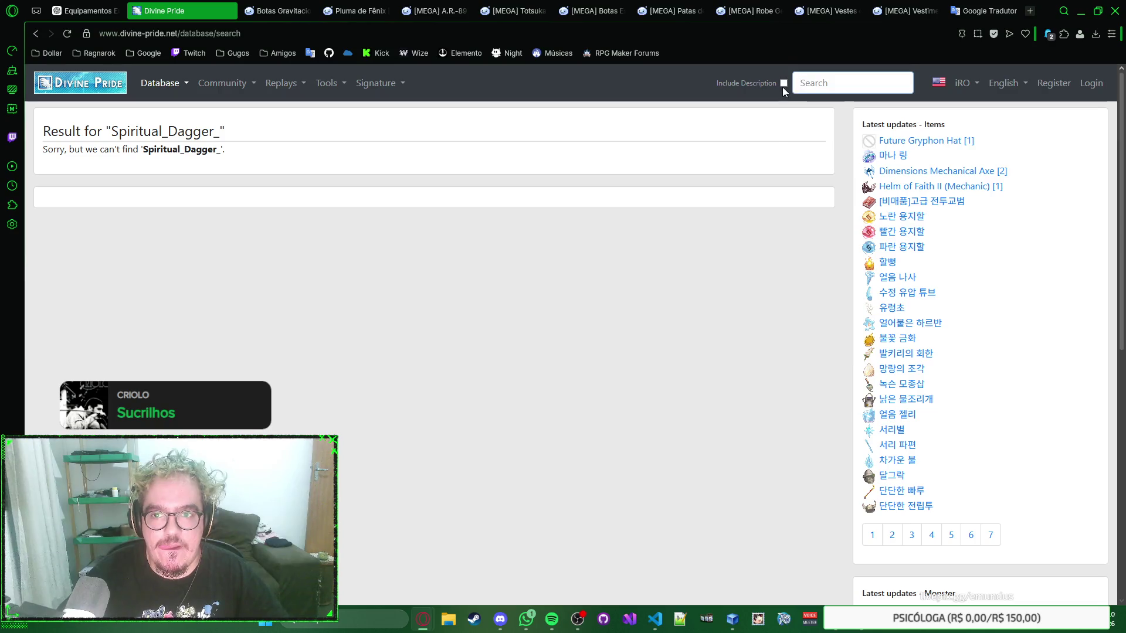
{"action": "type", "text": "Spiritual_Dagger_"}
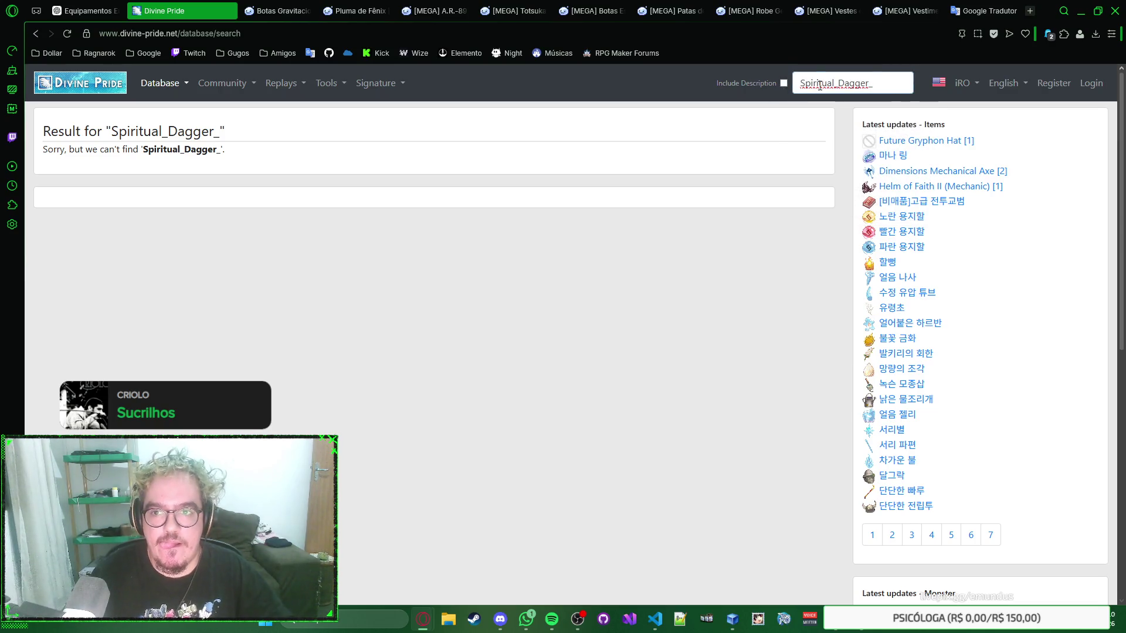
Retry the Divine Pride search with Include Description toggled and the trailing underscore removed
{"action": "left_click", "coordinate": [783, 84]}
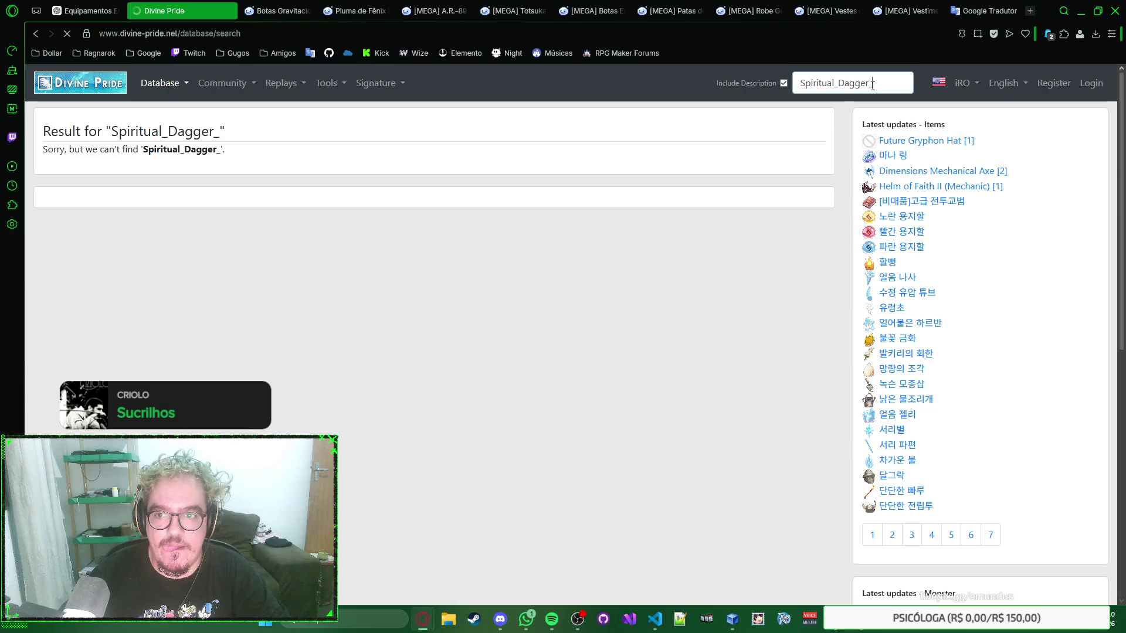
{"action": "left_click", "coordinate": [784, 83]}
{"action": "left_click", "coordinate": [845, 84]}
{"action": "key", "text": "Down"}
{"action": "key", "text": "Return"}
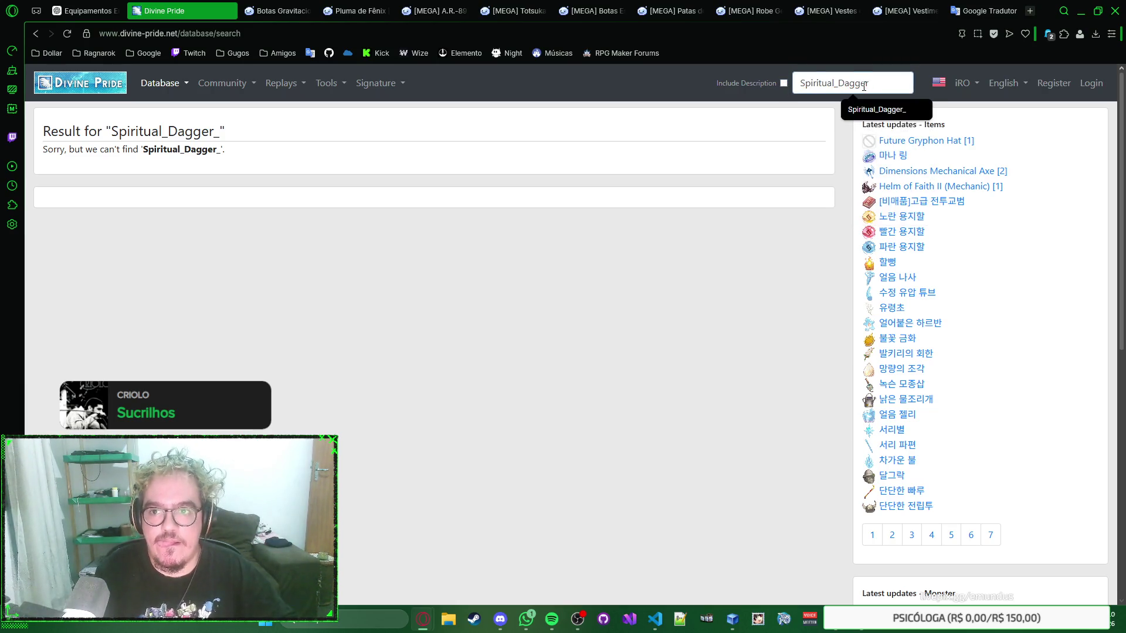
{"action": "key", "text": "BackSpace"}
{"action": "key", "text": "Return"}
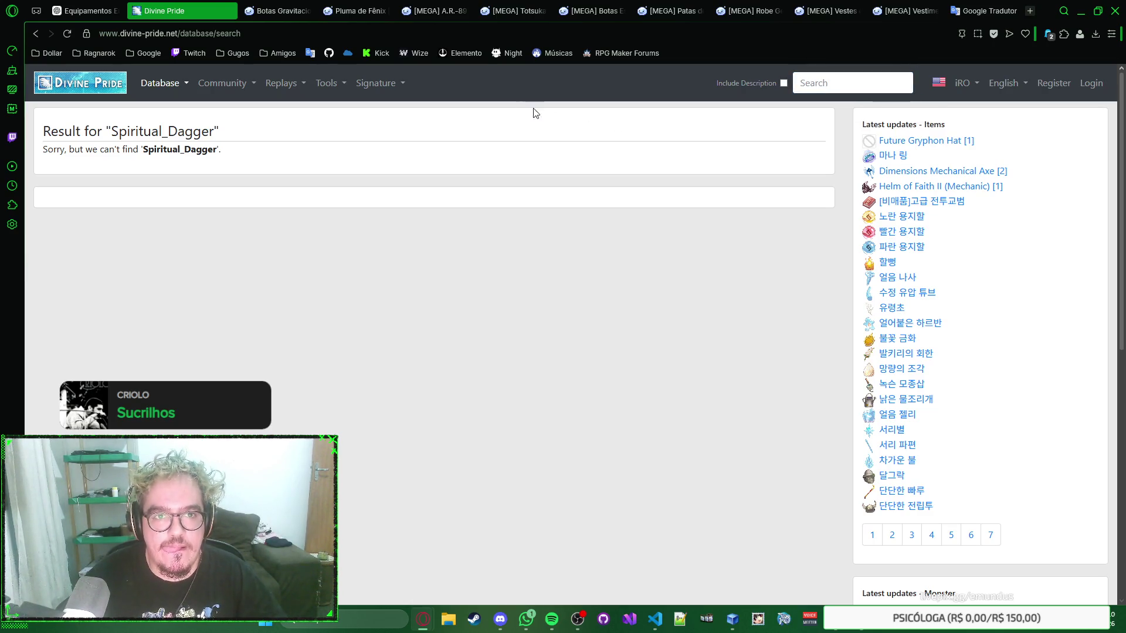
Check the RagnaPlace Totsuka page and return to the Divine Pride result
{"action": "left_click", "coordinate": [522, 8]}
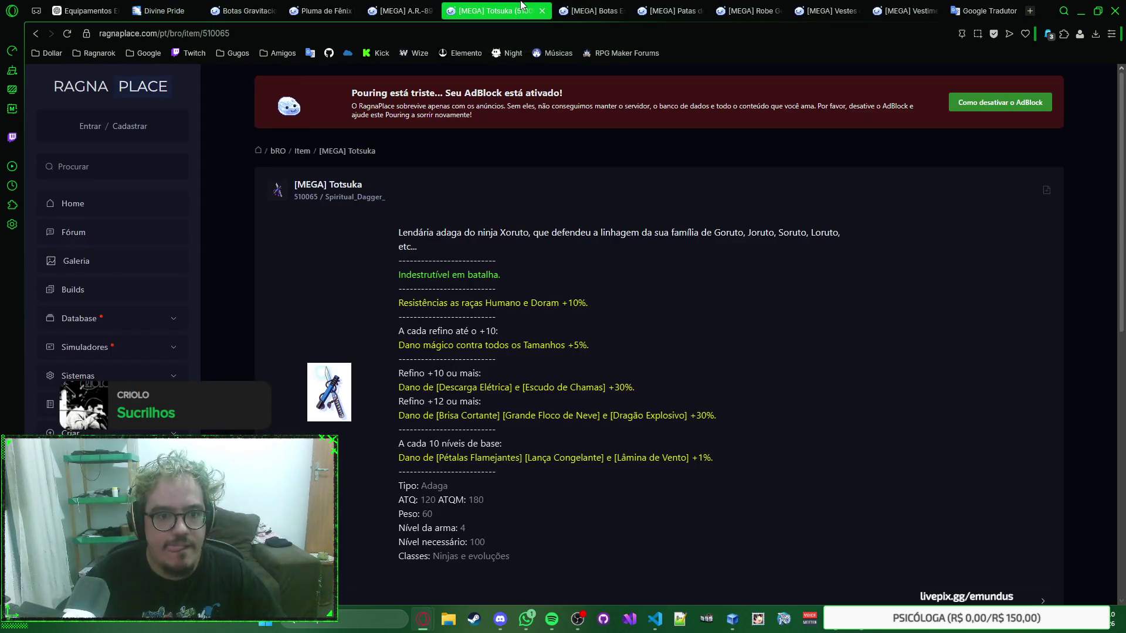
{"action": "left_click", "coordinate": [194, 12]}
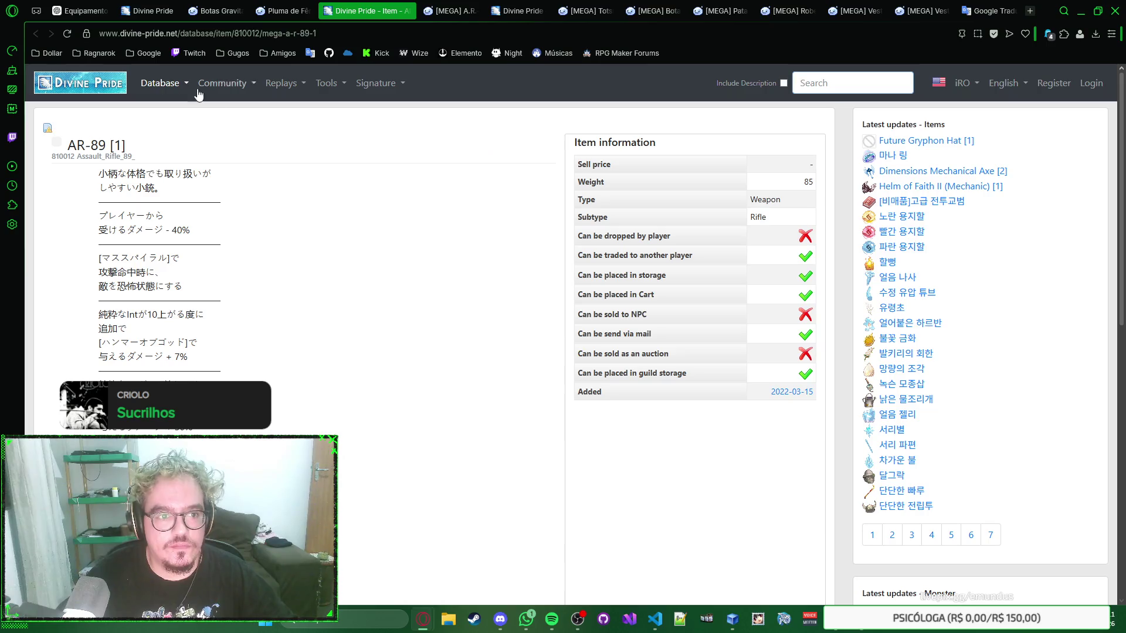
Close the failed search tab, switch to the Divine Pride 心霊の小太刀 page and expand the server list
{"action": "left_click", "coordinate": [157, 5]}
{"action": "left_click", "coordinate": [204, 11]}
{"action": "left_click", "coordinate": [318, 11]}
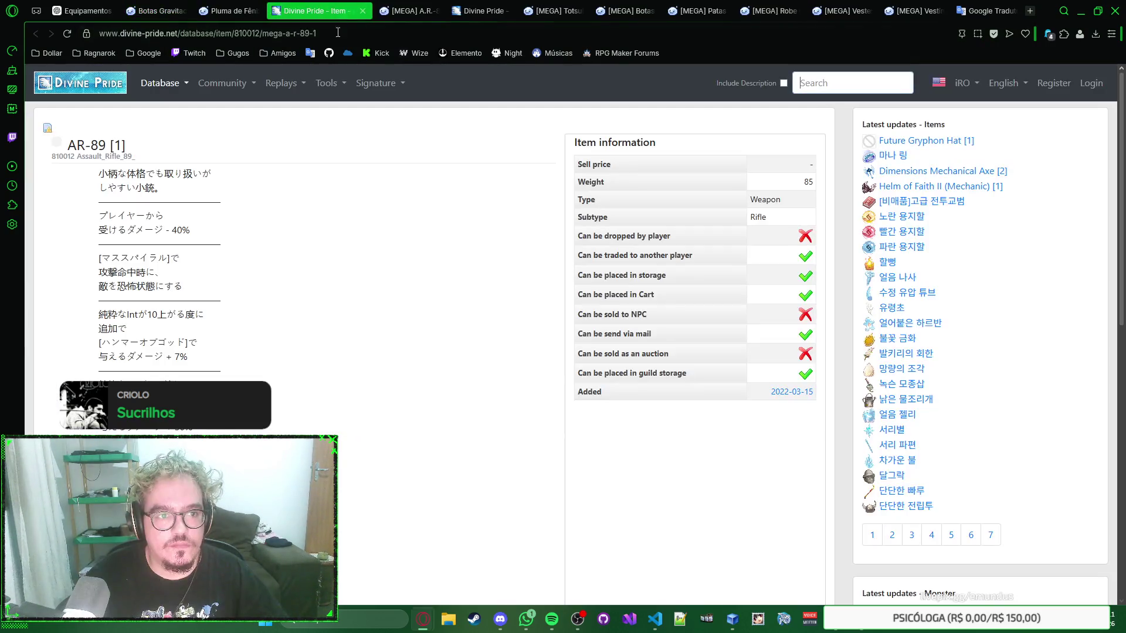
{"action": "scroll", "coordinate": [495, 167], "scroll_direction": "down", "scroll_amount": 10}
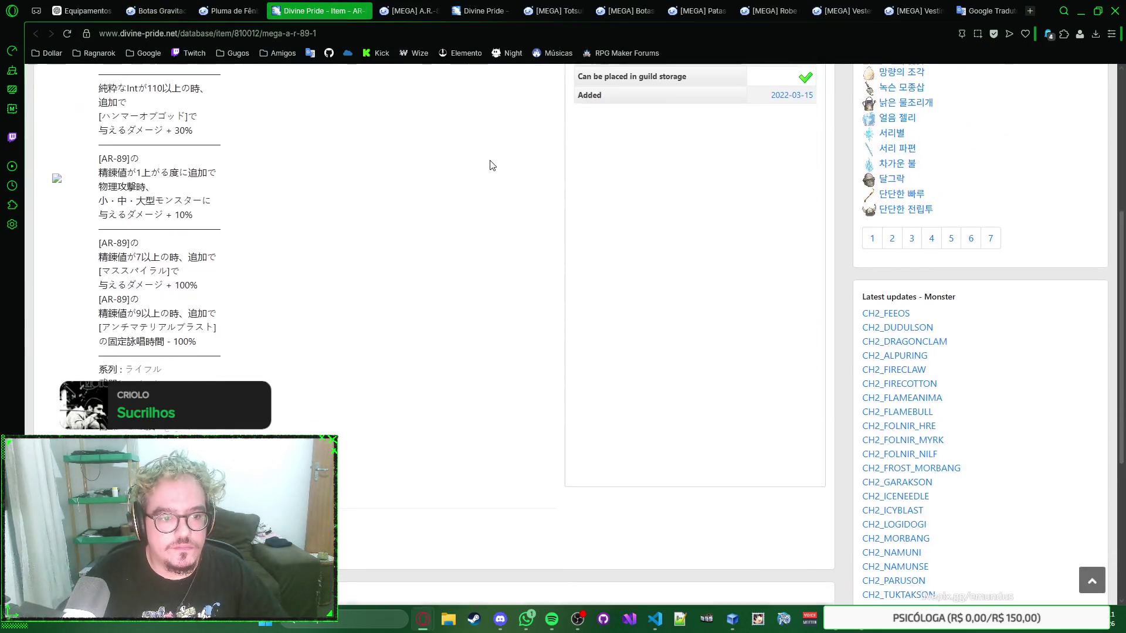
{"action": "scroll", "coordinate": [495, 165], "scroll_direction": "up", "scroll_amount": 5}
{"action": "scroll", "coordinate": [498, 170], "scroll_direction": "up", "scroll_amount": 5}
{"action": "left_click", "coordinate": [349, 9]}
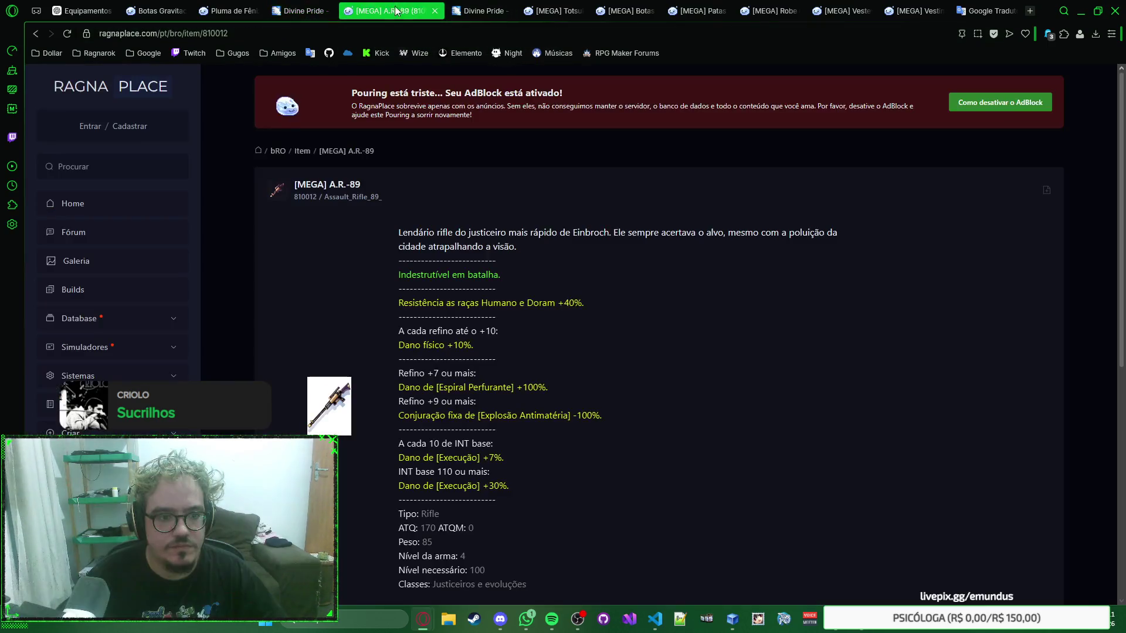
{"action": "left_click", "coordinate": [458, 11]}
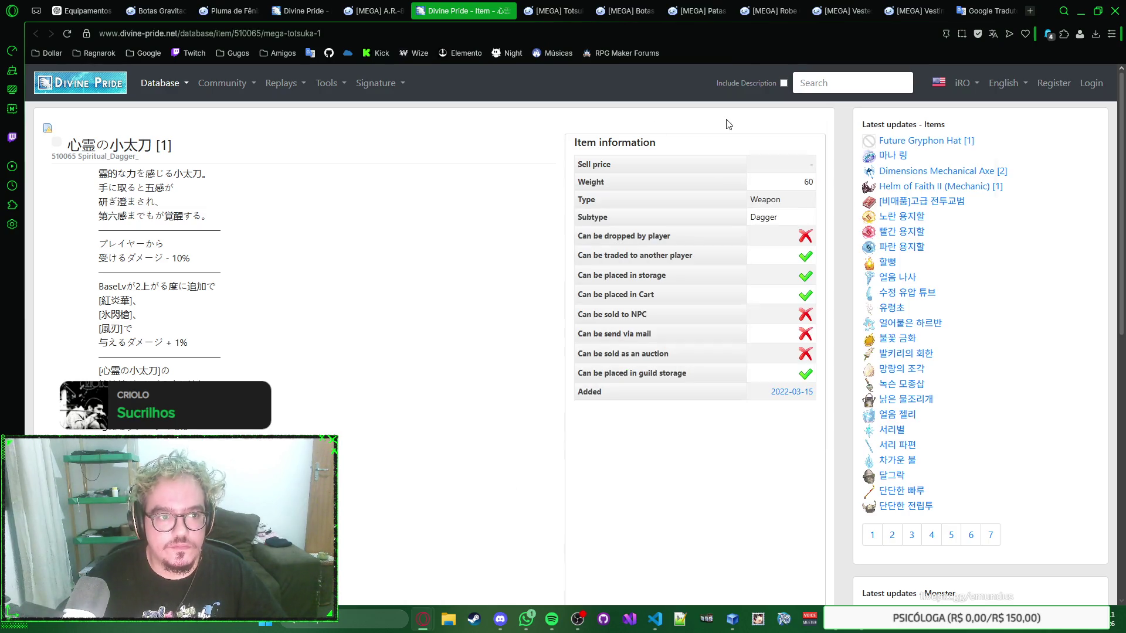
{"action": "left_click", "coordinate": [973, 88]}
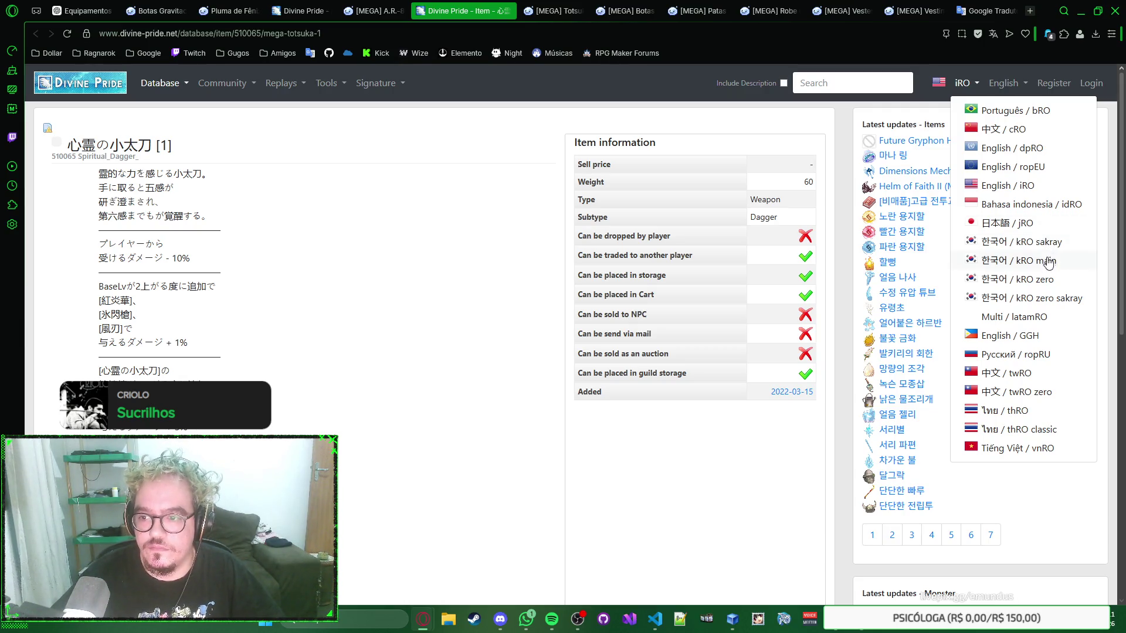
Switch Divine Pride to the kRO server and search Spiritual_Dagger_ and Spiritual_Dagger, both empty
{"action": "left_click", "coordinate": [1036, 261]}
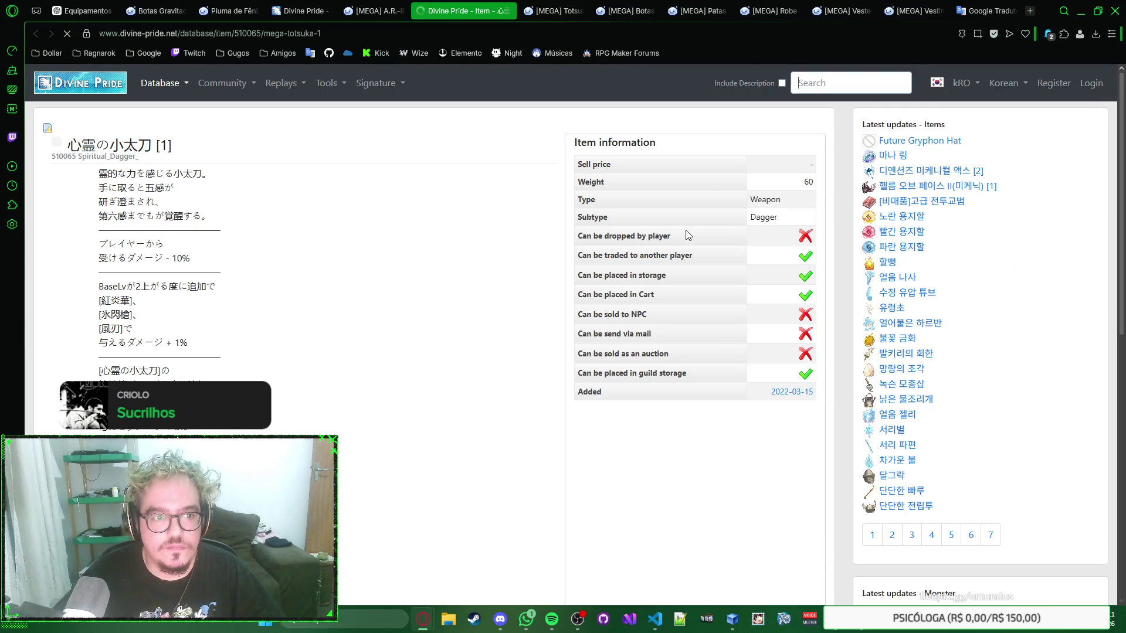
{"action": "left_click", "coordinate": [822, 81]}
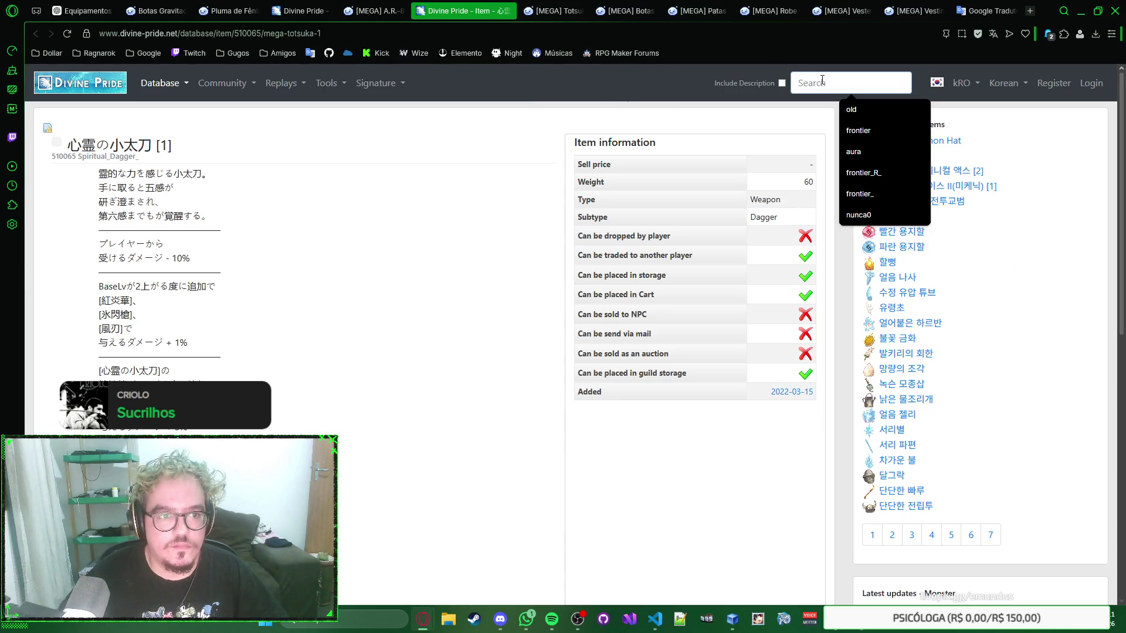
{"action": "type", "text": "Spiritual_Dagger_"}
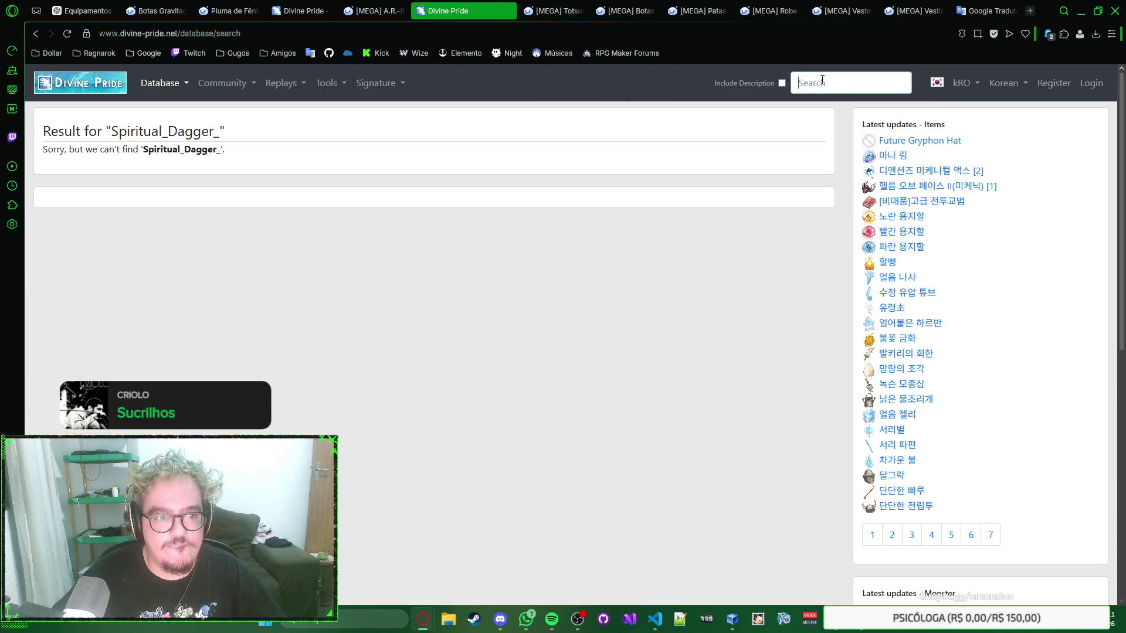
{"action": "left_click", "coordinate": [34, 33]}
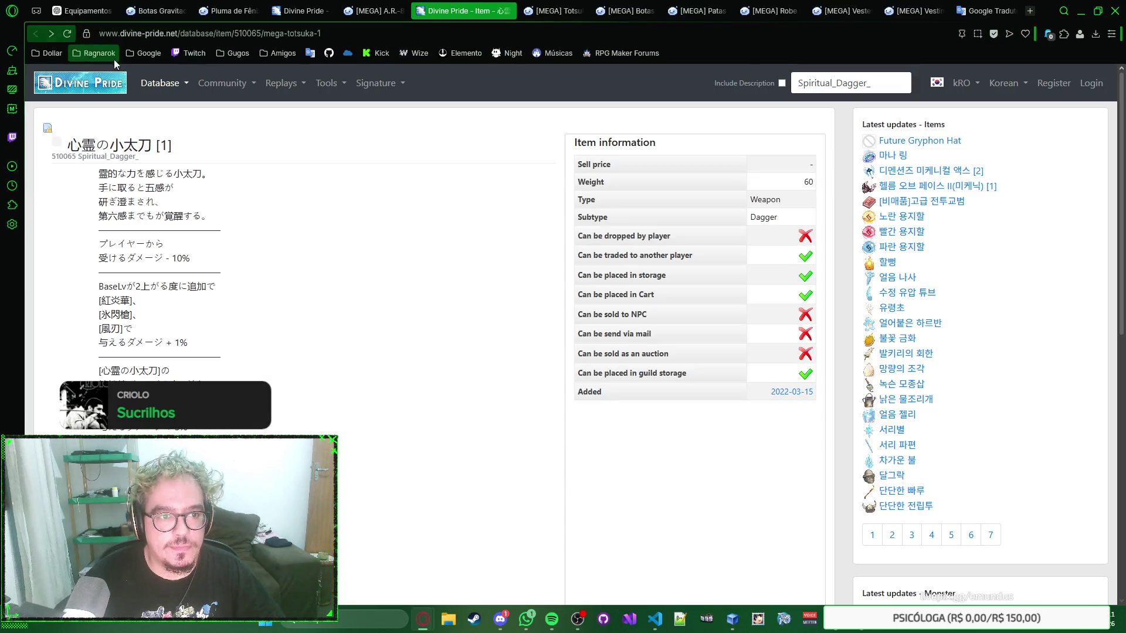
{"action": "left_click", "coordinate": [885, 81]}
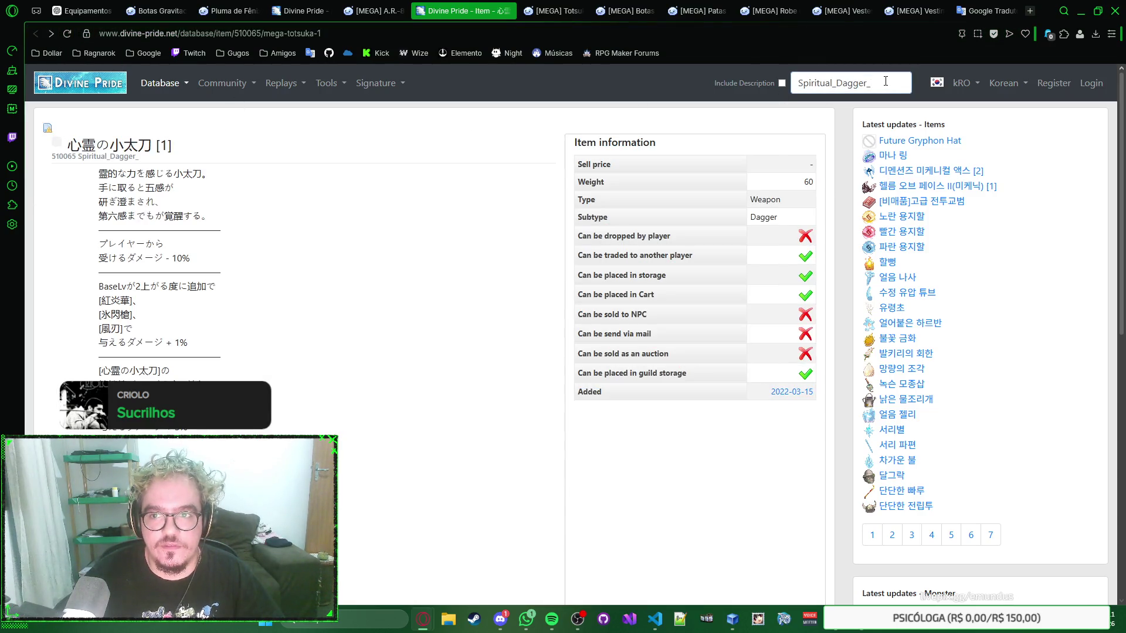
{"action": "key", "text": "BackSpace"}
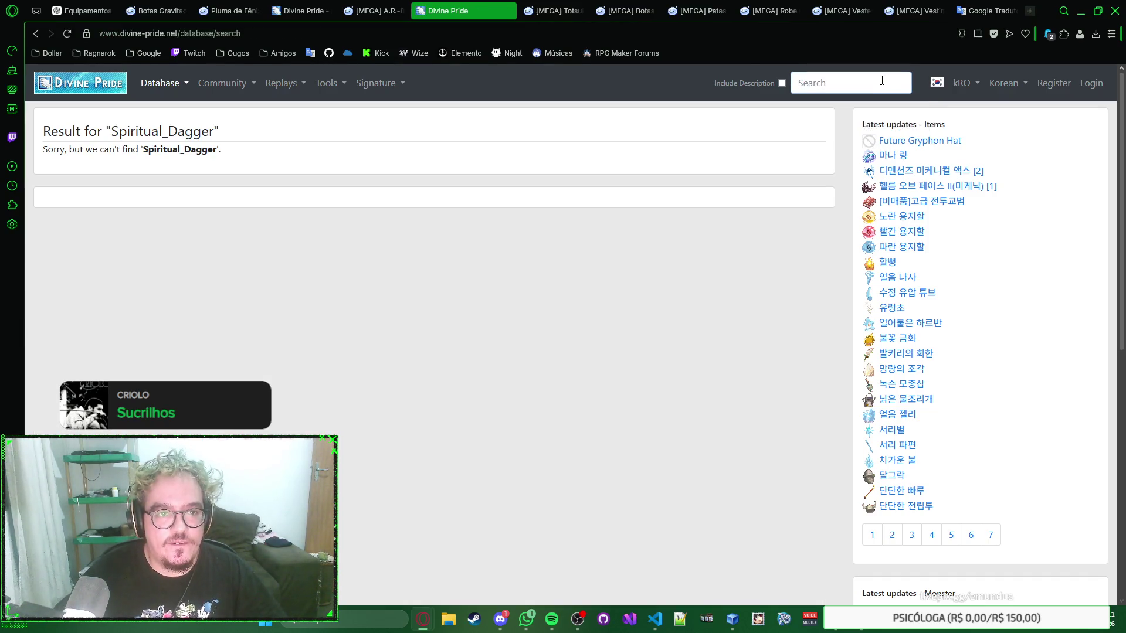
{"action": "left_click", "coordinate": [882, 81]}
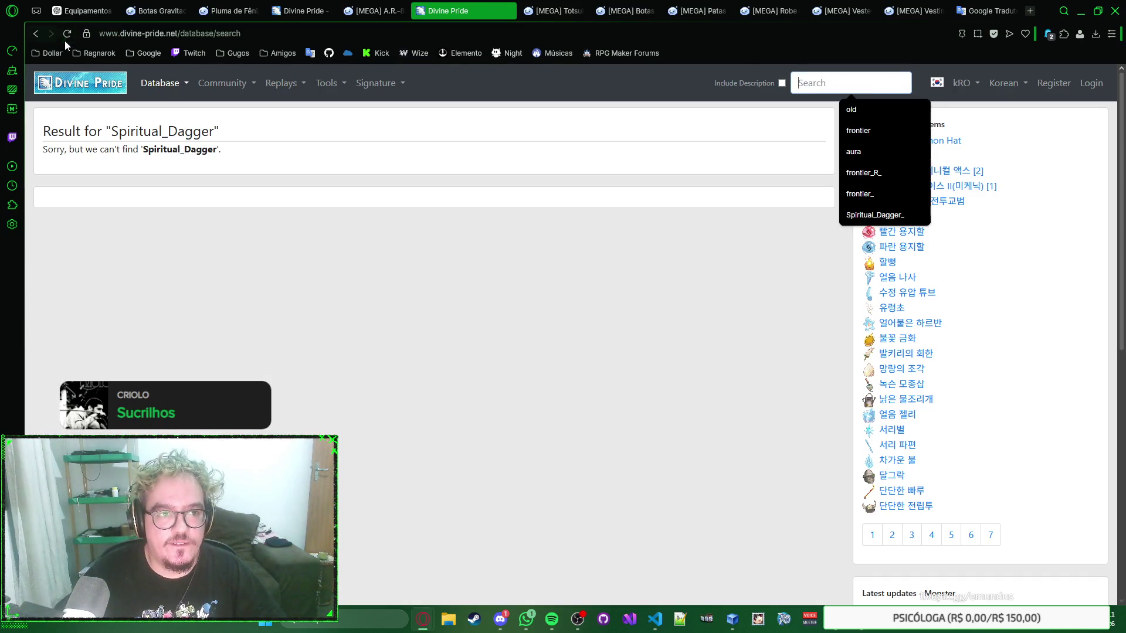
{"action": "key", "text": "alt+Left"}
Replace the term and search kRO for totsuka
{"action": "double_click", "coordinate": [877, 75]}
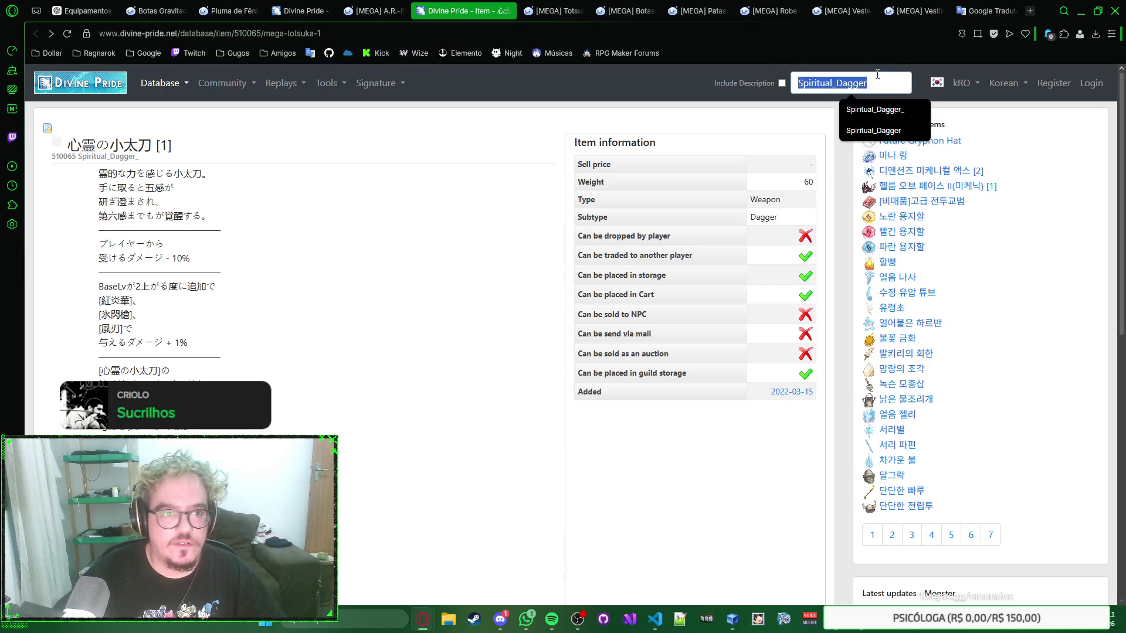
{"action": "type", "text": "totsuka"}
{"action": "key", "text": "Return"}
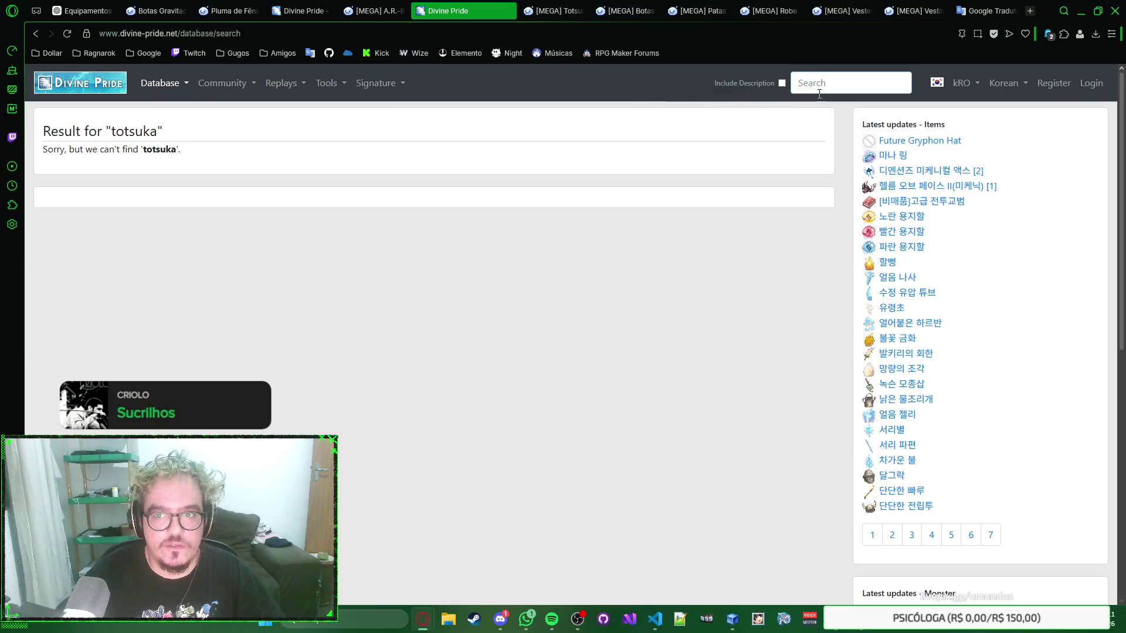
Search totsuka with Include Description on, switch the site language to English and search again
{"action": "left_click", "coordinate": [781, 85]}
{"action": "left_click", "coordinate": [844, 84]}
{"action": "type", "text": "toi"}
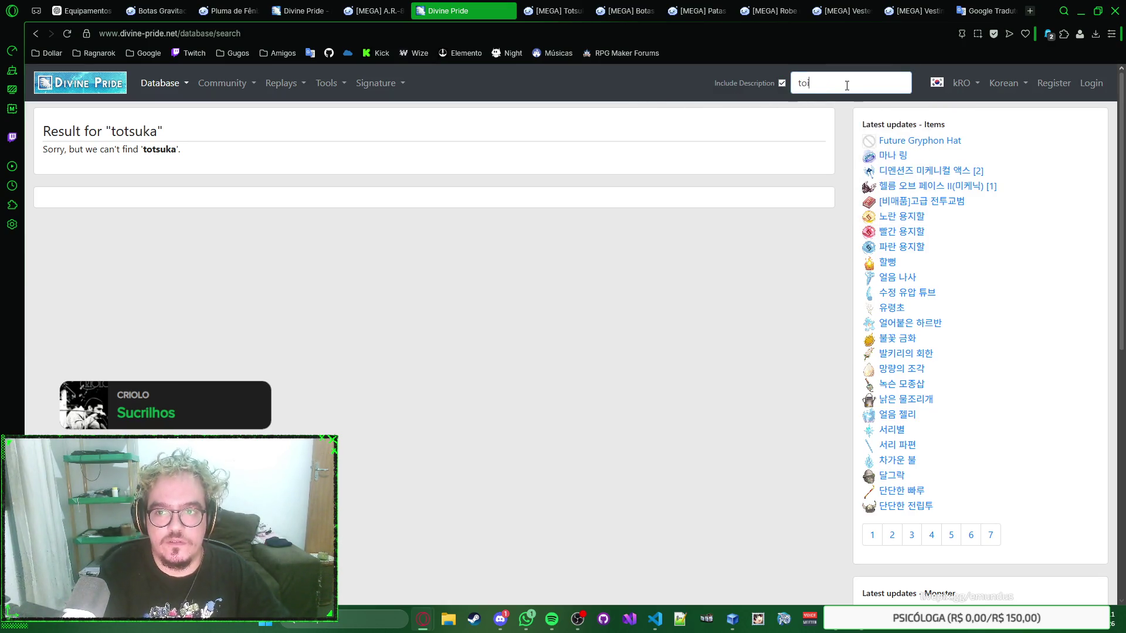
{"action": "type", "text": "ka"}
{"action": "key", "text": "Return"}
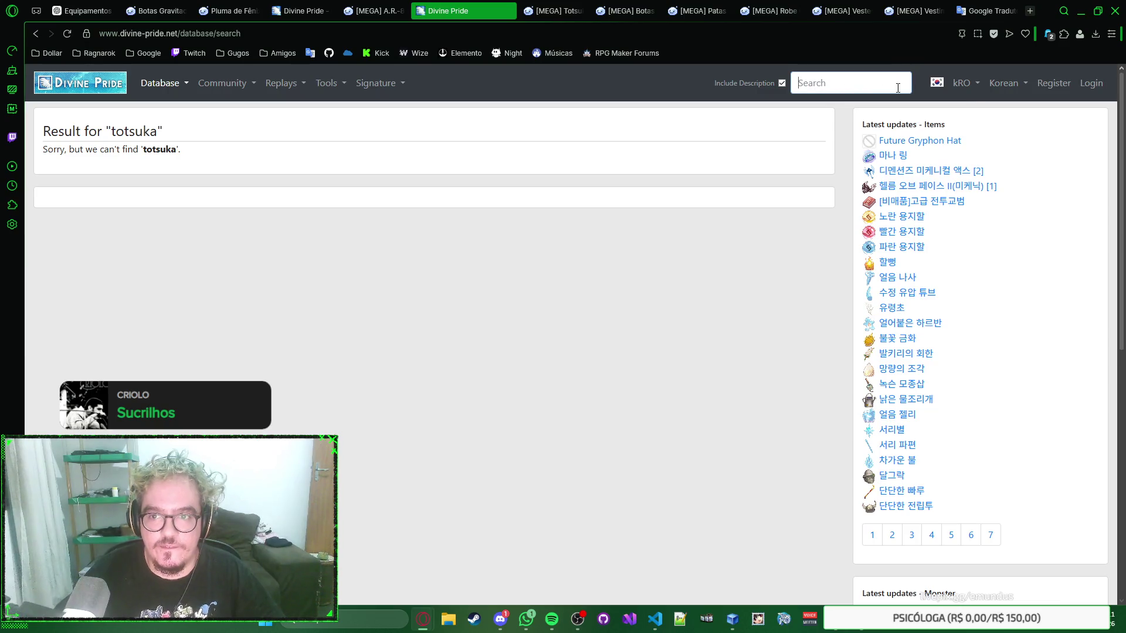
{"action": "left_click", "coordinate": [970, 87]}
{"action": "left_click", "coordinate": [1015, 91]}
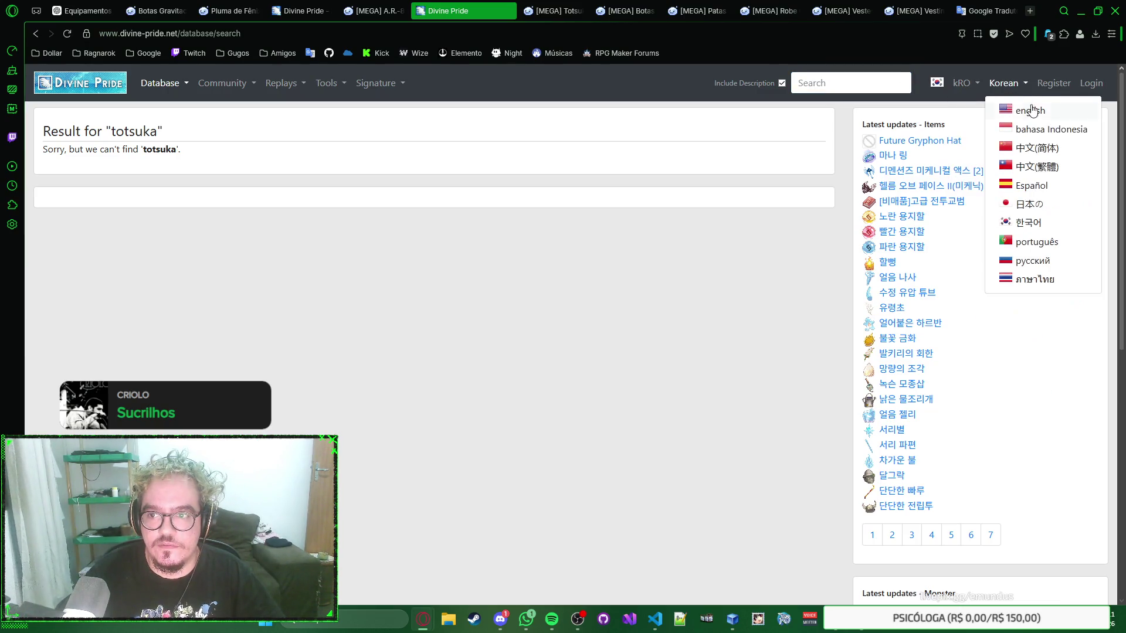
{"action": "left_click", "coordinate": [1034, 112]}
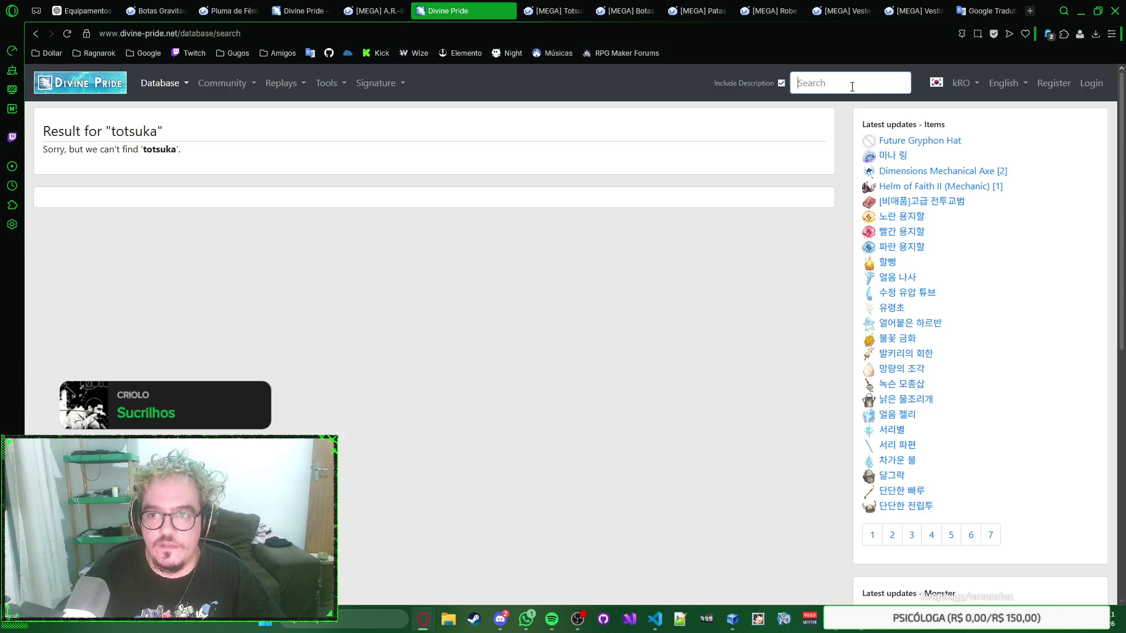
{"action": "left_click", "coordinate": [850, 84]}
{"action": "type", "text": "totsuka"}
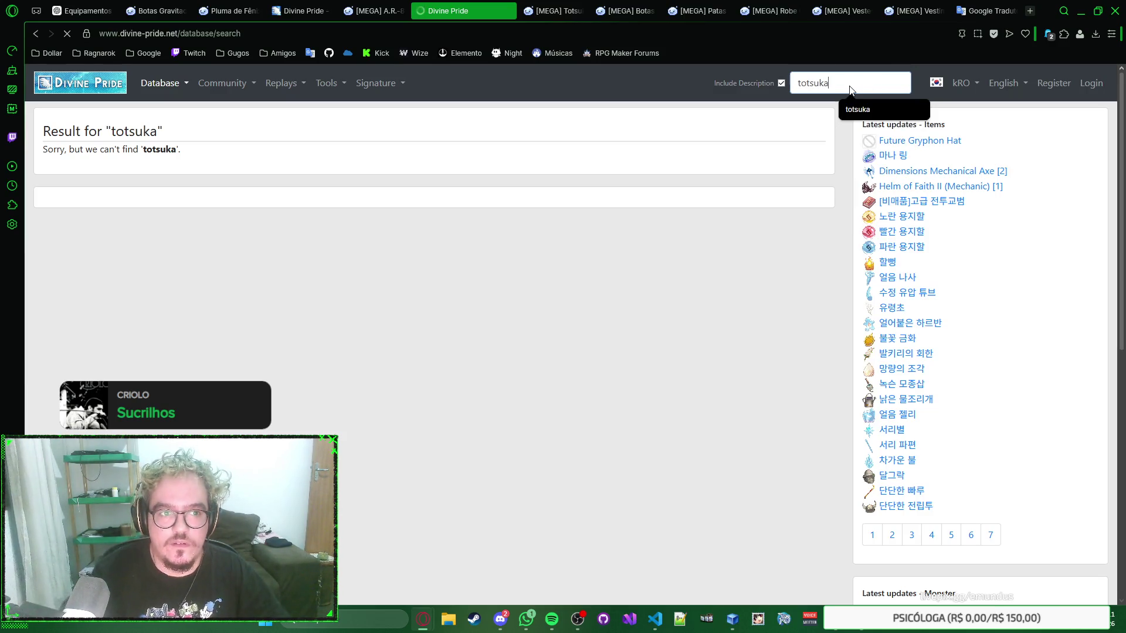
{"action": "key", "text": "Return"}
Rerun the Spiritual_Dagger_ search from history and switch the database back to iRO
{"action": "left_click", "coordinate": [850, 85]}
{"action": "key", "text": "Up"}
{"action": "key", "text": "Return"}
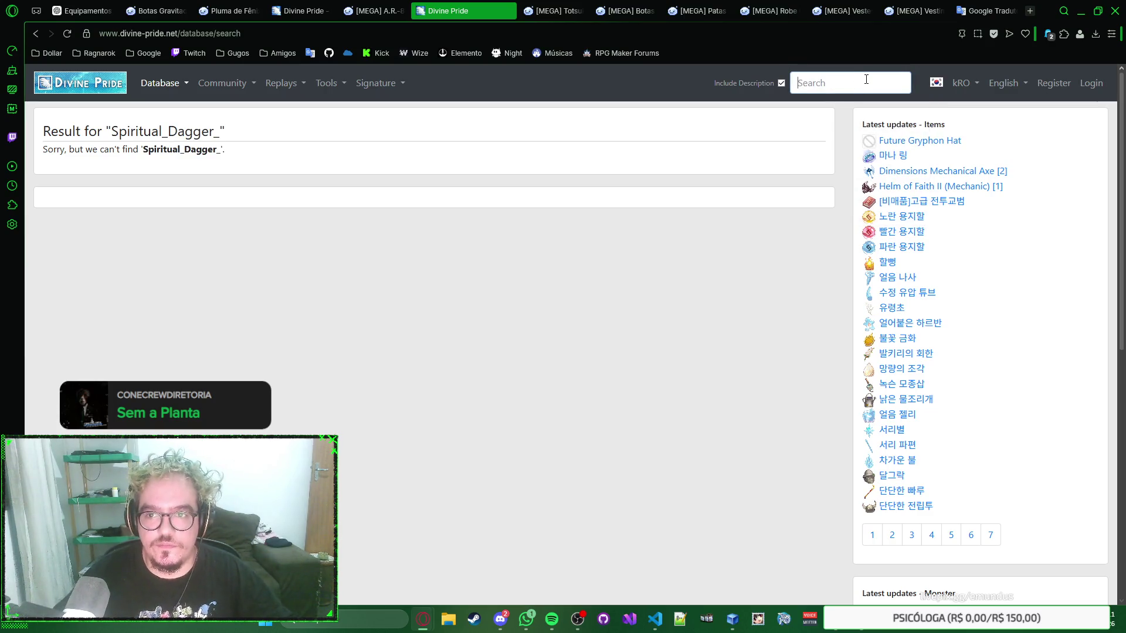
{"action": "left_click", "coordinate": [959, 85]}
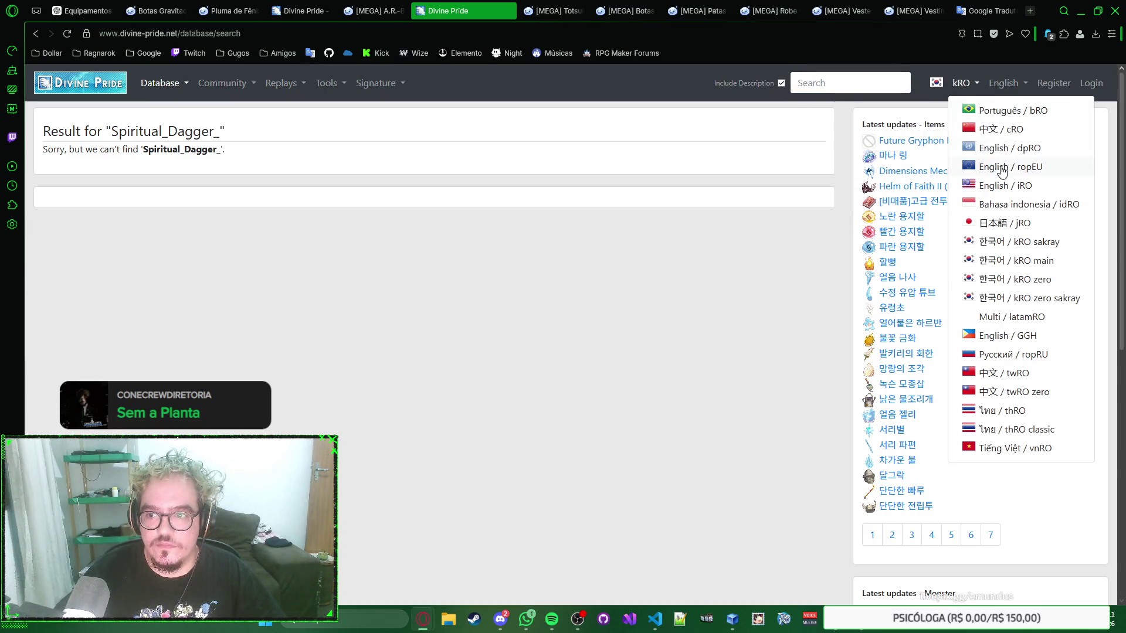
{"action": "left_click", "coordinate": [1003, 186]}
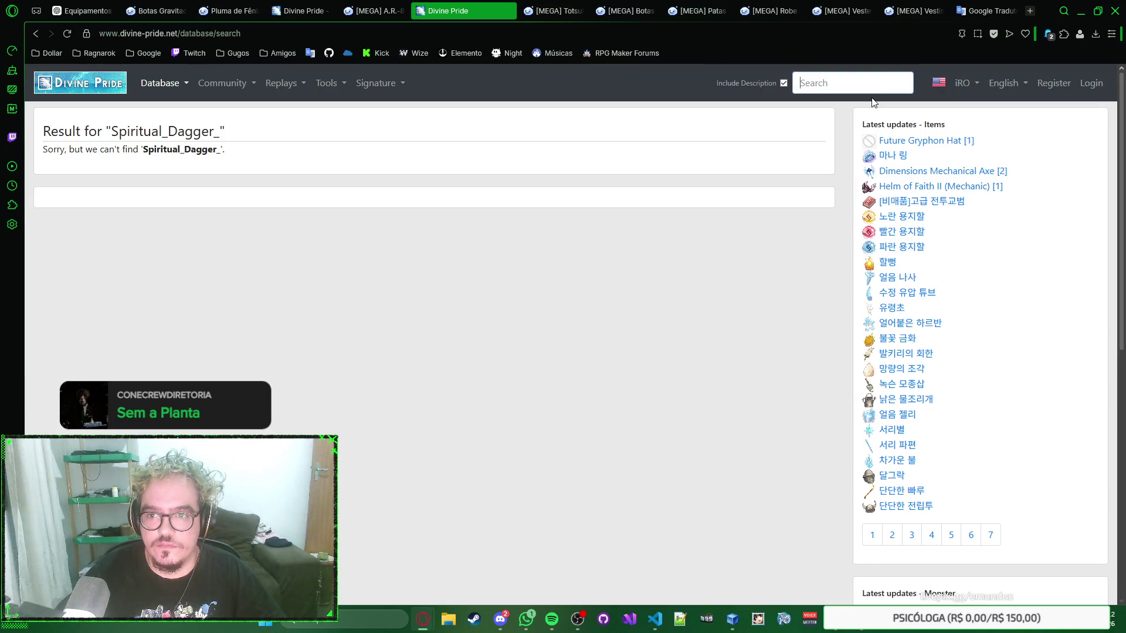
Search totsuka on iRO without descriptions, find nothing, and close the Divine Pride tab
{"action": "left_click", "coordinate": [893, 73]}
{"action": "type", "text": "tot"}
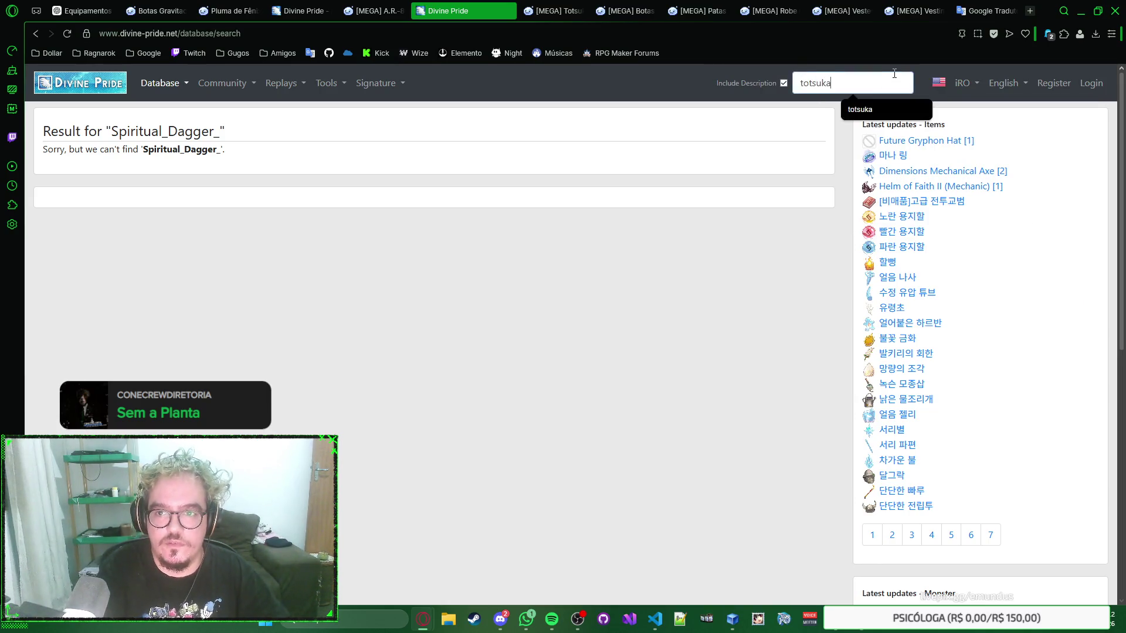
{"action": "left_click", "coordinate": [784, 84]}
{"action": "left_click", "coordinate": [847, 85]}
{"action": "type", "text": "totsuka"}
{"action": "key", "text": "Return"}
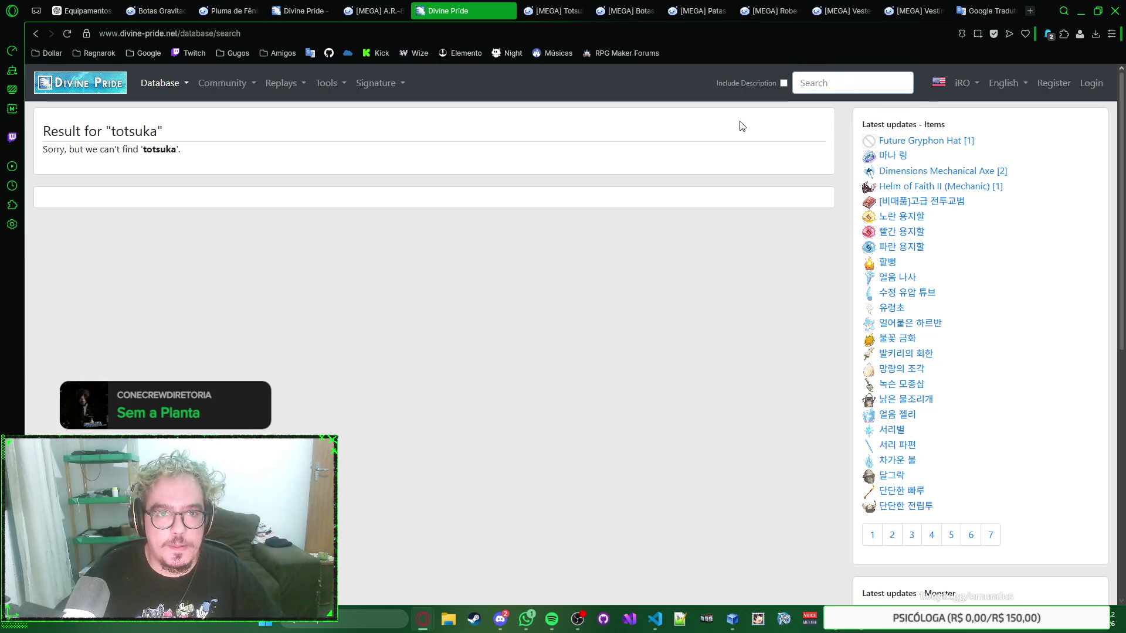
{"action": "key", "text": "ctrl+w"}
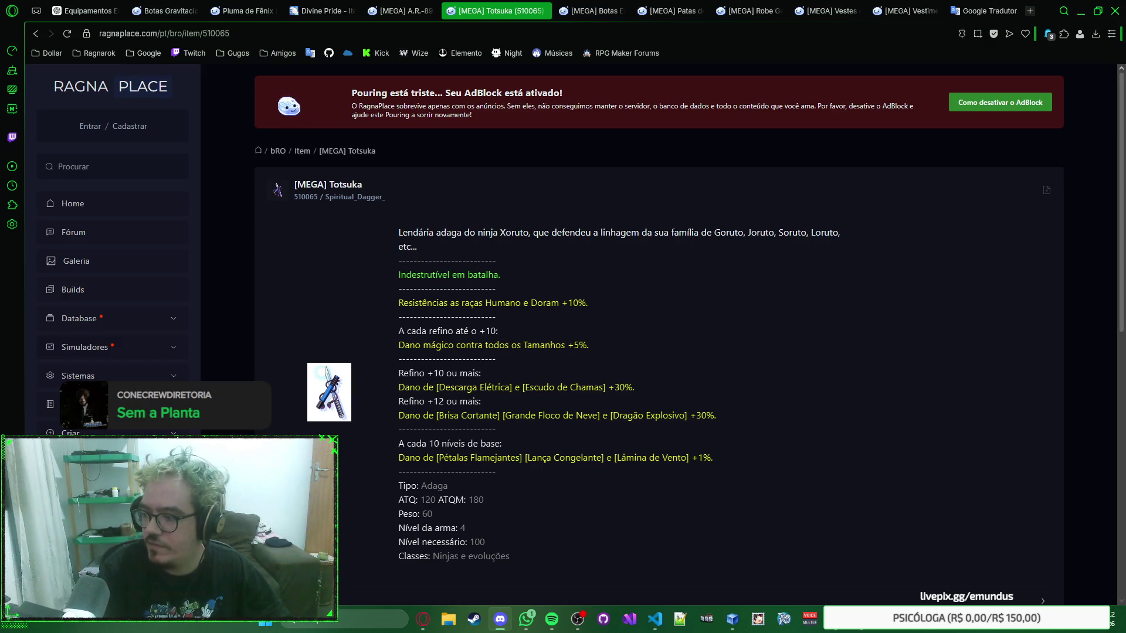
Bring the SmokeWorld game window forward over the Totsuka page
{"action": "key", "text": "alt+Tab"}
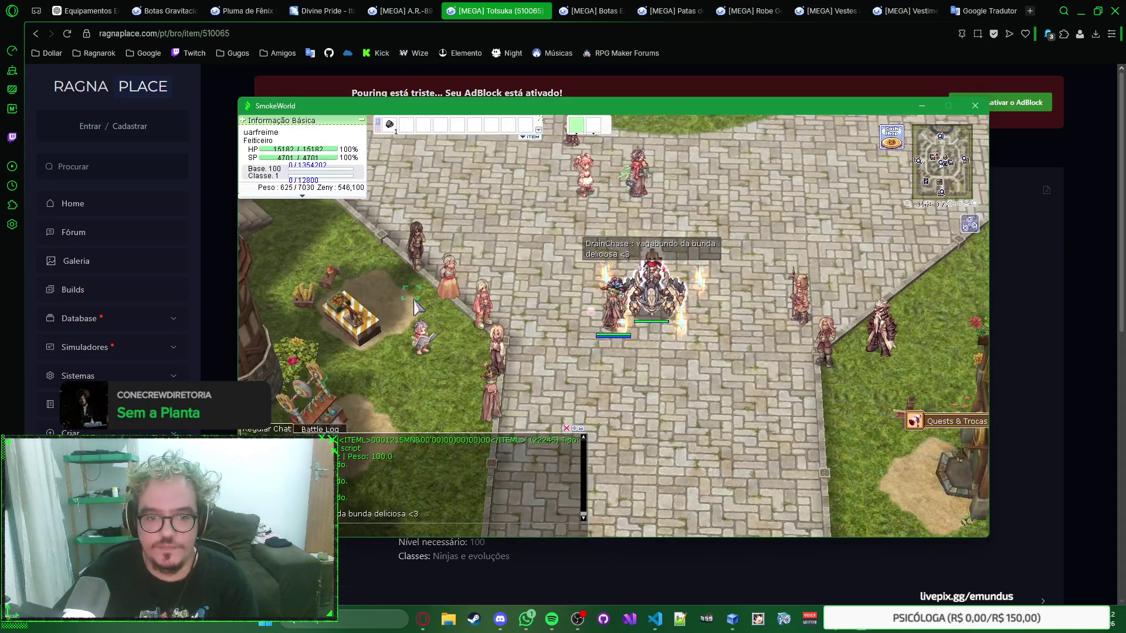
Send a quick chat message, then ask the Aventureira Mestre NPC for the booster ticket exchange shop
{"action": "key", "text": "Return"}
{"action": "type", "text": "eu mermo"}
{"action": "key", "text": "Return"}
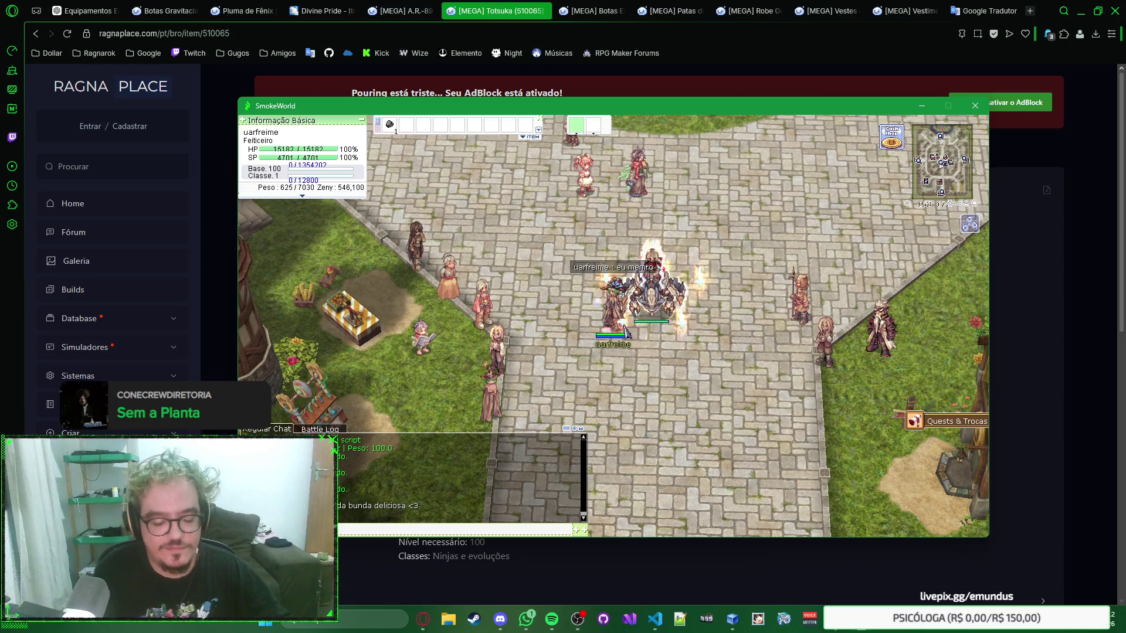
{"action": "type", "text": "kkk"}
{"action": "key", "text": "Return"}
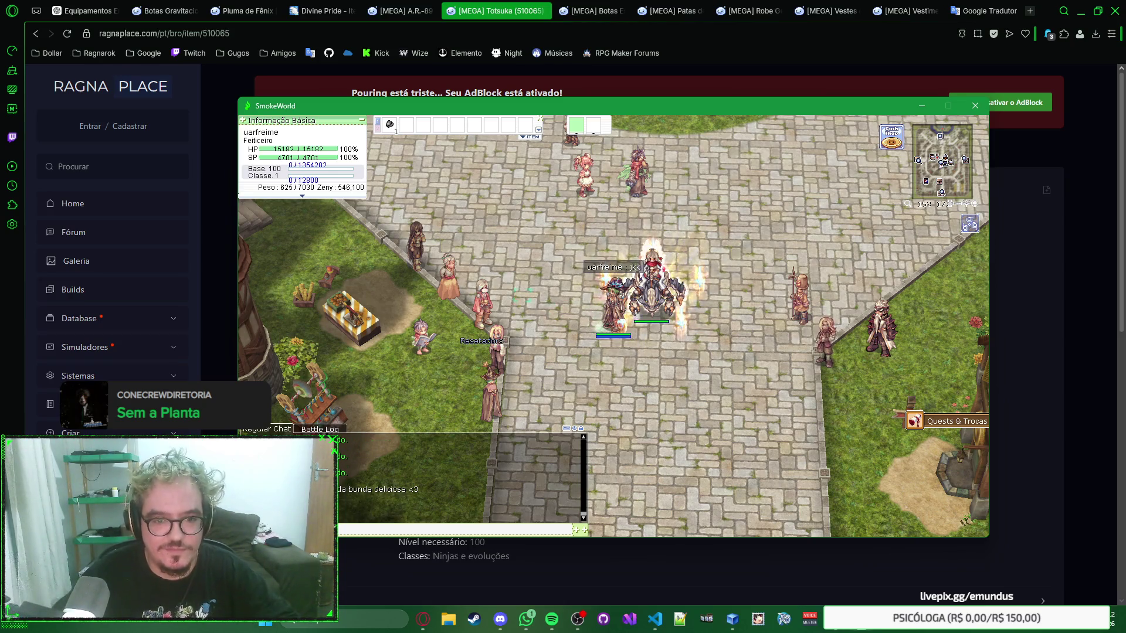
{"action": "left_click", "coordinate": [421, 248]}
{"action": "key", "text": "Down"}
{"action": "key", "text": "Down"}
{"action": "key", "text": "Return"}
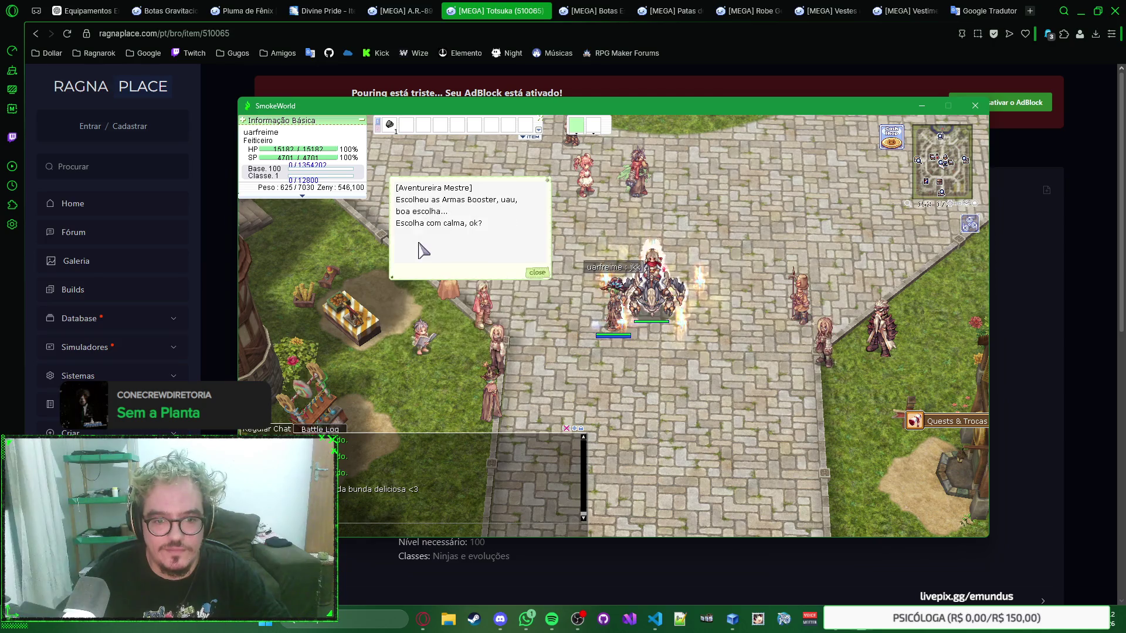
{"action": "key", "text": "Return"}
{"action": "scroll", "coordinate": [456, 301], "scroll_direction": "up", "scroll_amount": 2}
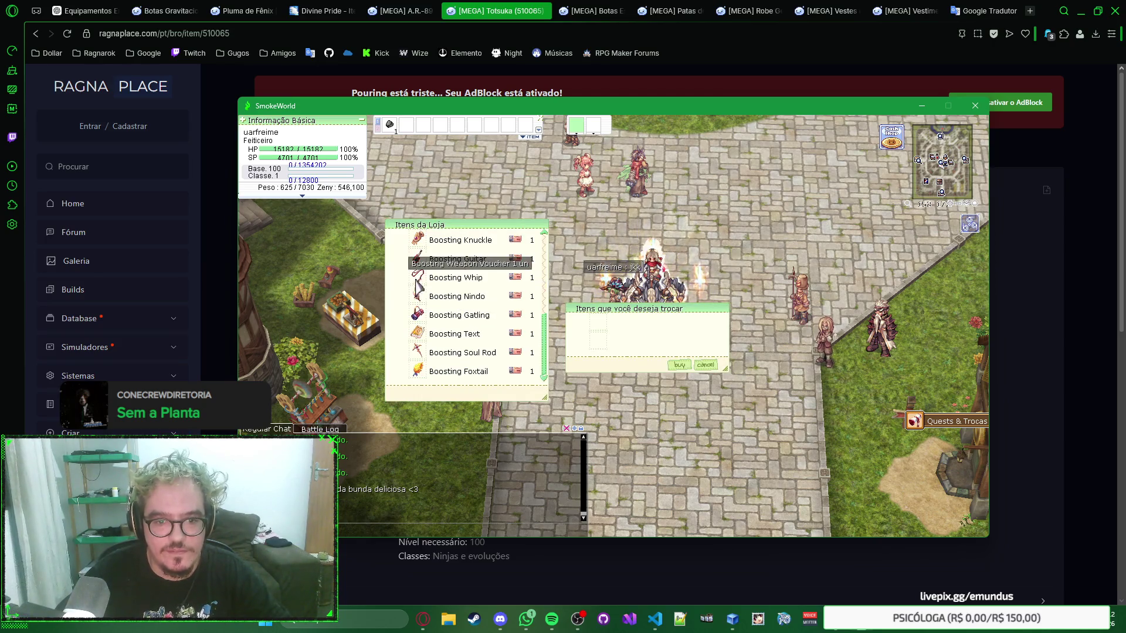
{"action": "scroll", "coordinate": [457, 302], "scroll_direction": "up", "scroll_amount": 1}
{"action": "scroll", "coordinate": [417, 297], "scroll_direction": "up", "scroll_amount": 2}
{"action": "scroll", "coordinate": [417, 297], "scroll_direction": "up", "scroll_amount": 1}
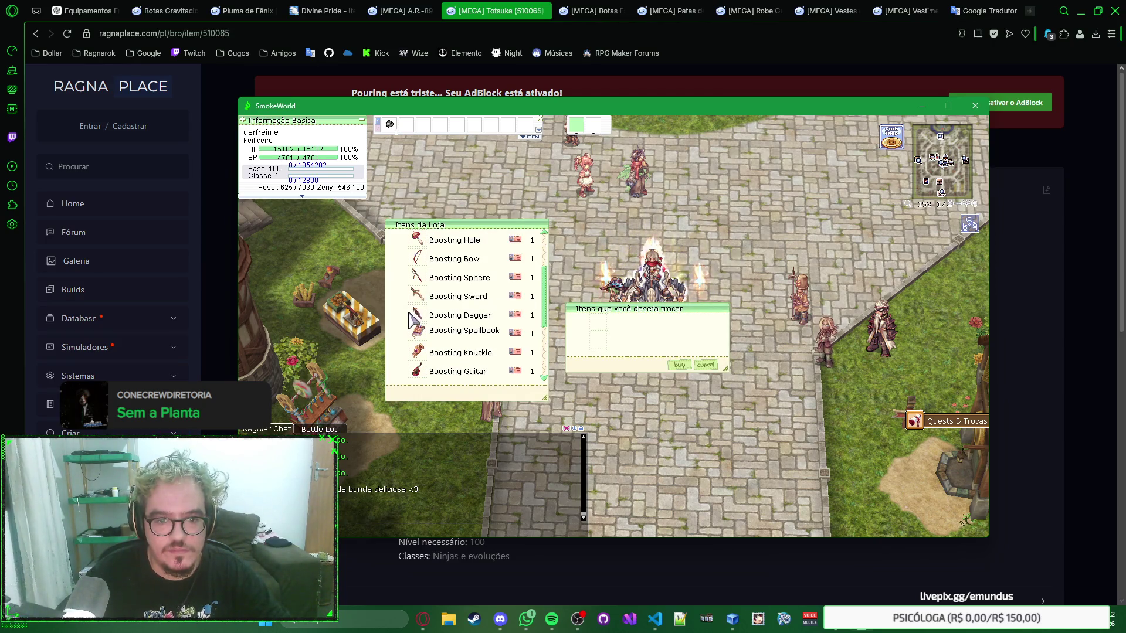
Review the Boosting Dagger description, close the shop windows and switch to the Botas Gravitacionais G09 page
{"action": "right_click", "coordinate": [411, 310]}
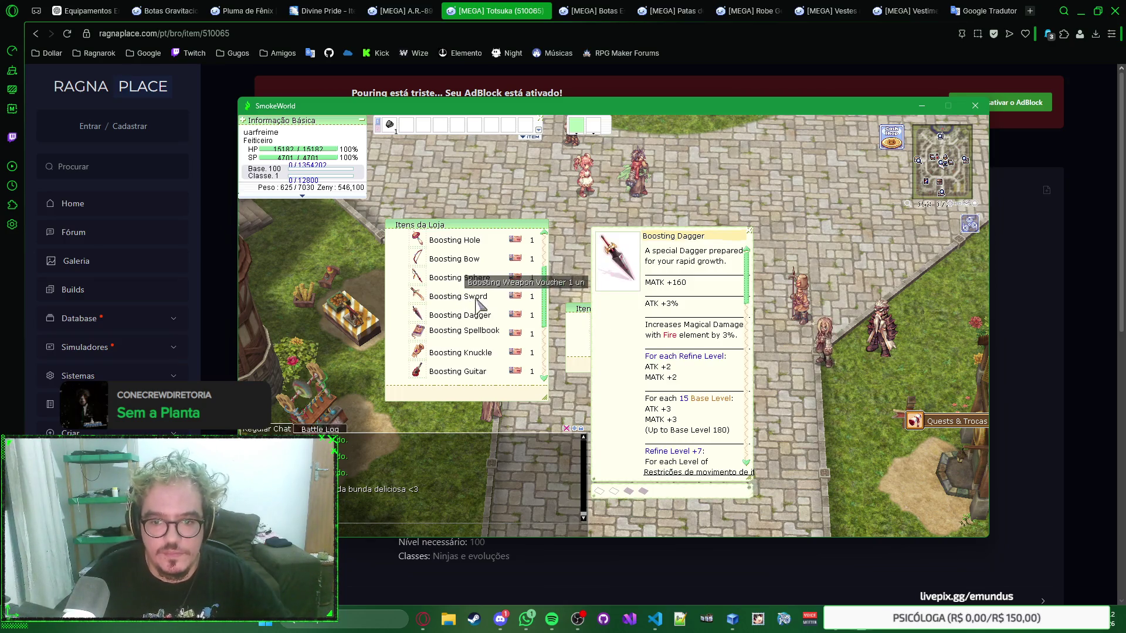
{"action": "scroll", "coordinate": [453, 302], "scroll_direction": "down", "scroll_amount": 3}
{"action": "scroll", "coordinate": [453, 301], "scroll_direction": "up", "scroll_amount": 3}
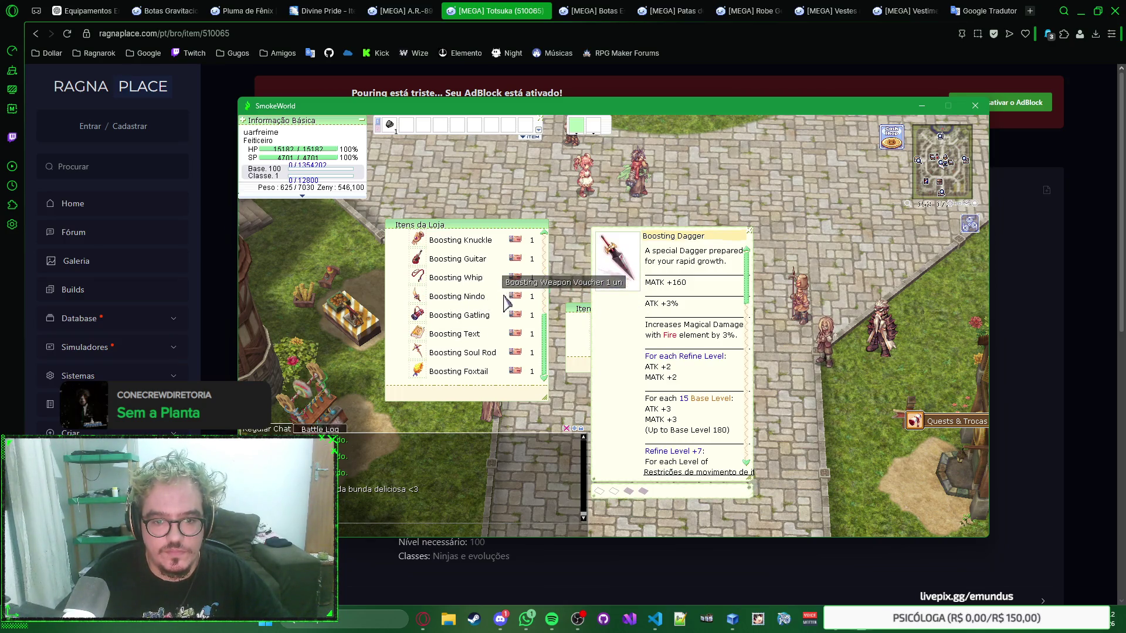
{"action": "scroll", "coordinate": [499, 328], "scroll_direction": "up", "scroll_amount": 4}
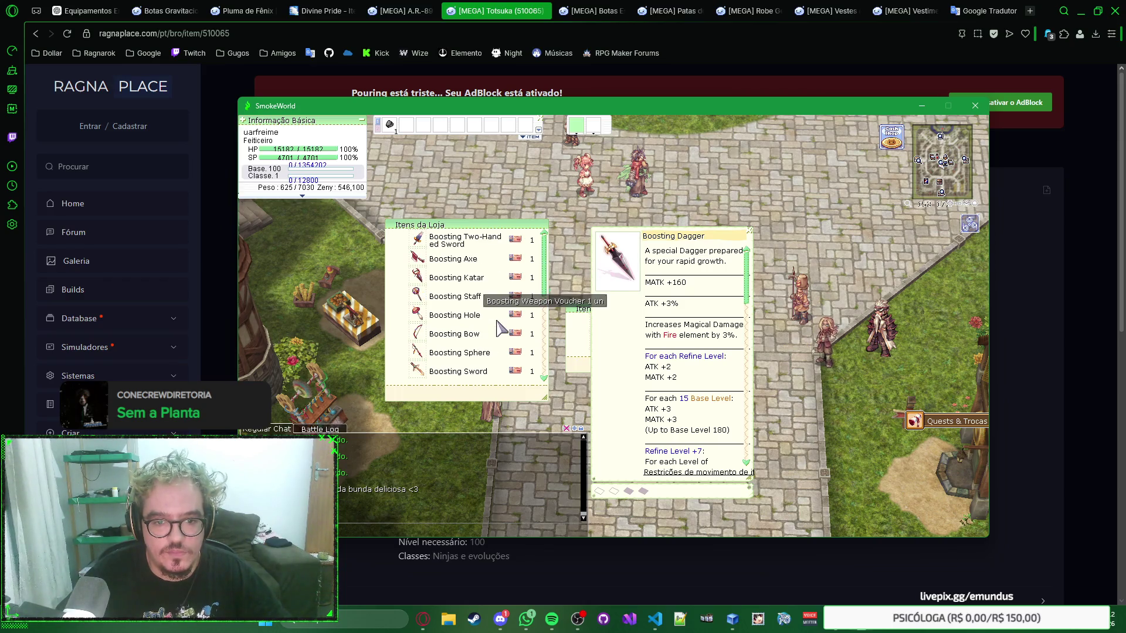
{"action": "scroll", "coordinate": [498, 328], "scroll_direction": "down", "scroll_amount": 3}
{"action": "scroll", "coordinate": [696, 318], "scroll_direction": "down", "scroll_amount": 2}
{"action": "scroll", "coordinate": [715, 273], "scroll_direction": "down", "scroll_amount": 2}
{"action": "scroll", "coordinate": [716, 292], "scroll_direction": "down", "scroll_amount": 2}
{"action": "scroll", "coordinate": [725, 339], "scroll_direction": "down", "scroll_amount": 2}
{"action": "scroll", "coordinate": [726, 336], "scroll_direction": "down", "scroll_amount": 2}
{"action": "scroll", "coordinate": [726, 334], "scroll_direction": "down", "scroll_amount": 3}
{"action": "scroll", "coordinate": [726, 334], "scroll_direction": "down", "scroll_amount": 3}
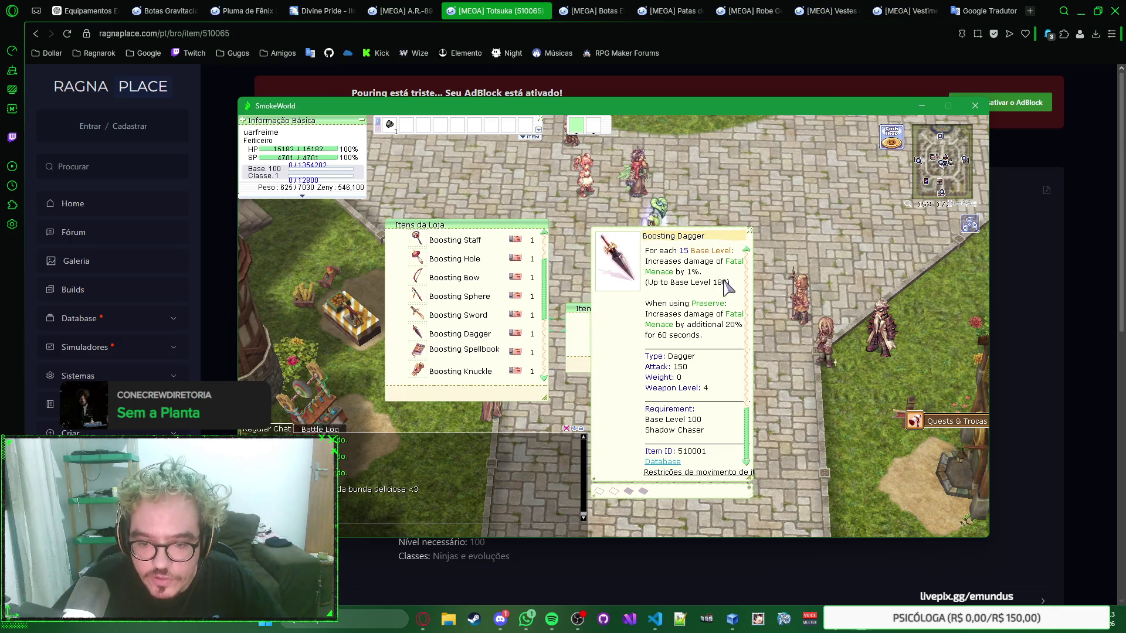
{"action": "left_click", "coordinate": [748, 232]}
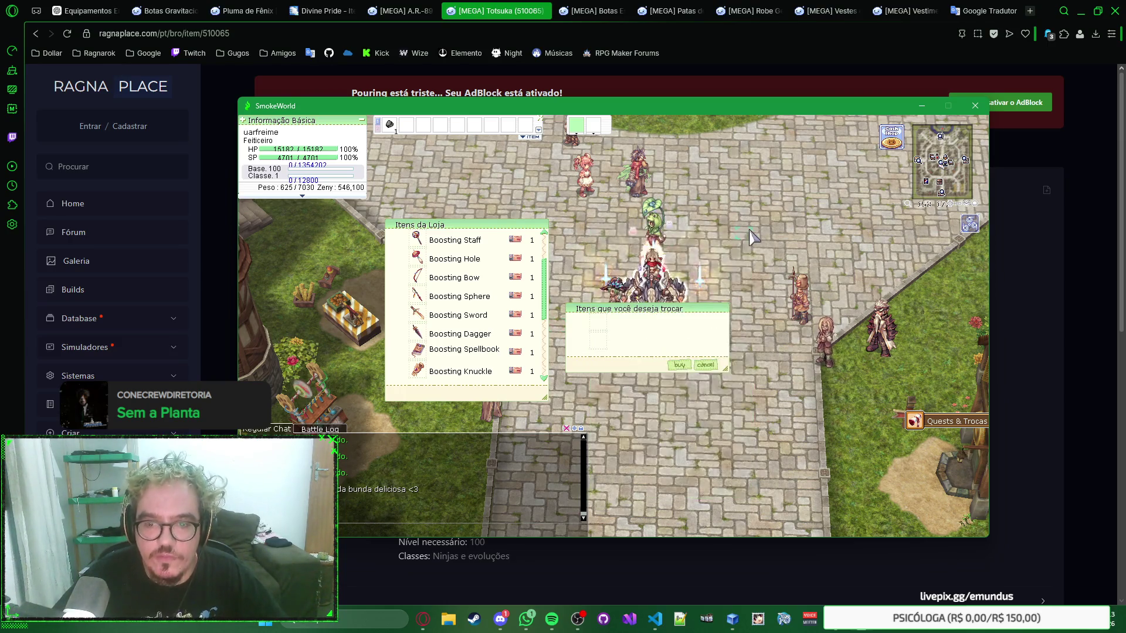
{"action": "key", "text": "Escape"}
{"action": "key", "text": "Escape"}
{"action": "key", "text": "Escape"}
{"action": "key", "text": "Escape"}
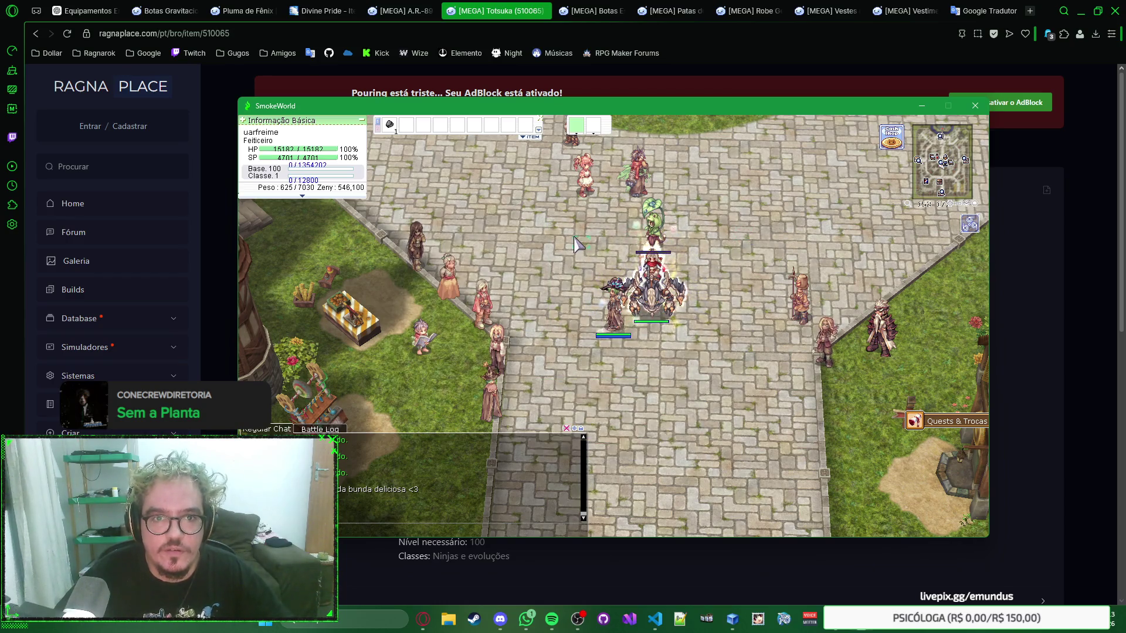
{"action": "left_click", "coordinate": [172, 11]}
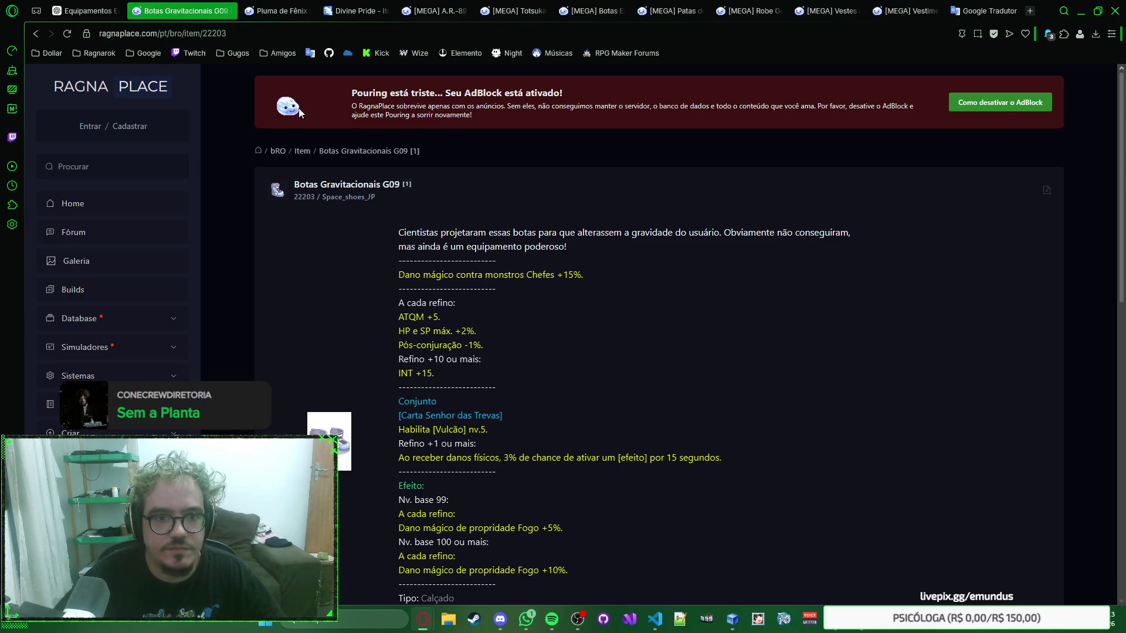
Duplicate the Totsuka page and load a new item ID from its address
{"action": "left_click", "coordinate": [492, 11]}
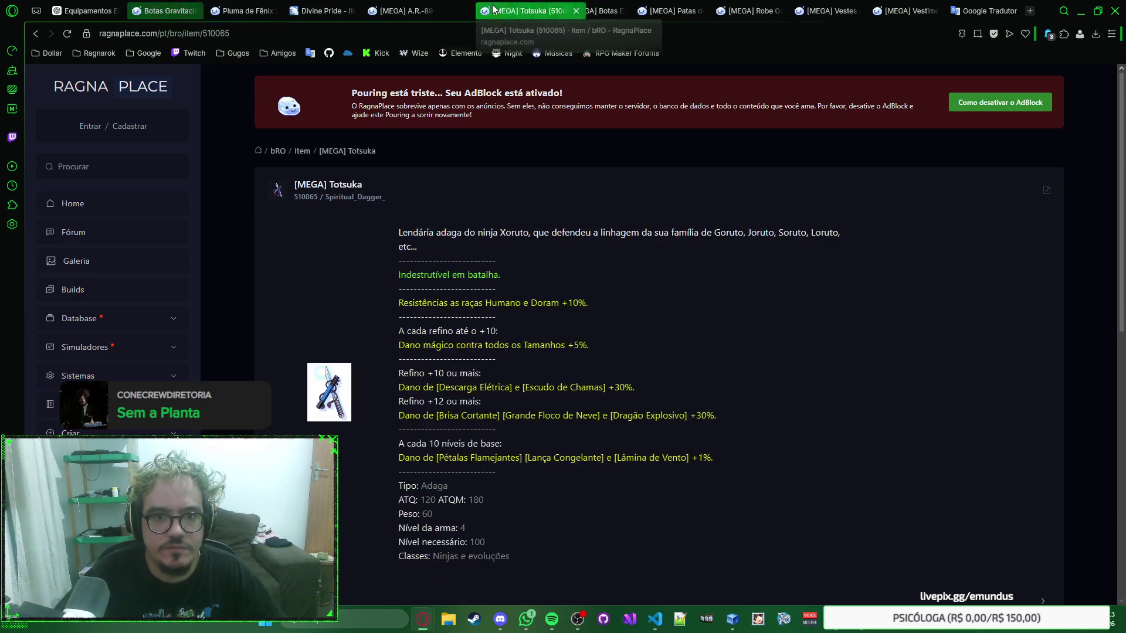
{"action": "right_click", "coordinate": [495, 13]}
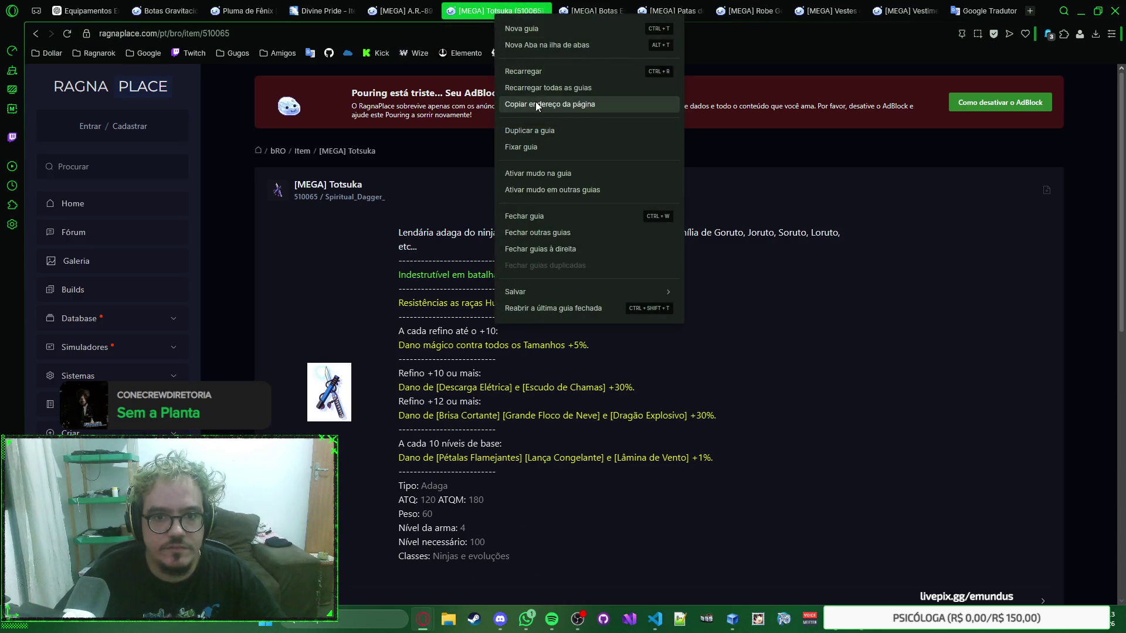
{"action": "left_click", "coordinate": [535, 131]}
{"action": "left_click_drag", "start_coordinate": [203, 33], "coordinate": [250, 39]}
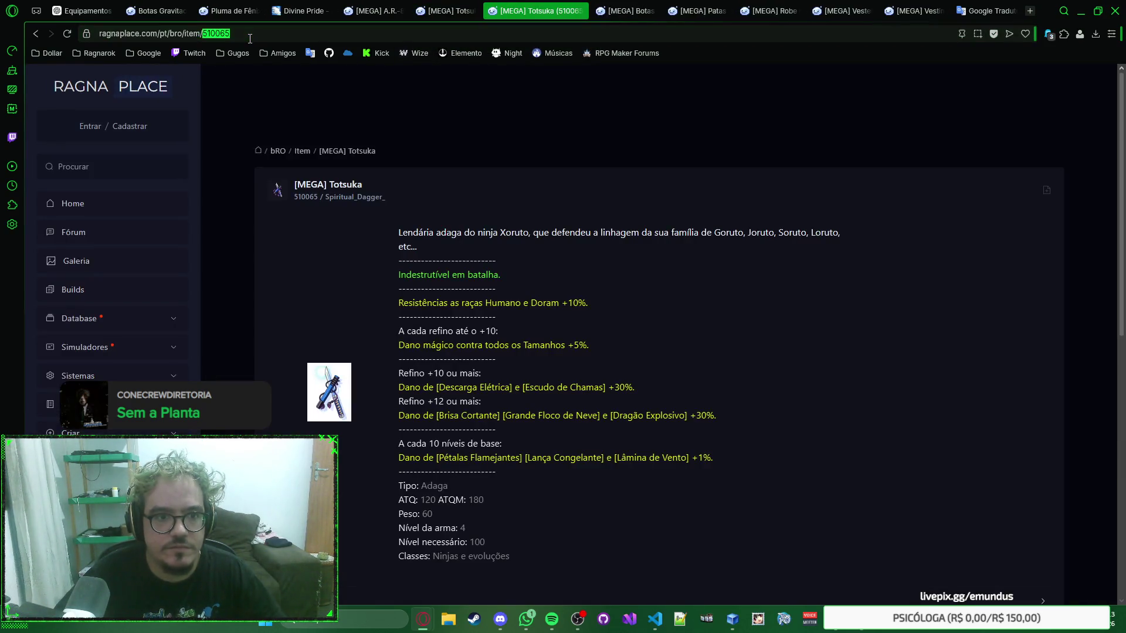
{"action": "type", "text": "550"}
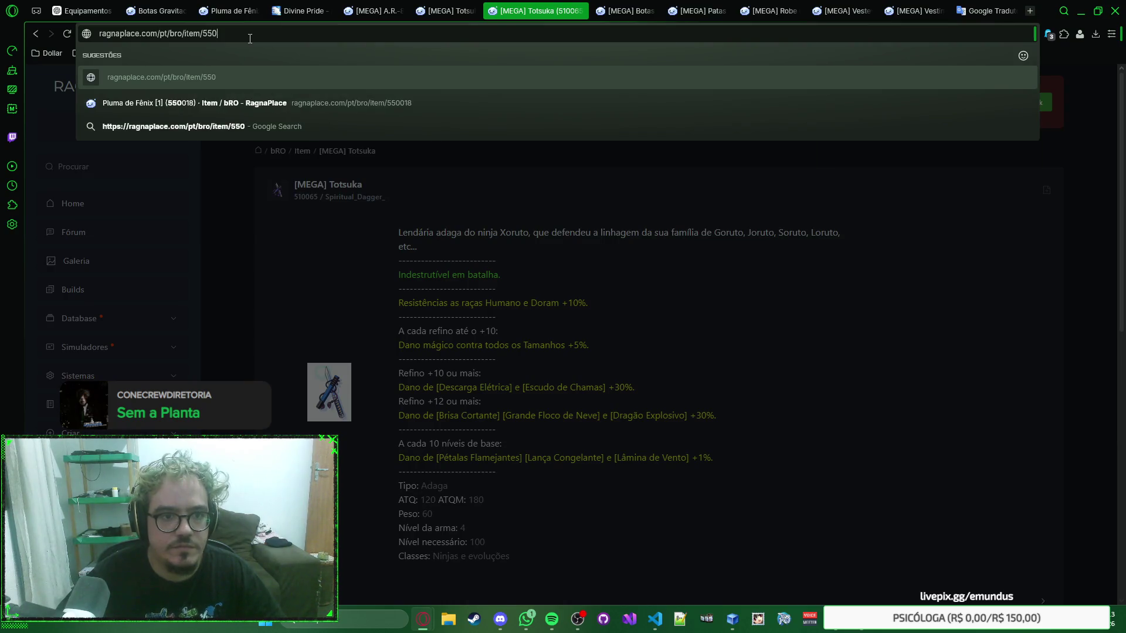
{"action": "type", "text": "000"}
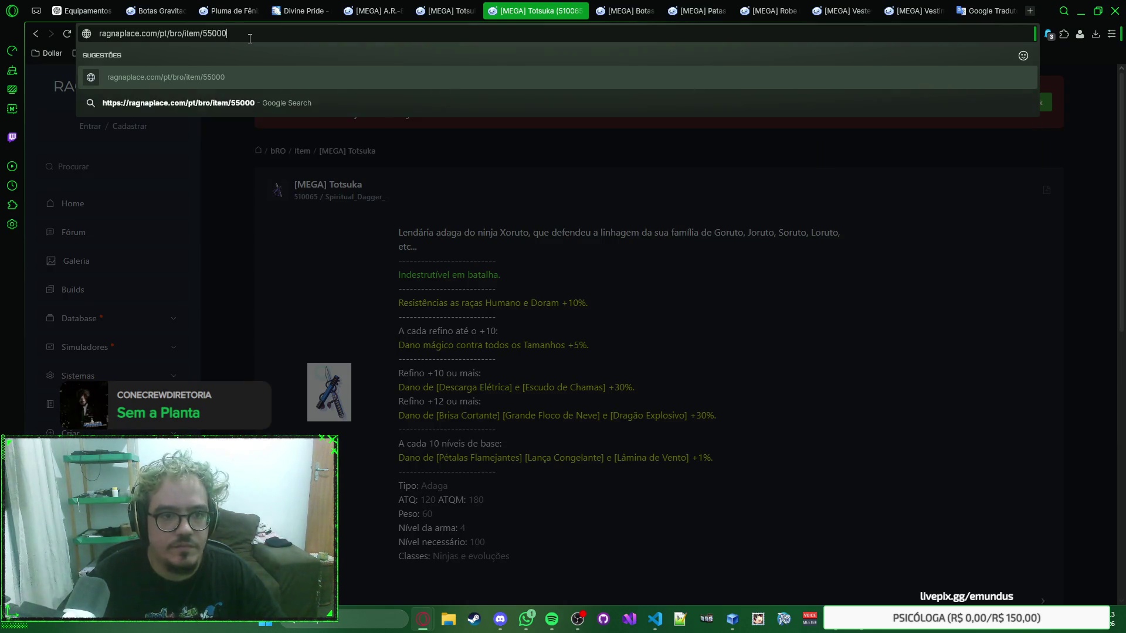
{"action": "type", "text": "1"}
{"action": "key", "text": "Return"}
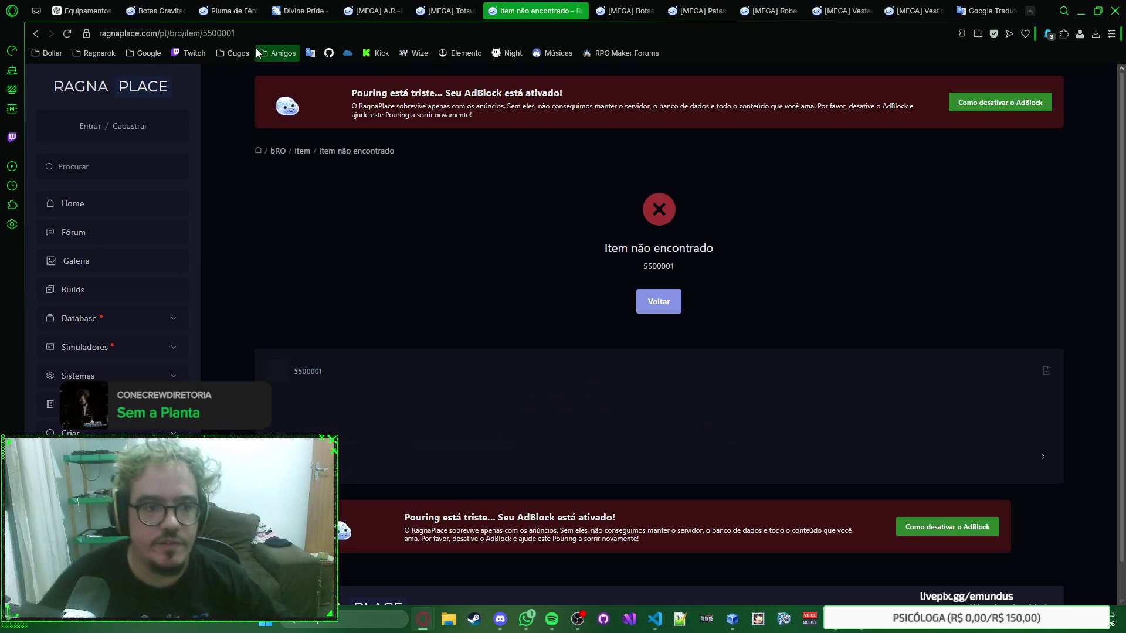
Remove the extra digit so the address loads item 5500001, which comes back not found
{"action": "left_click", "coordinate": [225, 33]}
{"action": "key", "text": "BackSpace"}
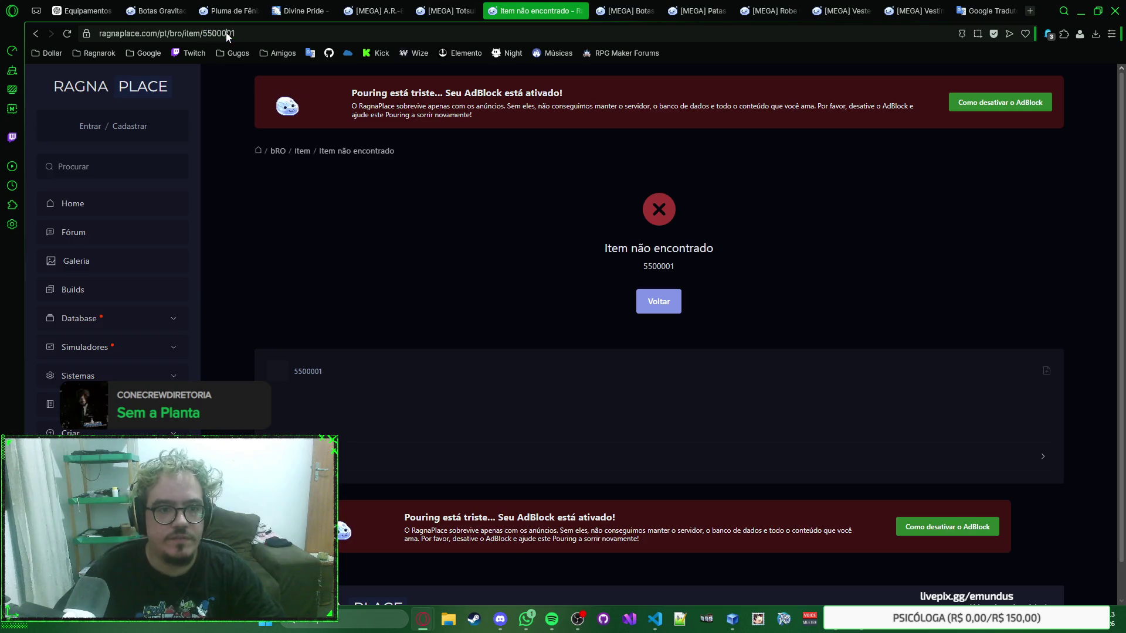
{"action": "key", "text": "Return"}
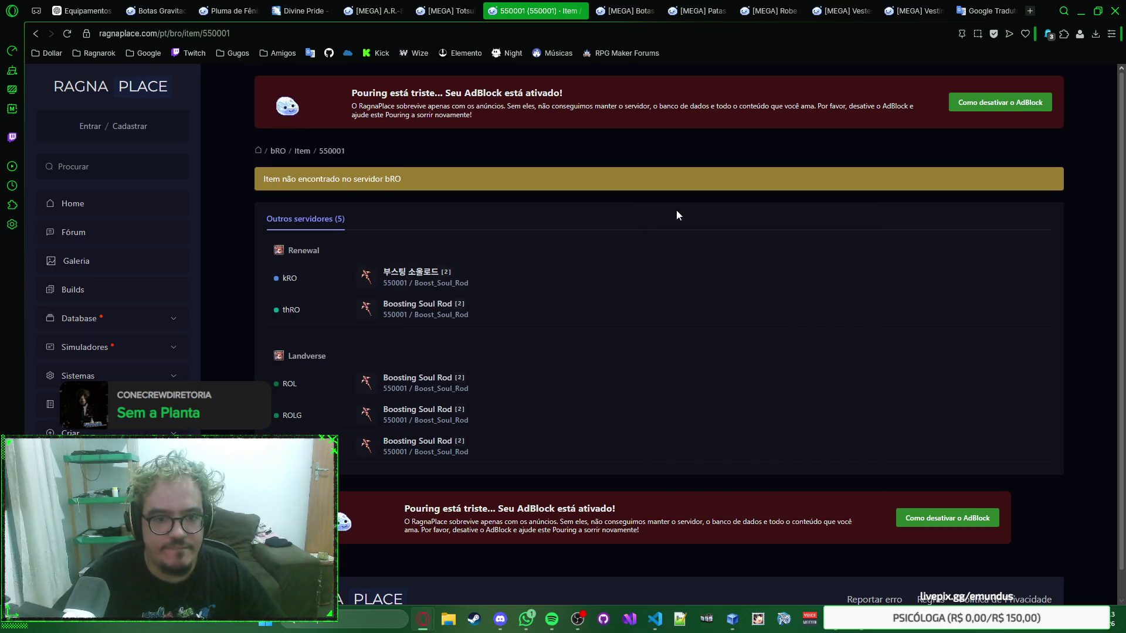
{"action": "mouse_move", "coordinate": [290, 279]}
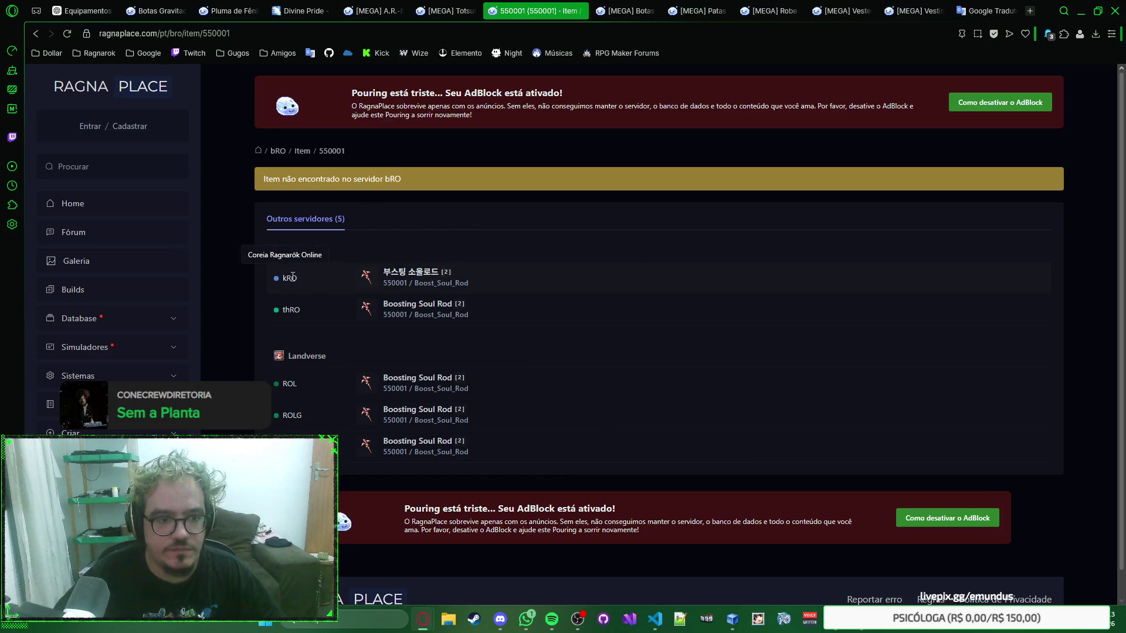
View item 550001's kRO Boosting Soul Rod entry, go back to the Totsuka page and switch to SmokeWorld
{"action": "left_click", "coordinate": [411, 273]}
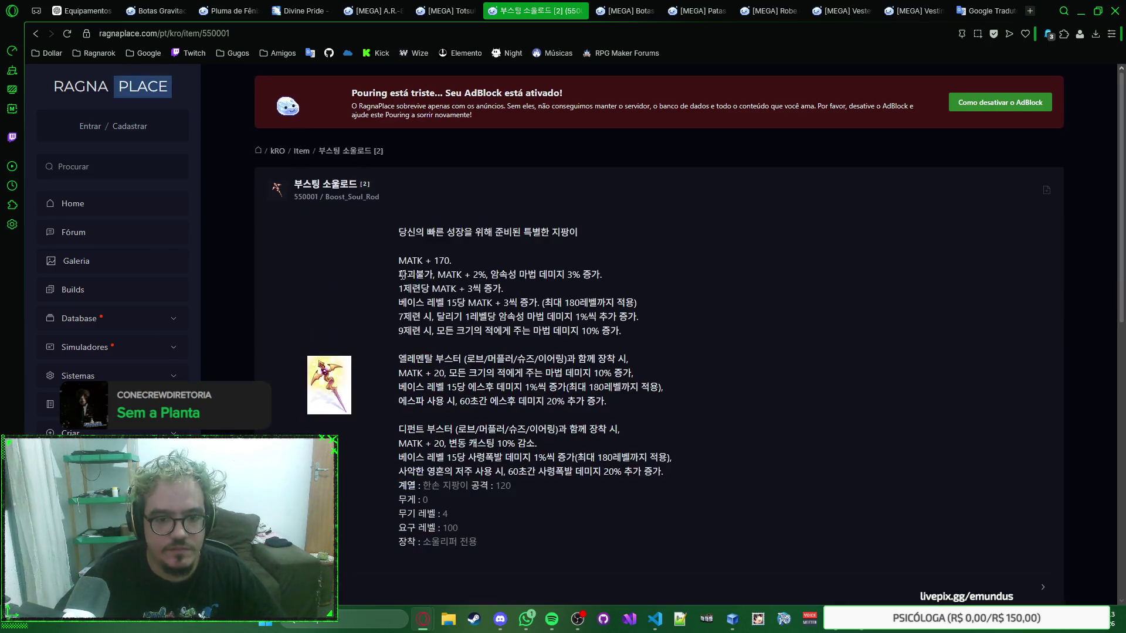
{"action": "left_click", "coordinate": [36, 35]}
{"action": "left_click", "coordinate": [38, 39]}
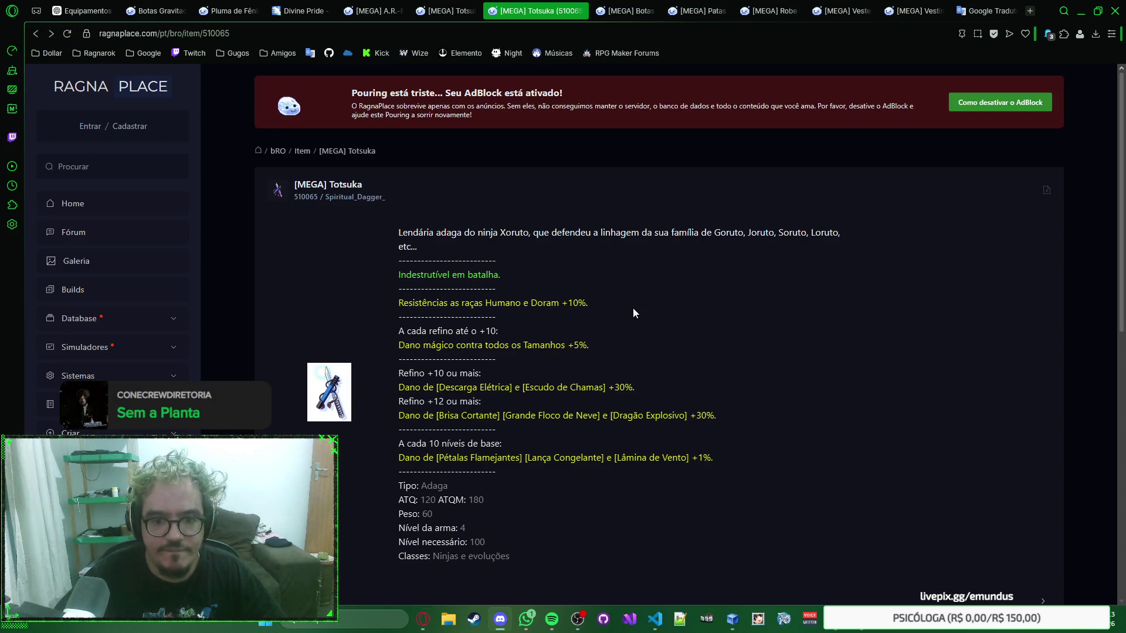
{"action": "key", "text": "alt+Tab"}
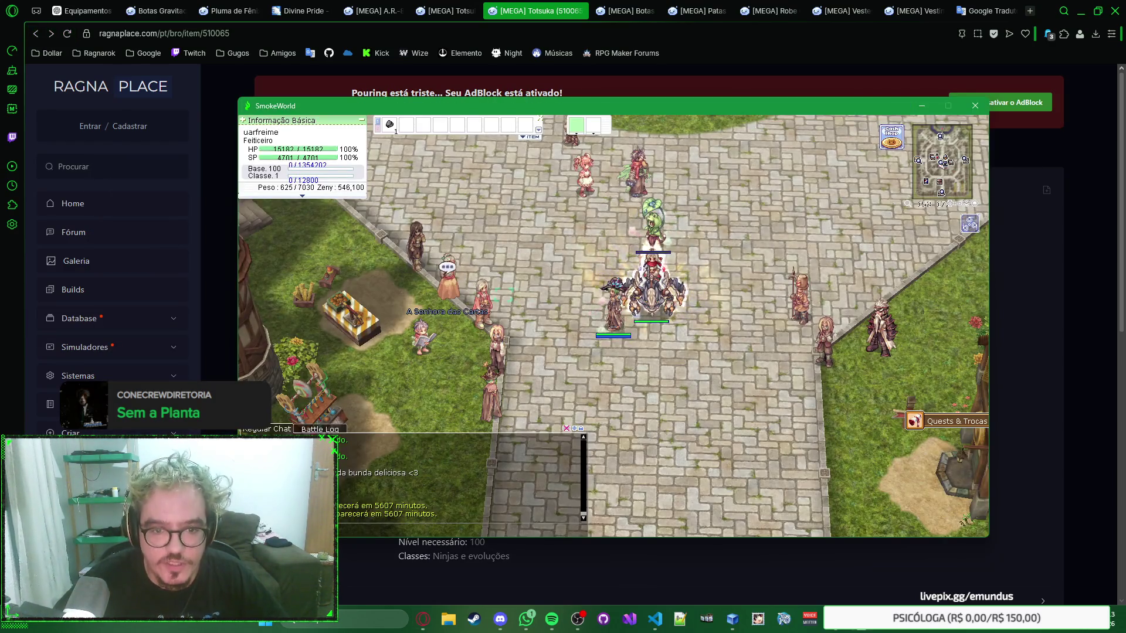
Open the NPC's booster ticket shop, read the Boosting Dagger's ID 510001, then close the shop
{"action": "left_click", "coordinate": [466, 282]}
{"action": "key", "text": "Down"}
{"action": "key", "text": "Down"}
{"action": "key", "text": "Return"}
{"action": "key", "text": "Return"}
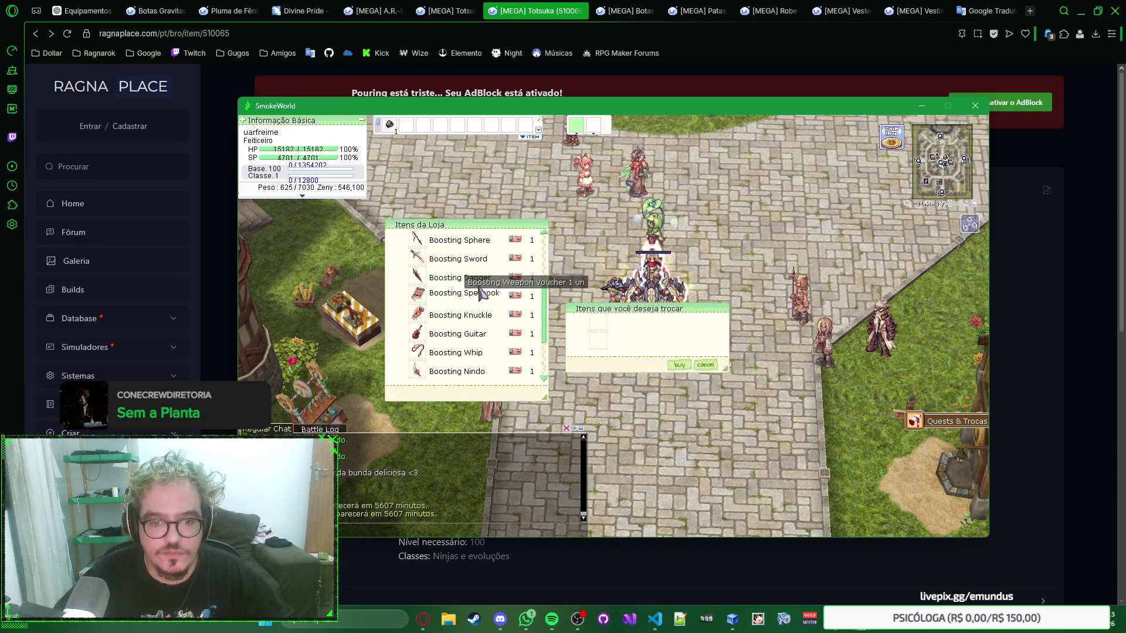
{"action": "scroll", "coordinate": [457, 286], "scroll_direction": "down", "scroll_amount": 3}
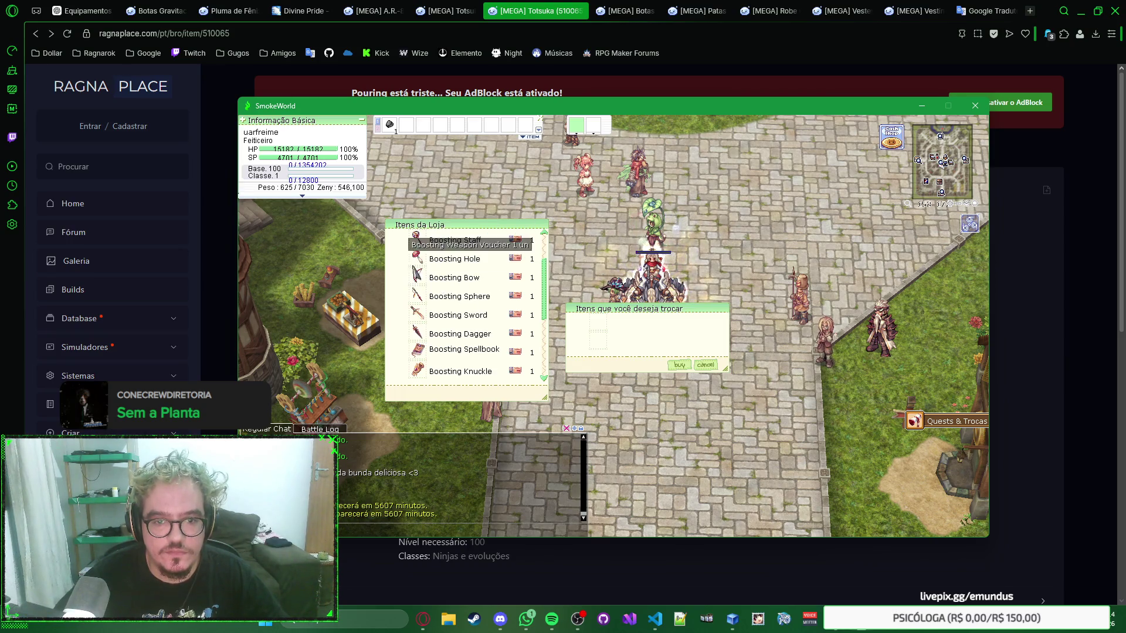
{"action": "right_click", "coordinate": [439, 333]}
{"action": "scroll", "coordinate": [715, 334], "scroll_direction": "down", "scroll_amount": 2}
{"action": "scroll", "coordinate": [715, 335], "scroll_direction": "down", "scroll_amount": 2}
{"action": "scroll", "coordinate": [715, 334], "scroll_direction": "down", "scroll_amount": 2}
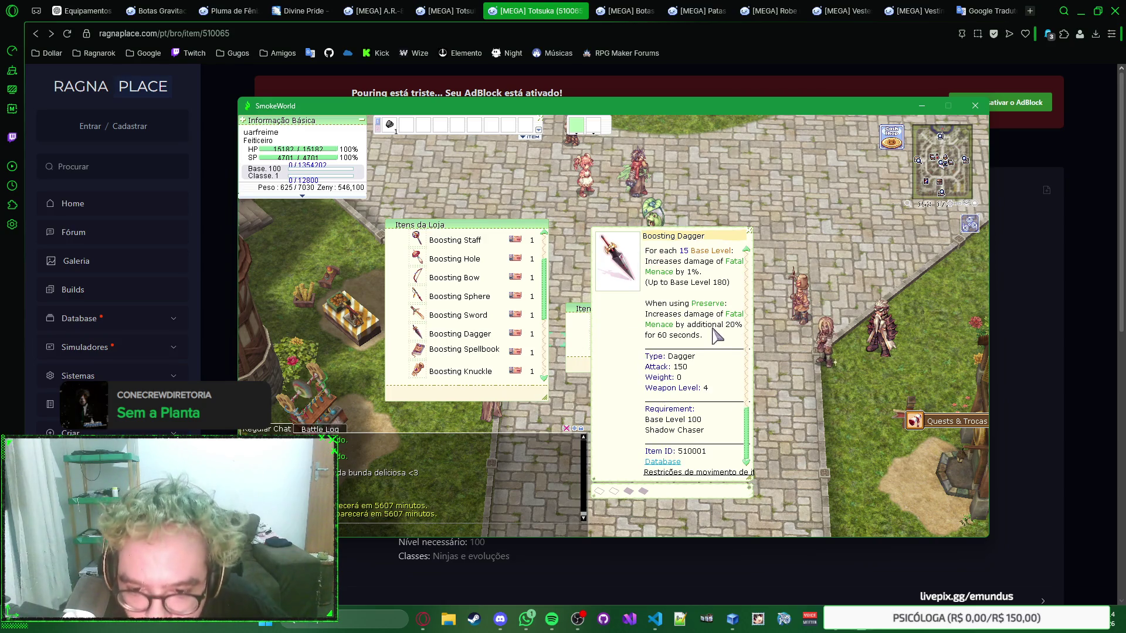
{"action": "left_click", "coordinate": [715, 335]}
{"action": "key", "text": "Escape"}
{"action": "key", "text": "Escape"}
Load RagnaPlace item 510001 and open its iRO Booster Dagger entry with the full description
{"action": "double_click", "coordinate": [261, 33]}
{"action": "type", "text": "5"}
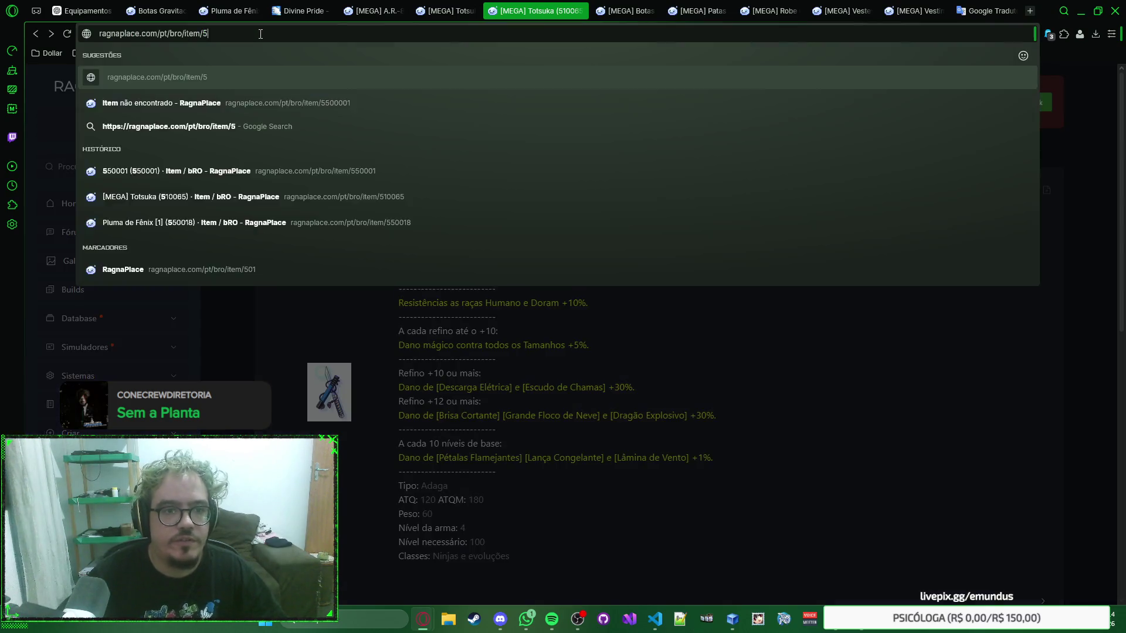
{"action": "type", "text": "10001"}
{"action": "key", "text": "Return"}
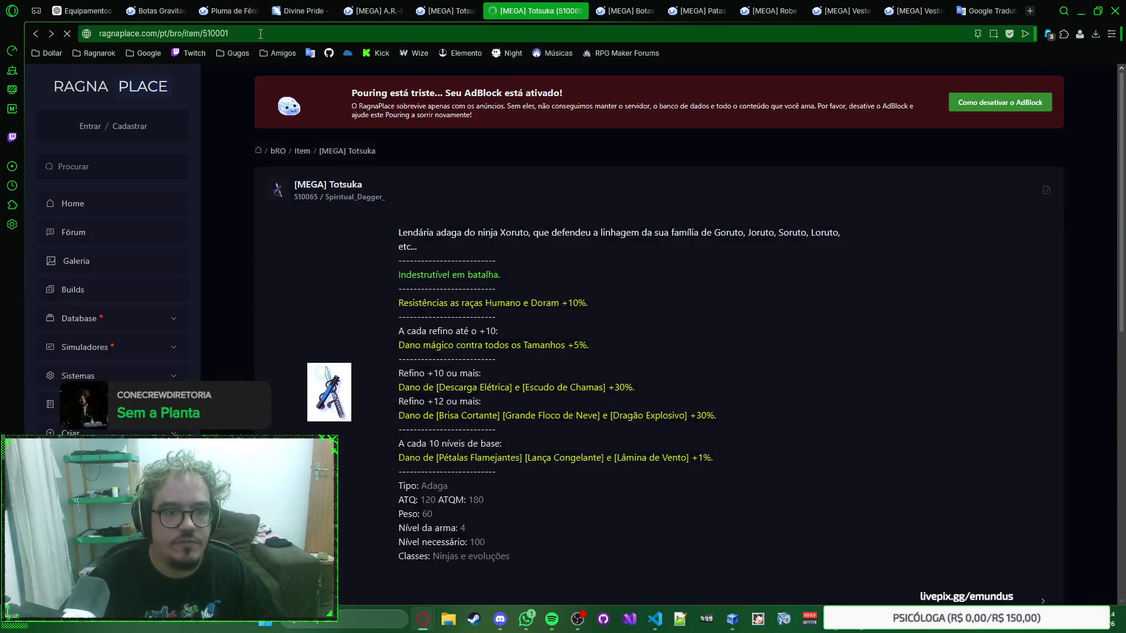
{"action": "mouse_move", "coordinate": [412, 273]}
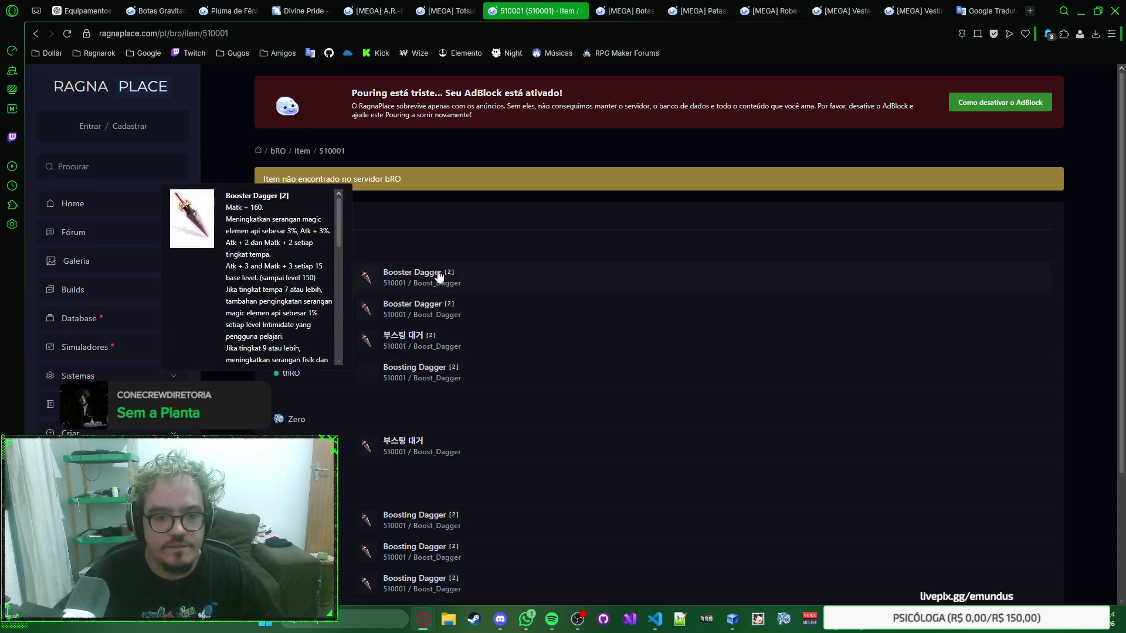
{"action": "left_click", "coordinate": [428, 310]}
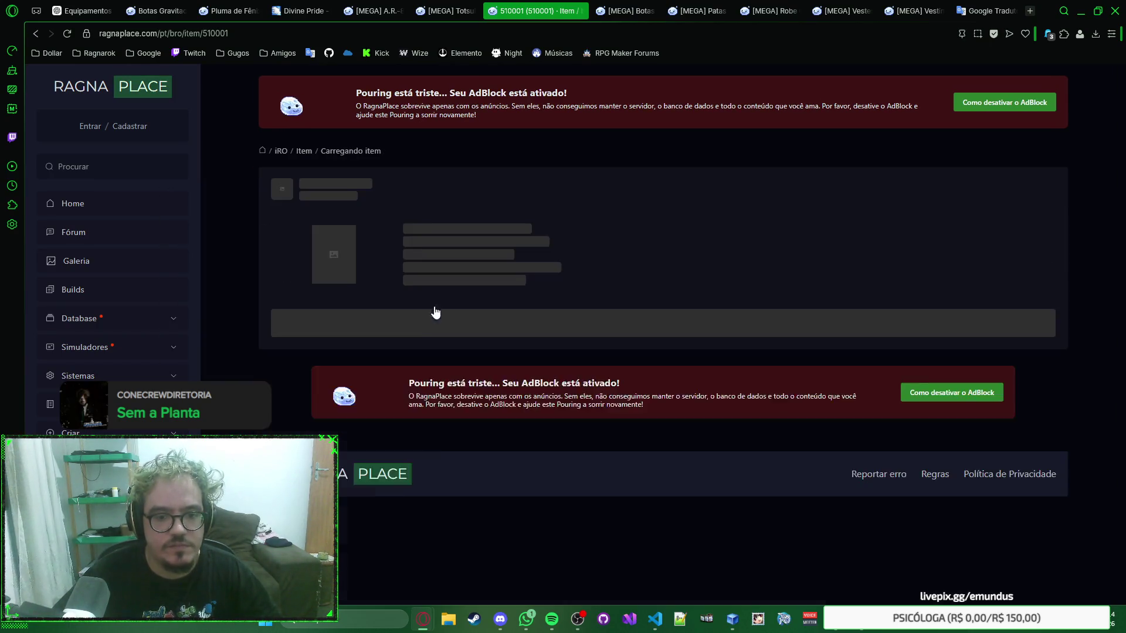
{"action": "scroll", "coordinate": [617, 246], "scroll_direction": "down", "scroll_amount": 2}
{"action": "scroll", "coordinate": [649, 240], "scroll_direction": "up", "scroll_amount": 1}
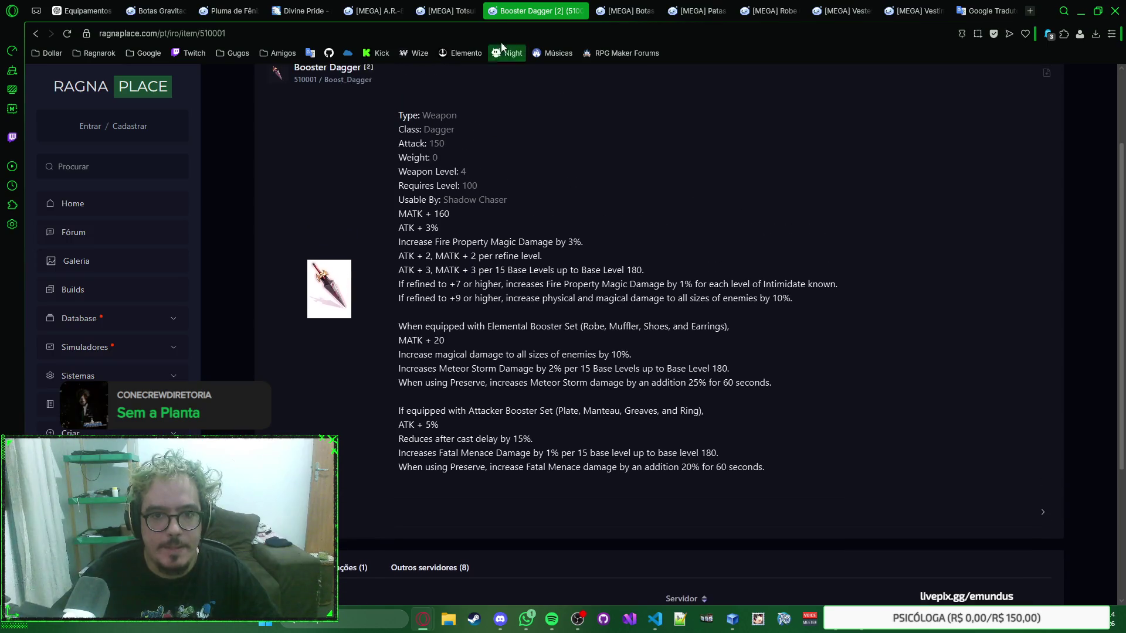
{"action": "left_click", "coordinate": [505, 28]}
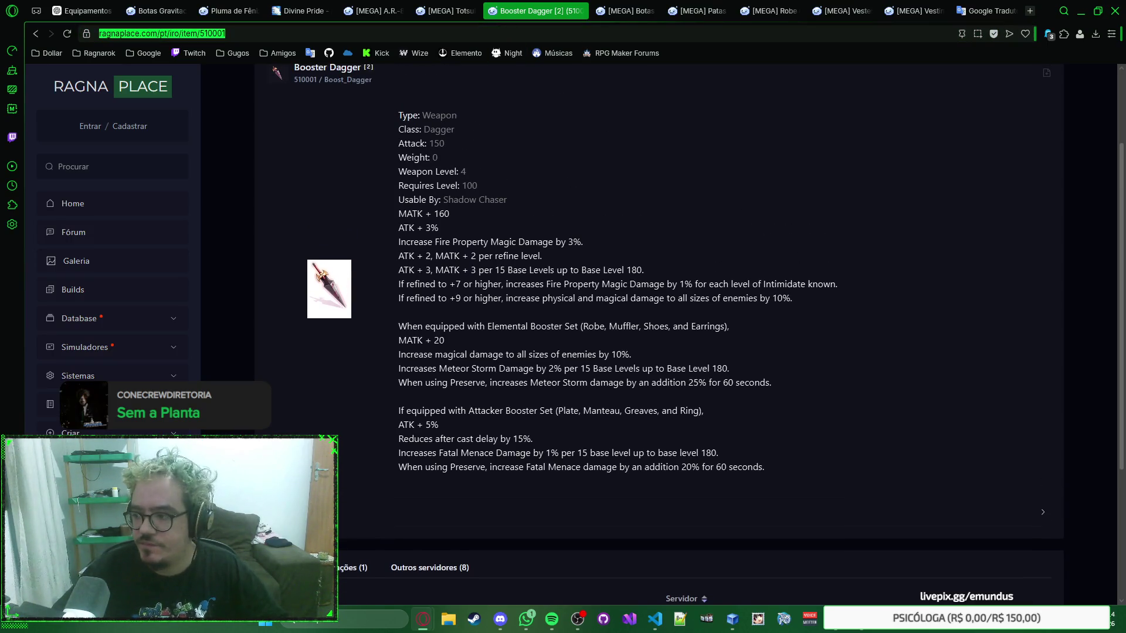
{"action": "left_click", "coordinate": [501, 619]}
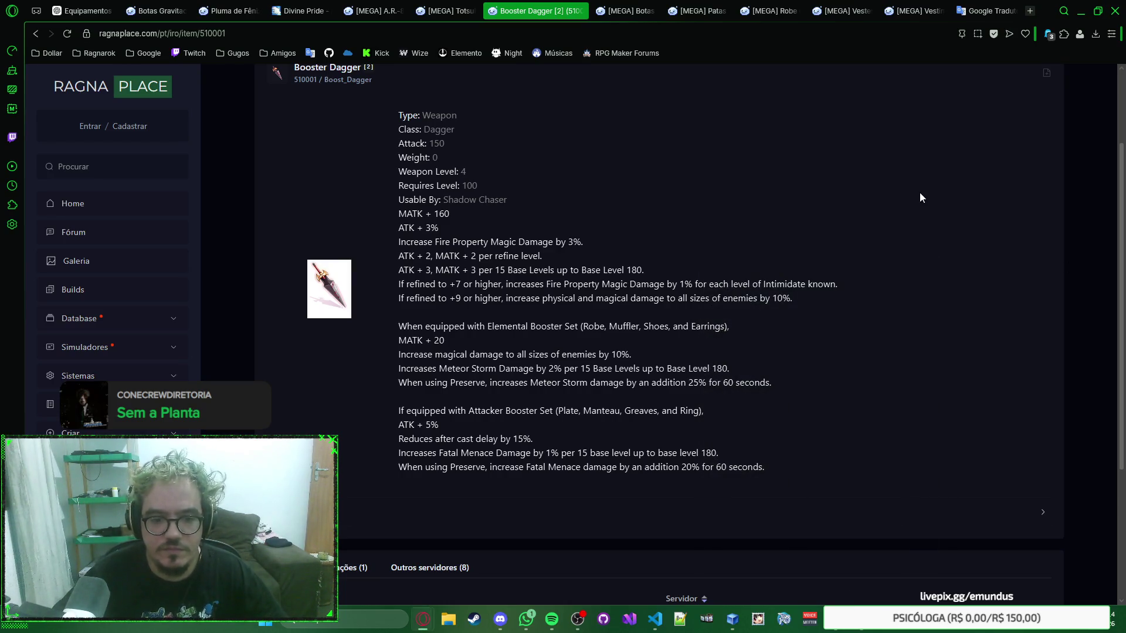
{"action": "scroll", "coordinate": [921, 199], "scroll_direction": "up", "scroll_amount": 1}
{"action": "scroll", "coordinate": [921, 201], "scroll_direction": "up", "scroll_amount": 1}
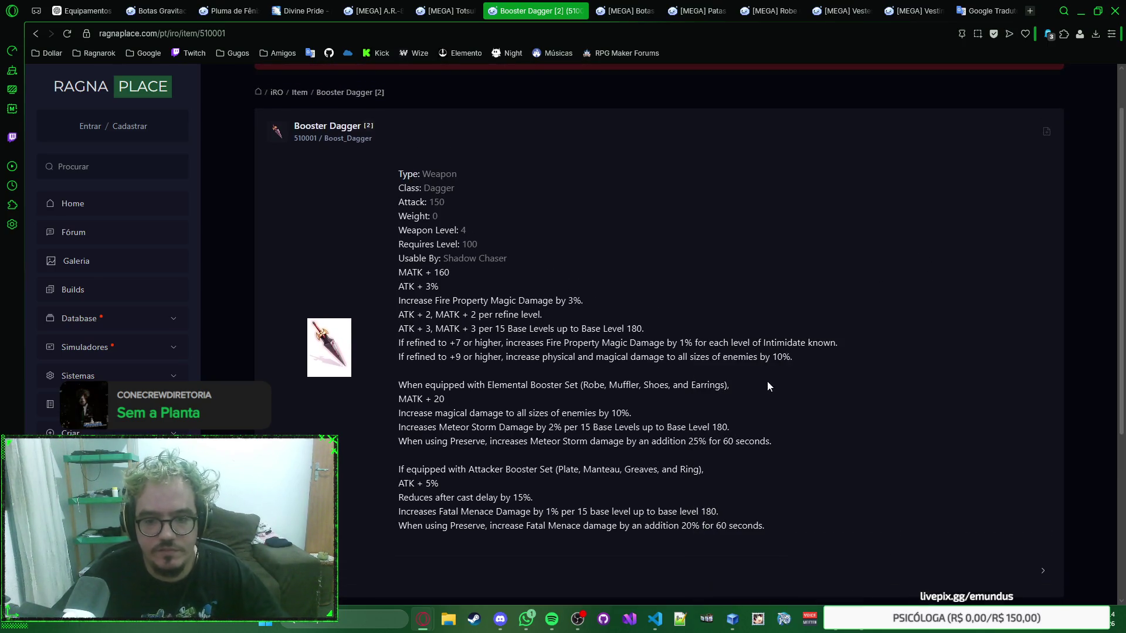
Select the Booster Dagger's bonus lines and move to the Google Tradutor tab
{"action": "left_click_drag", "start_coordinate": [801, 357], "coordinate": [441, 305]}
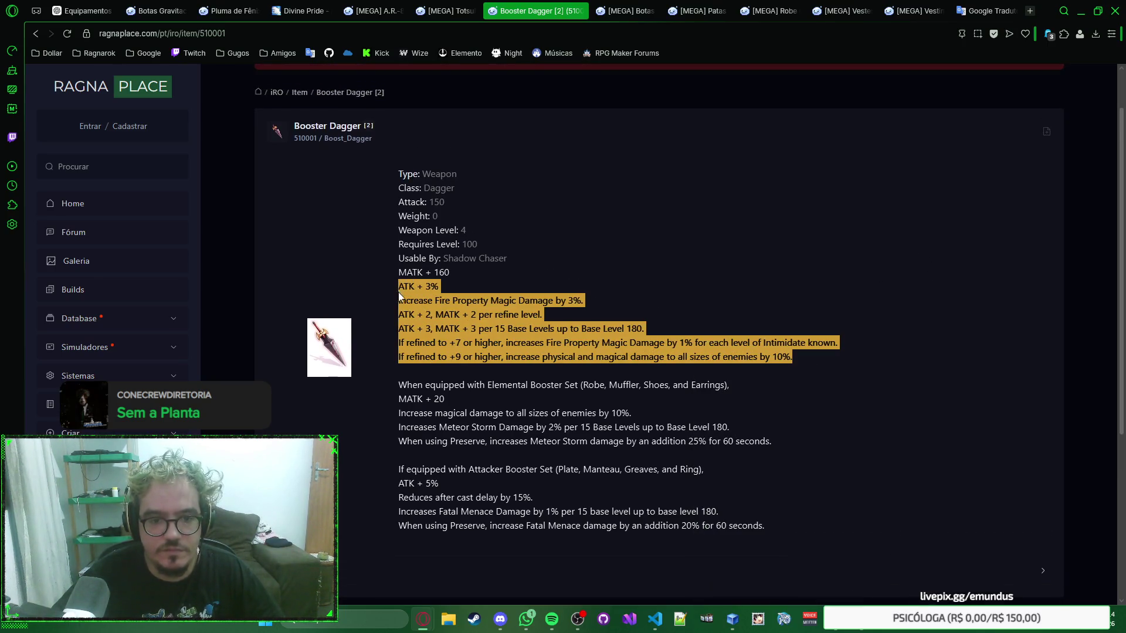
{"action": "left_click", "coordinate": [768, 278]}
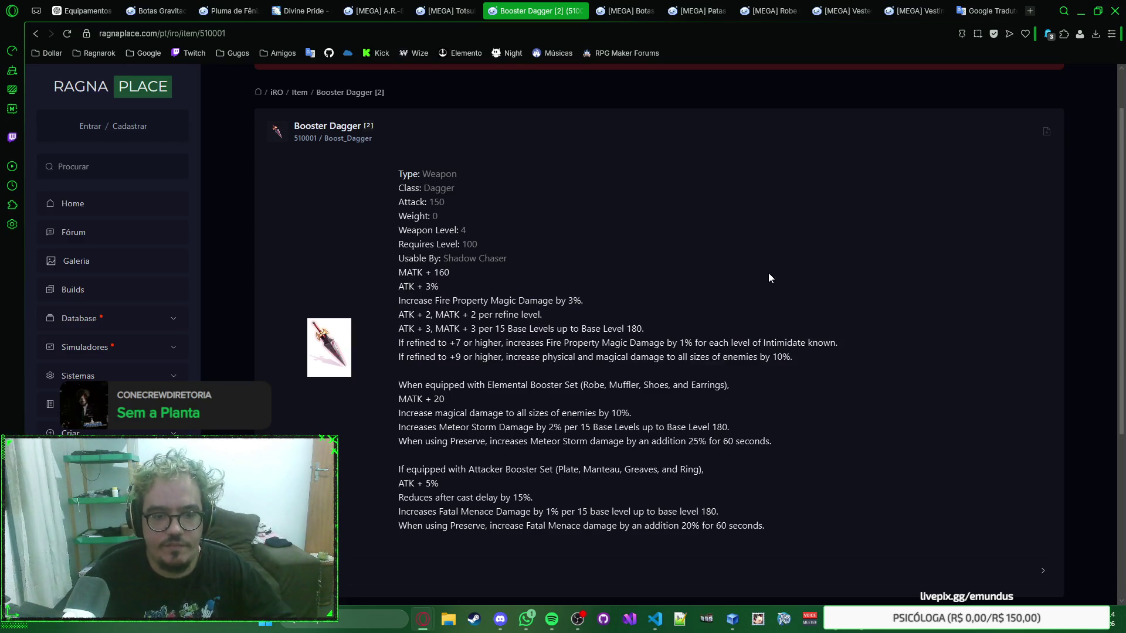
{"action": "key", "text": "ctrl+t"}
{"action": "key", "text": "ctrl+w"}
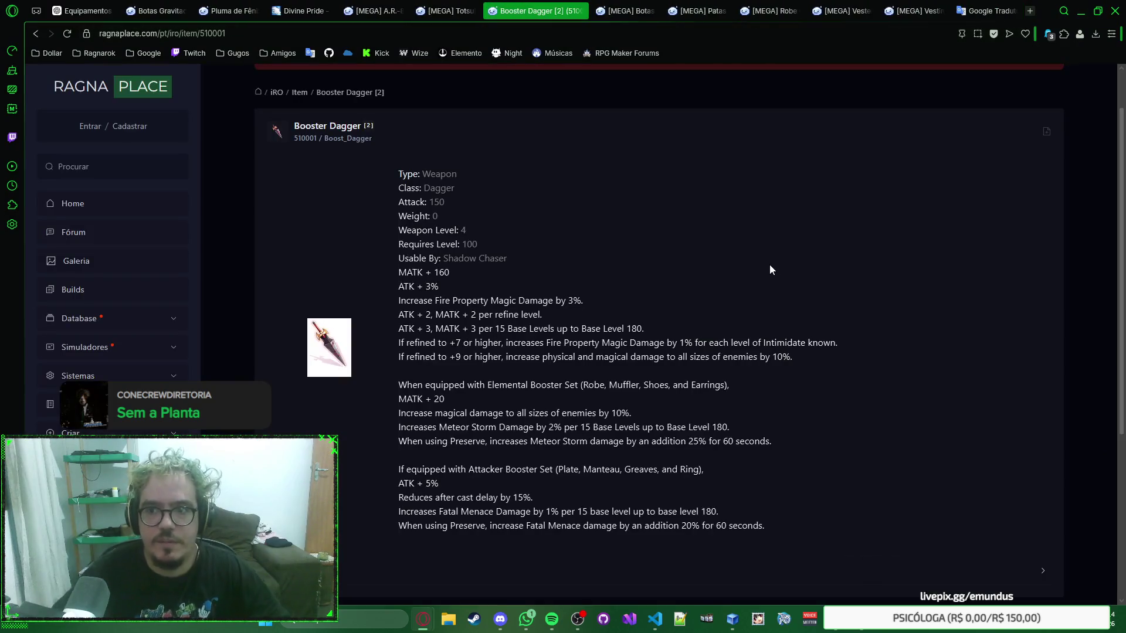
{"action": "key", "text": "ctrl+9"}
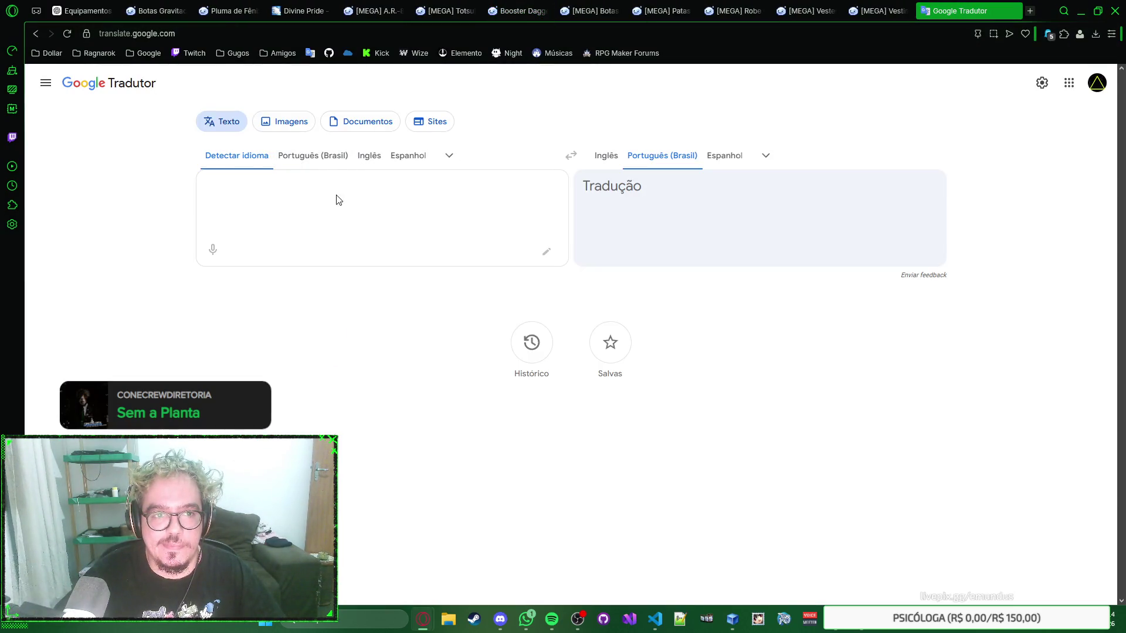
Set Inglês as the source language and paste the Booster Dagger bonuses for translation
{"action": "left_click", "coordinate": [329, 158]}
{"action": "left_click", "coordinate": [370, 155]}
{"action": "type", "text": "MATK + 160 ATK + 3% Increase Fire Property Magic Damage by 3%. ATK + 2, MATK + 2 per refine level. ATK + 3, MATK + 3 per 15 Base Levels up to Base Level 180. If refined to +7 or higher, increases Fire Property Magic Damage by 1% for each level of Intimidate known. If refined to +9 or higher, increase physical and magical damage to all sizes of enemies by 10%."}
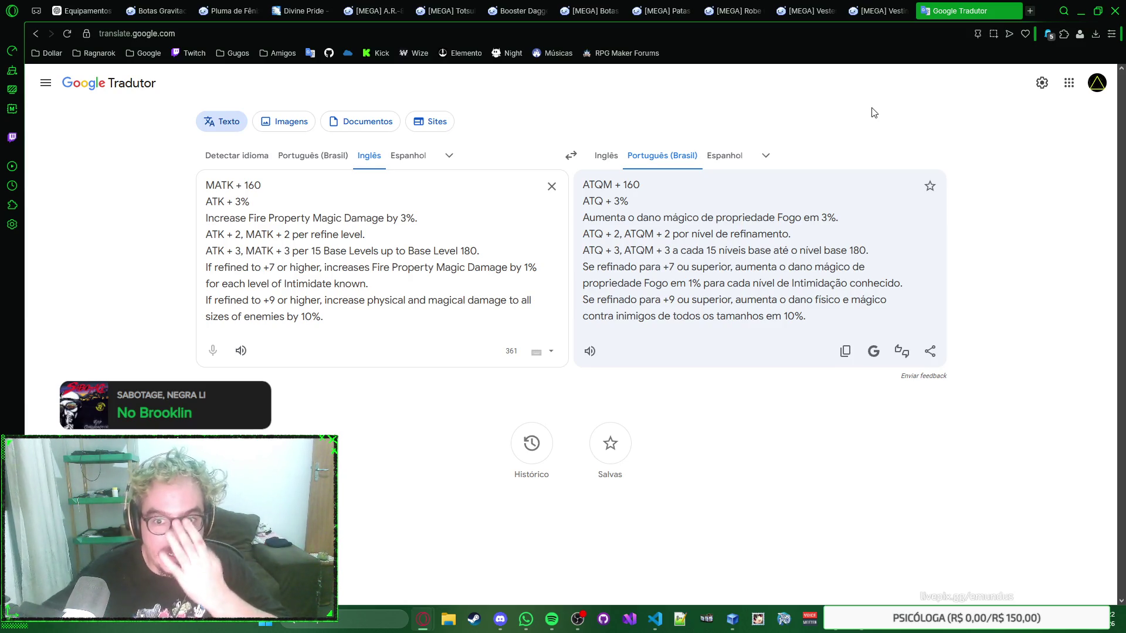
Poke at the translated text's context options on the Google Tradutor page
{"action": "right_click", "coordinate": [883, 124]}
{"action": "right_click", "coordinate": [911, 123]}
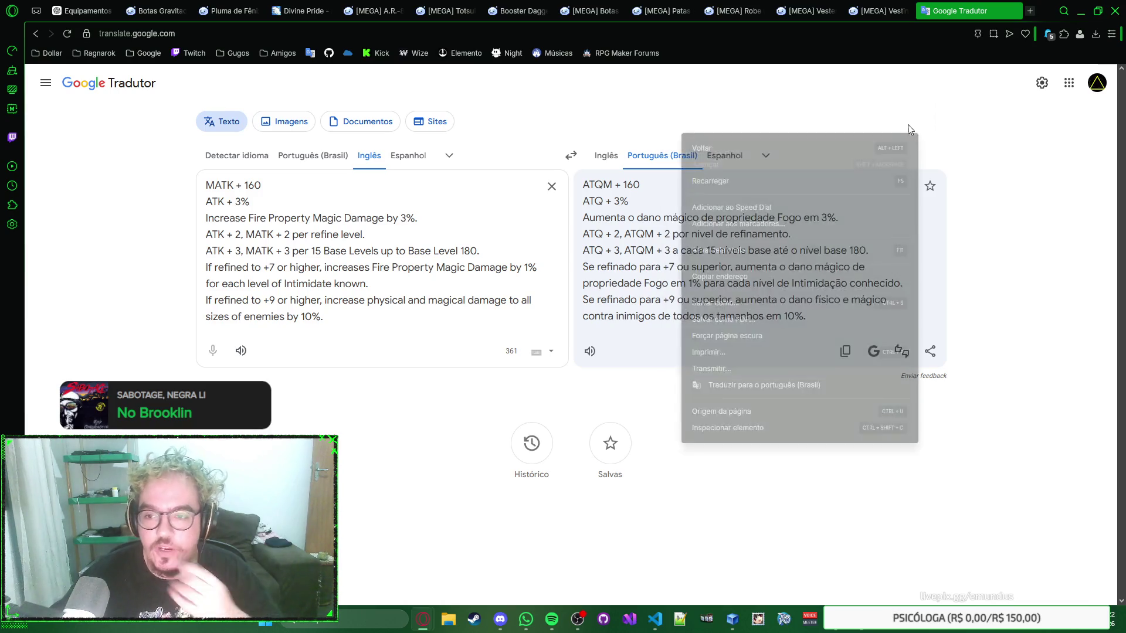
{"action": "left_click", "coordinate": [907, 128]}
{"action": "right_click", "coordinate": [920, 113]}
{"action": "left_click", "coordinate": [920, 112]}
{"action": "right_click", "coordinate": [920, 112]}
{"action": "left_click", "coordinate": [920, 111]}
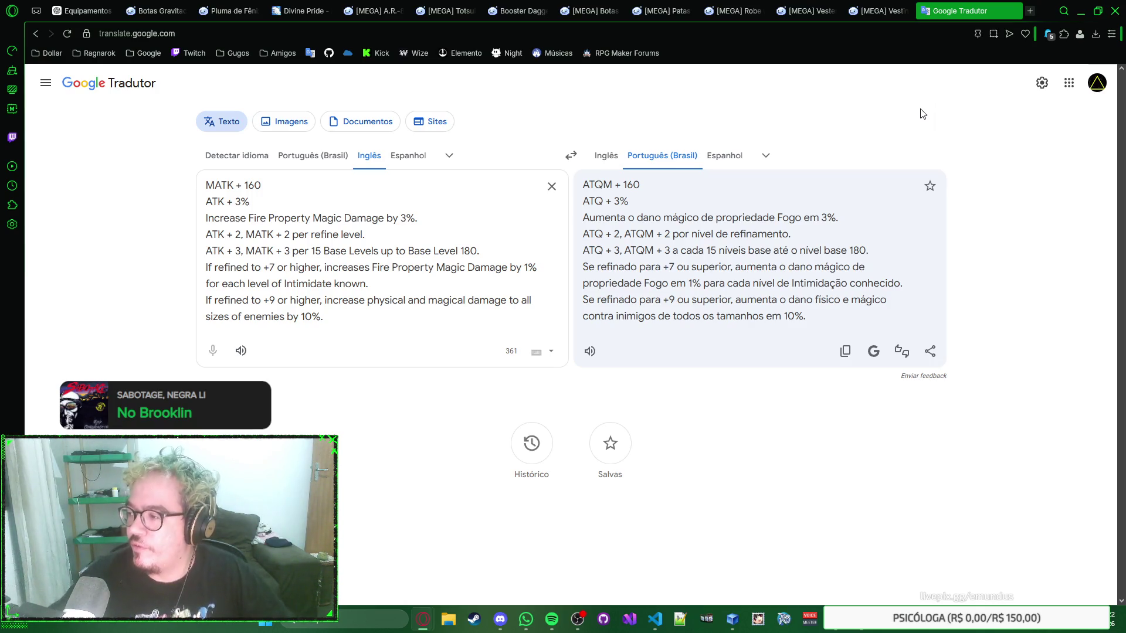
{"action": "right_click", "coordinate": [944, 124]}
{"action": "left_click", "coordinate": [944, 123]}
{"action": "right_click", "coordinate": [940, 130]}
{"action": "left_click", "coordinate": [940, 131]}
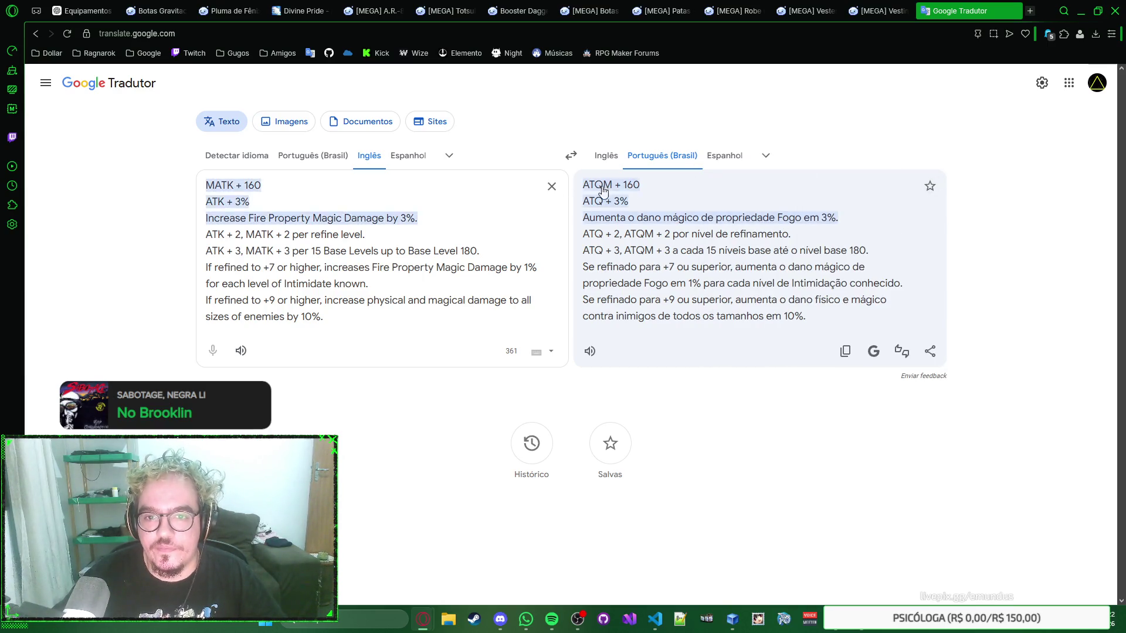
Clear the translation and switch to the Vestimenta de Seda item page
{"action": "left_click", "coordinate": [551, 187]}
{"action": "left_click", "coordinate": [865, 8]}
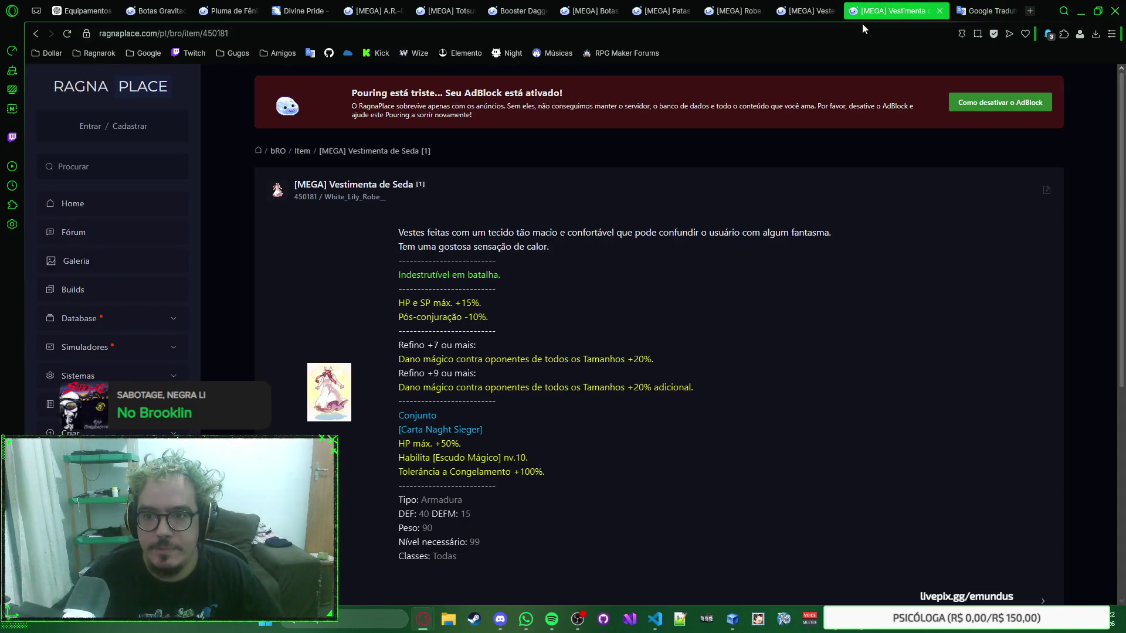
Close the Booster Dagger page, leaving the [MEGA] Totsuka page (item 510065) showing
{"action": "left_click", "coordinate": [521, 17]}
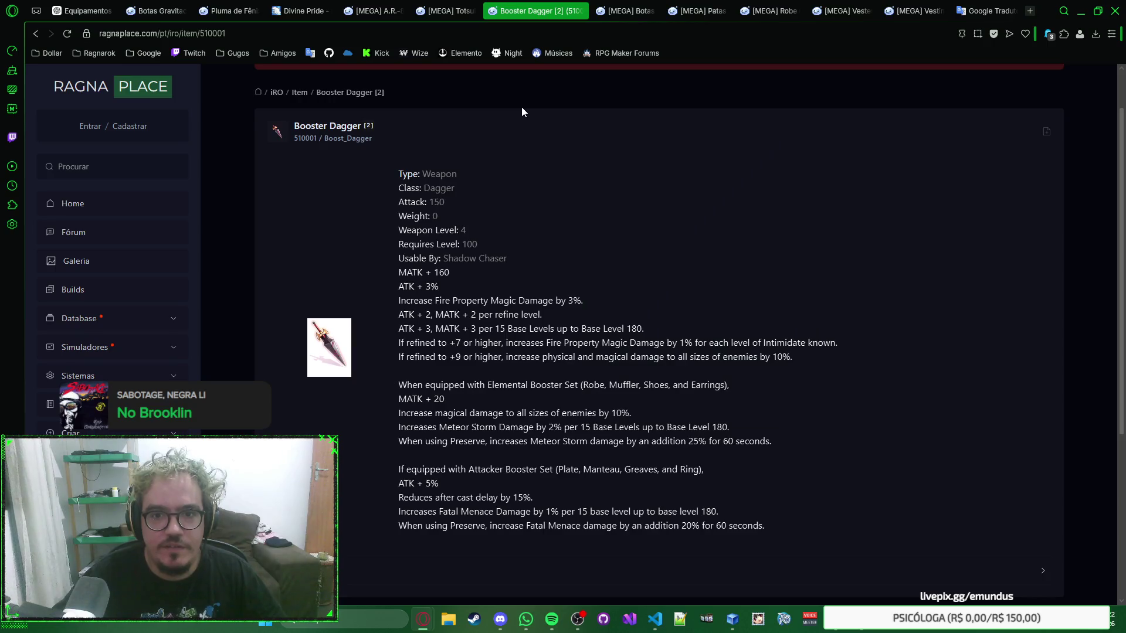
{"action": "key", "text": "ctrl+w"}
{"action": "right_click", "coordinate": [778, 164]}
{"action": "left_click", "coordinate": [775, 150]}
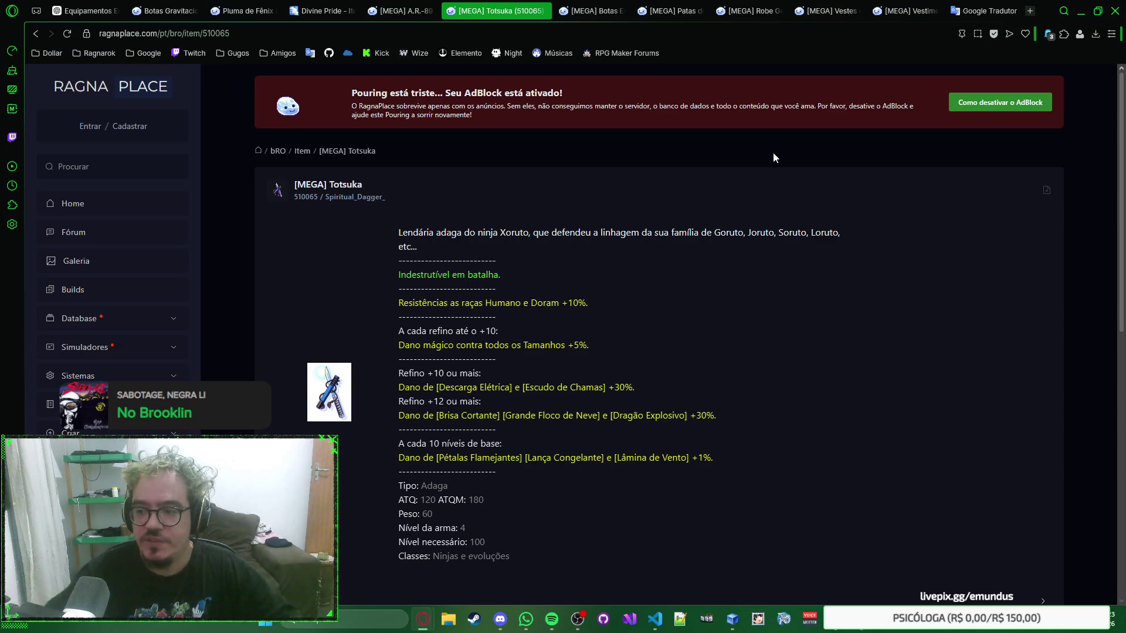
{"action": "right_click", "coordinate": [910, 229]}
{"action": "left_click", "coordinate": [903, 192]}
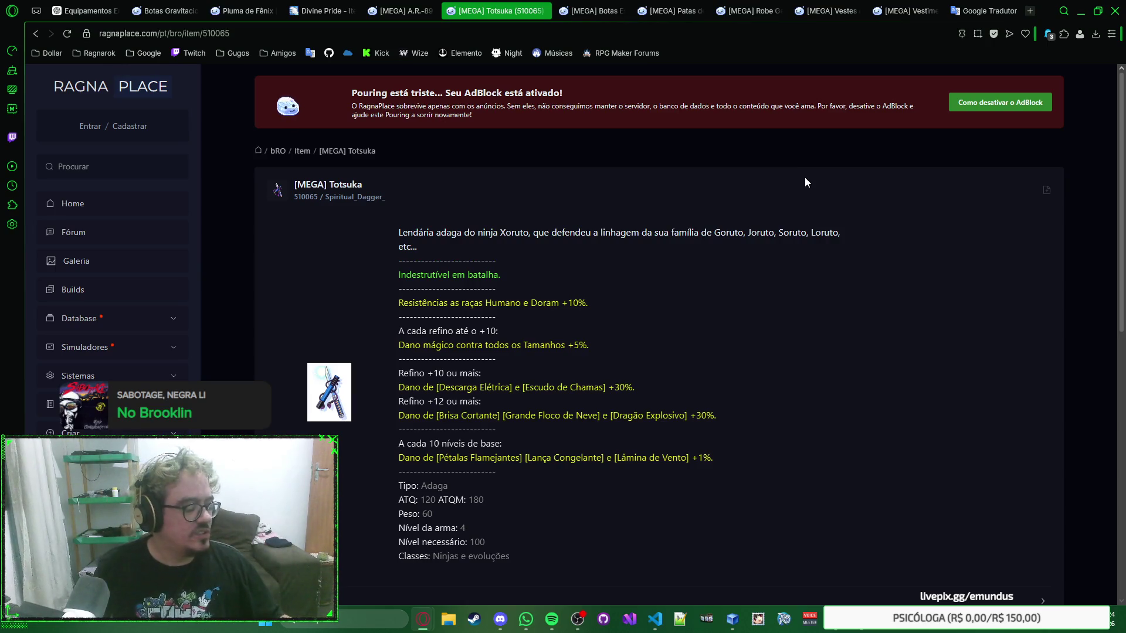
{"action": "right_click", "coordinate": [837, 190]}
{"action": "left_click", "coordinate": [811, 170]}
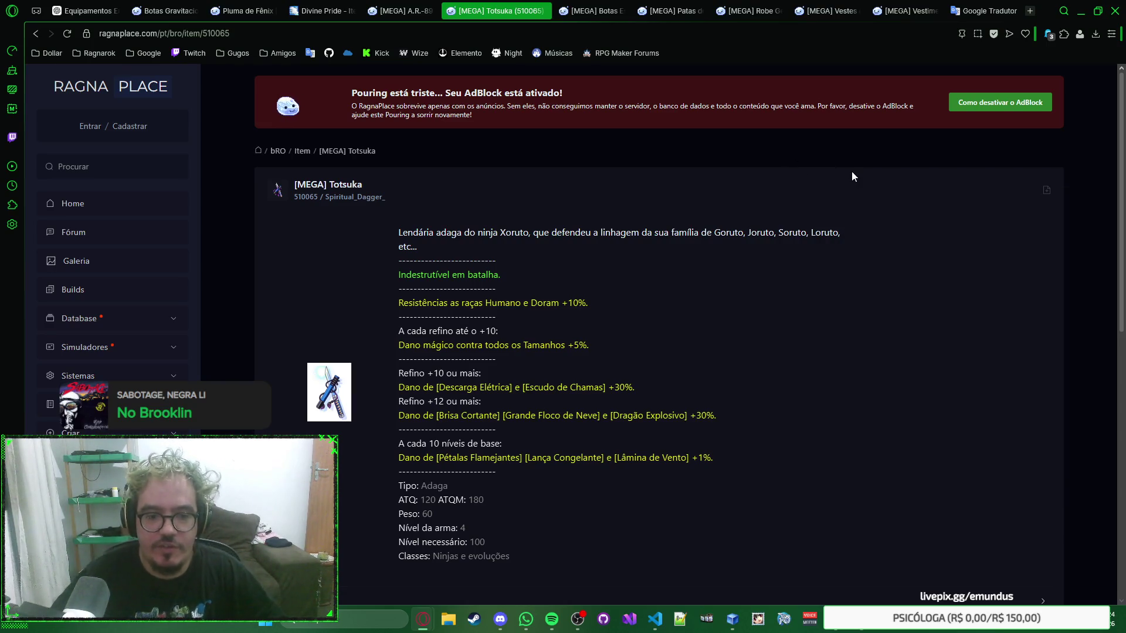
{"action": "right_click", "coordinate": [853, 181]}
{"action": "left_click", "coordinate": [784, 154]}
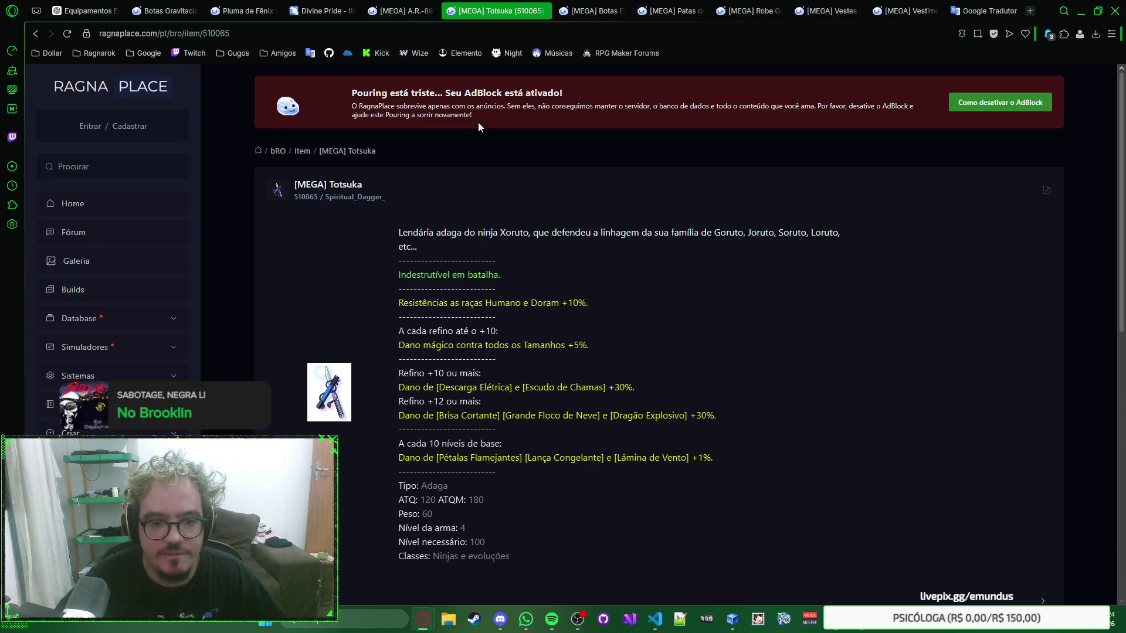
{"action": "left_click", "coordinate": [572, 12]}
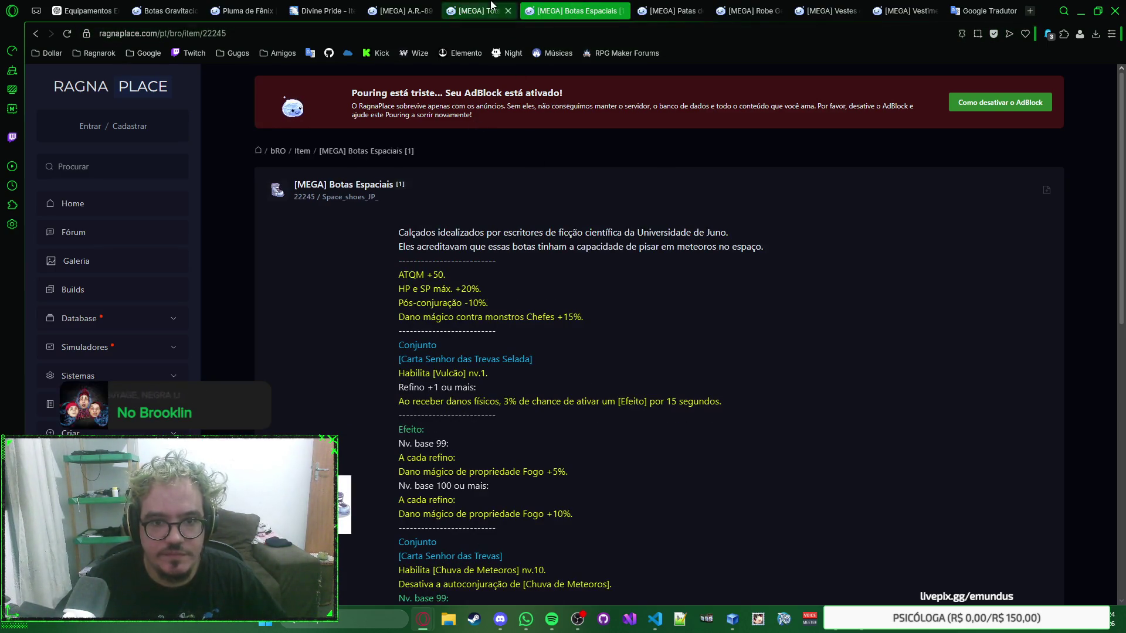
{"action": "scroll", "coordinate": [491, 4], "scroll_direction": "up", "scroll_amount": 2}
{"action": "scroll", "coordinate": [508, 4], "scroll_direction": "down", "scroll_amount": 1}
{"action": "scroll", "coordinate": [507, 5], "scroll_direction": "up", "scroll_amount": 1}
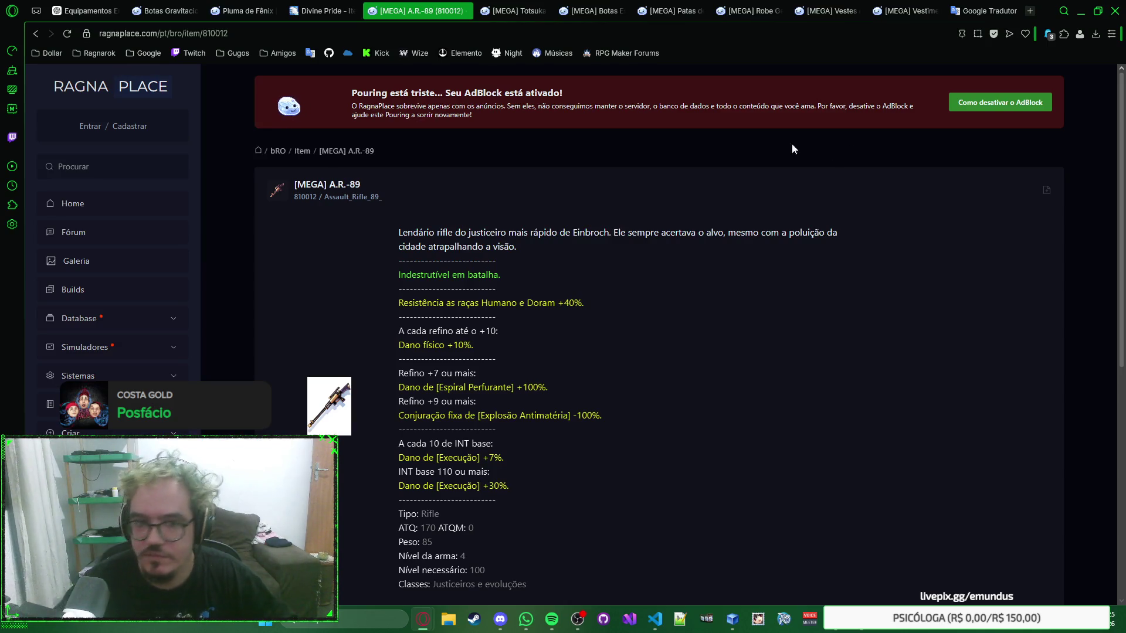
Look over the Totsuka and A.R.-89 pages, then open Divine Pride's AR-89 entry (810012)
{"action": "left_click", "coordinate": [488, 9]}
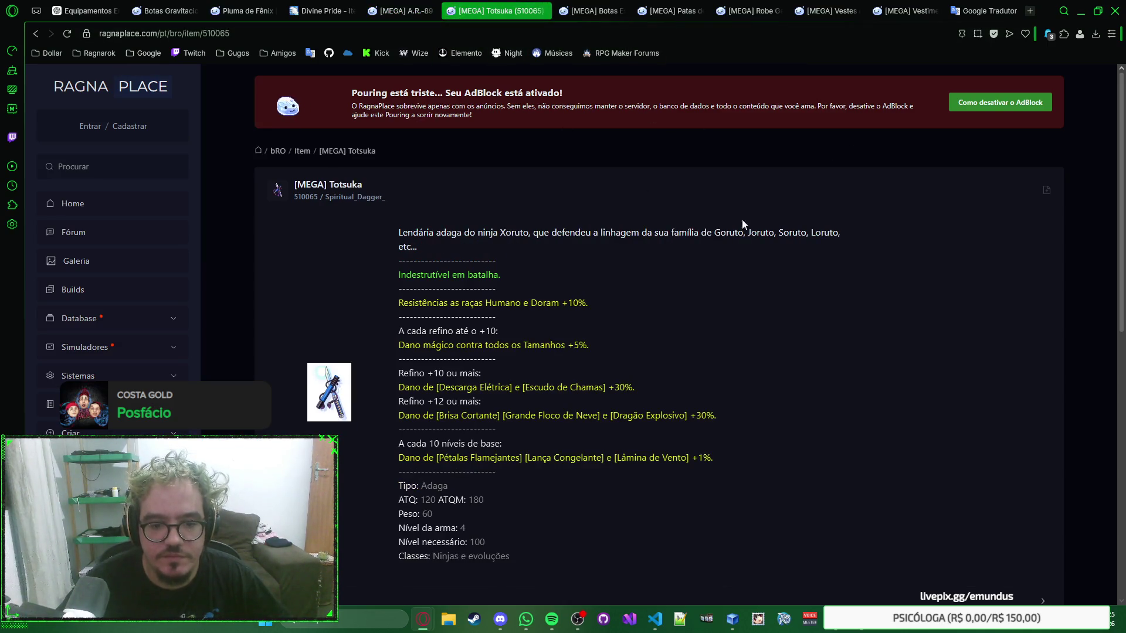
{"action": "right_click", "coordinate": [771, 177]}
{"action": "left_click", "coordinate": [772, 177]}
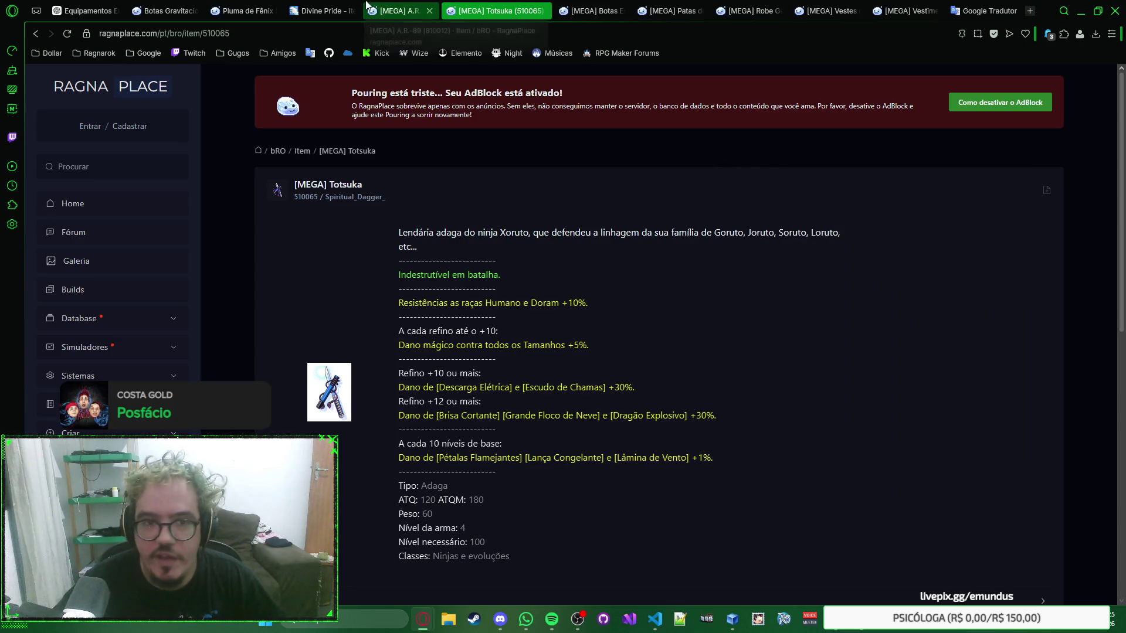
{"action": "left_click", "coordinate": [400, 10]}
{"action": "left_click", "coordinate": [325, 11]}
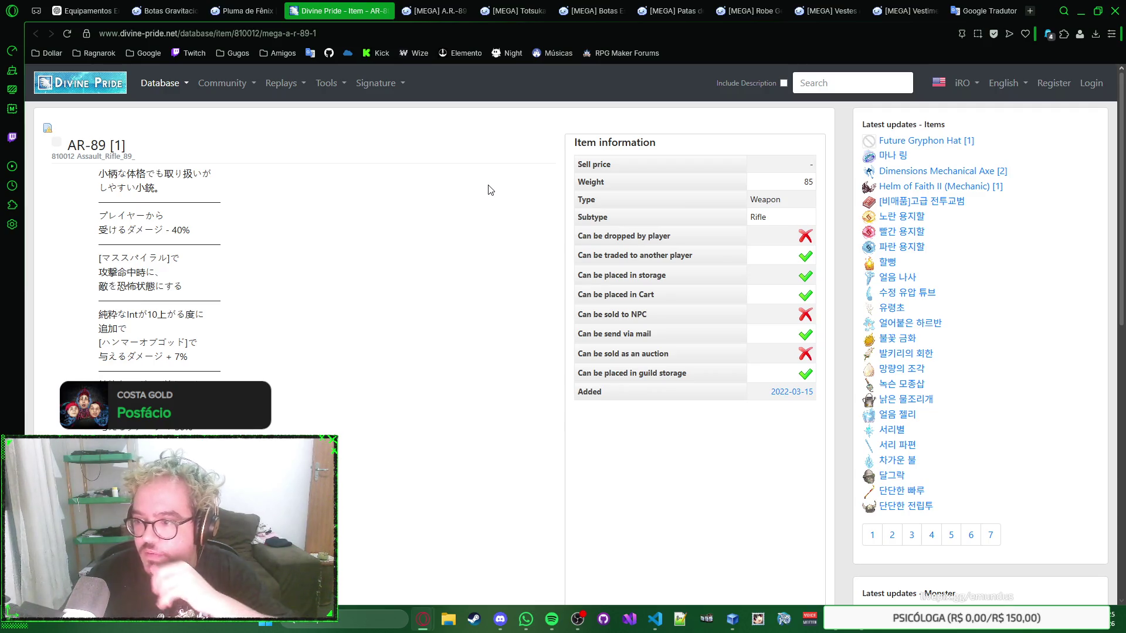
Return to the [MEGA] A.R.-89 RagnaPlace page, then bring the SmokeWorld game window forward
{"action": "left_click", "coordinate": [434, 10]}
{"action": "left_click", "coordinate": [519, 11]}
{"action": "left_click", "coordinate": [431, 11]}
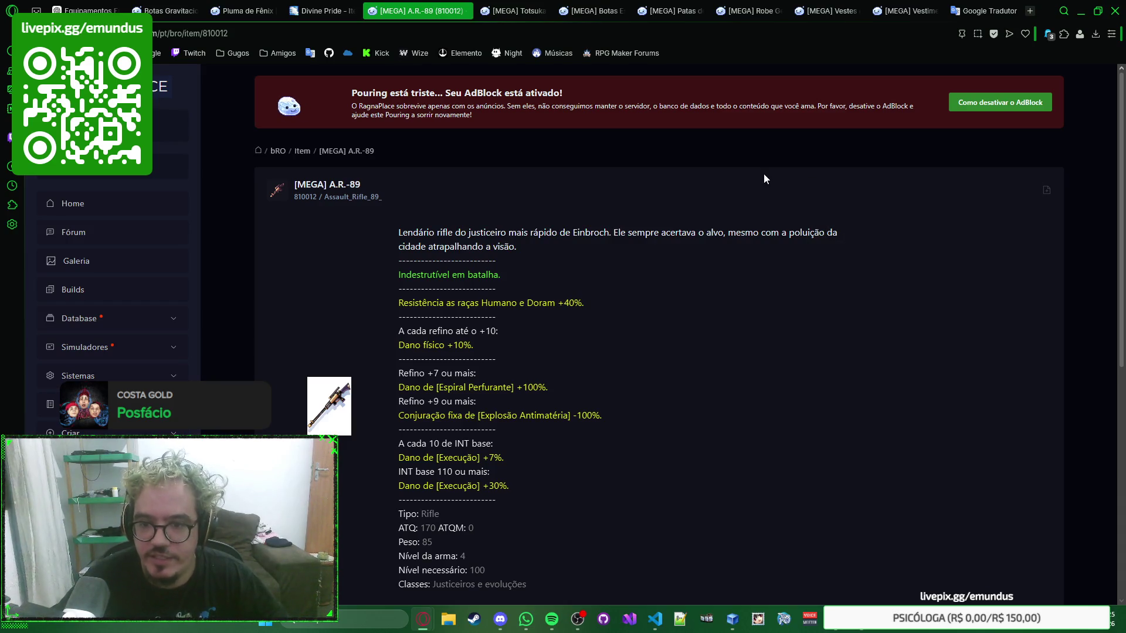
{"action": "key", "text": "alt+Tab"}
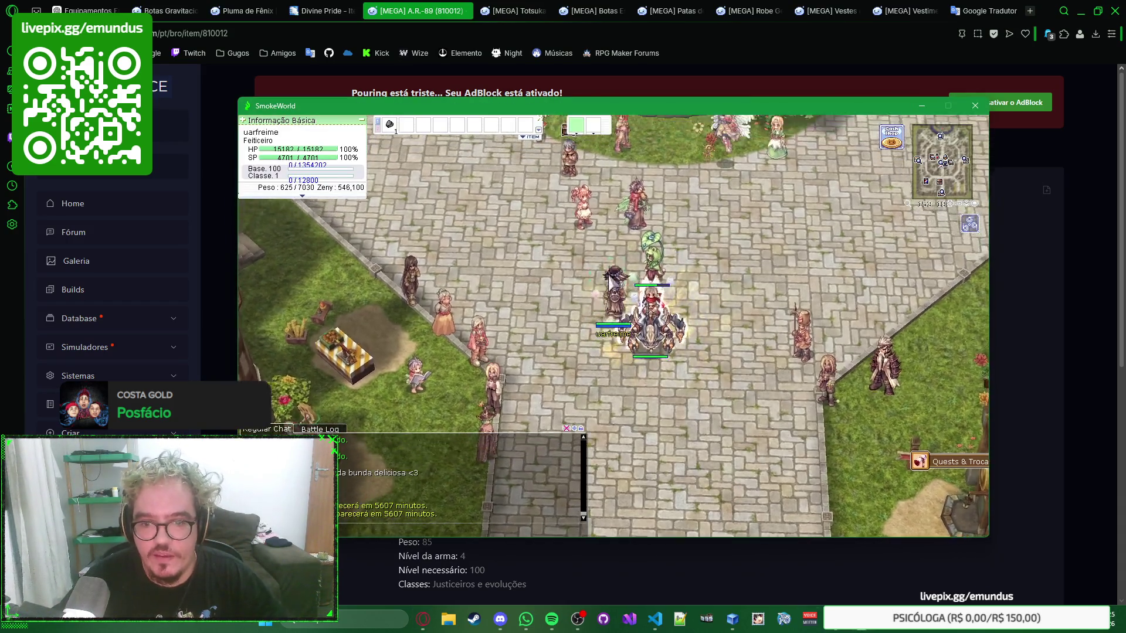
Buy from the shop NPC and inspect Container Benção do Ferreiro in the item list
{"action": "left_click", "coordinate": [608, 276]}
{"action": "key", "text": "Down"}
{"action": "key", "text": "Return"}
{"action": "right_click", "coordinate": [418, 280]}
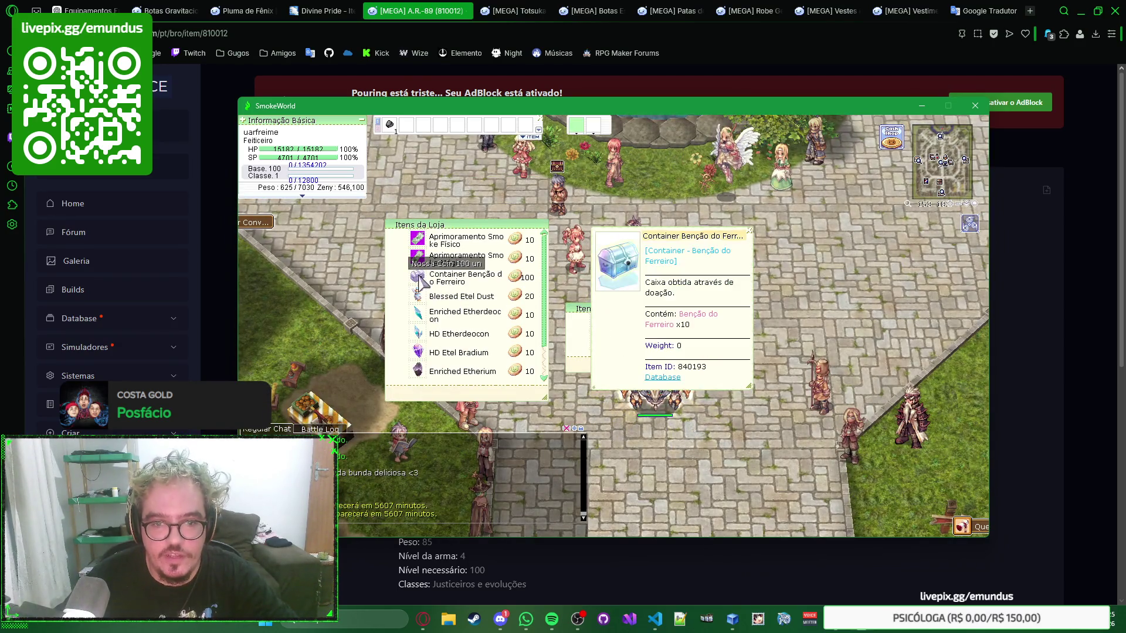
{"action": "mouse_move", "coordinate": [516, 296]}
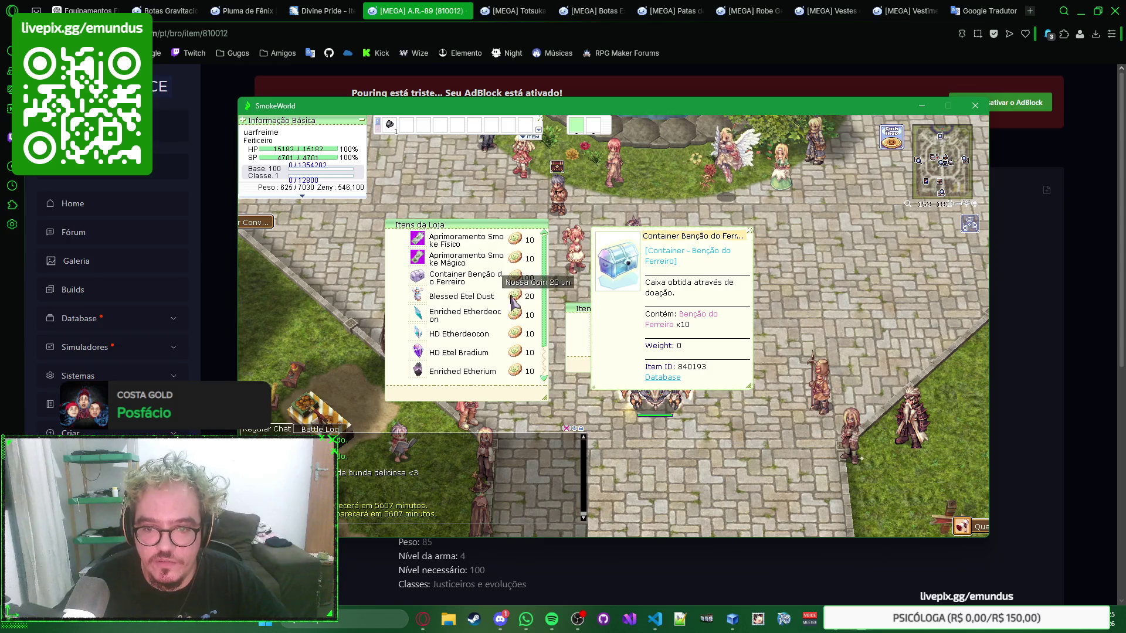
{"action": "key", "text": "Escape"}
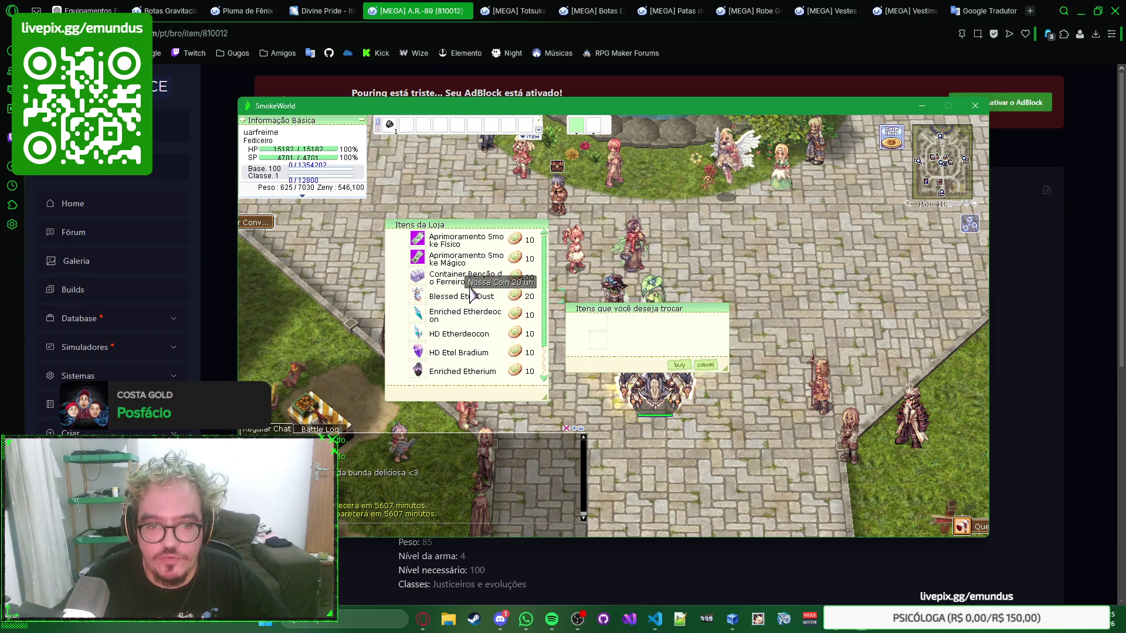
Close the shop windows, walk across the plaza and hide the game behind the browser
{"action": "left_click", "coordinate": [705, 364]}
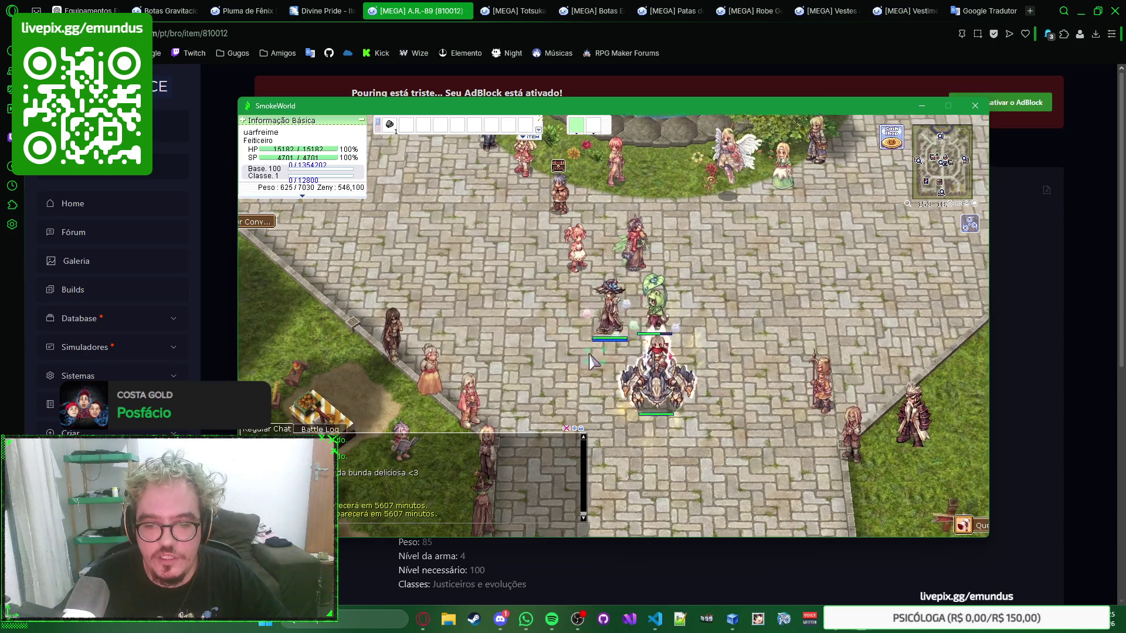
{"action": "left_click", "coordinate": [608, 359]}
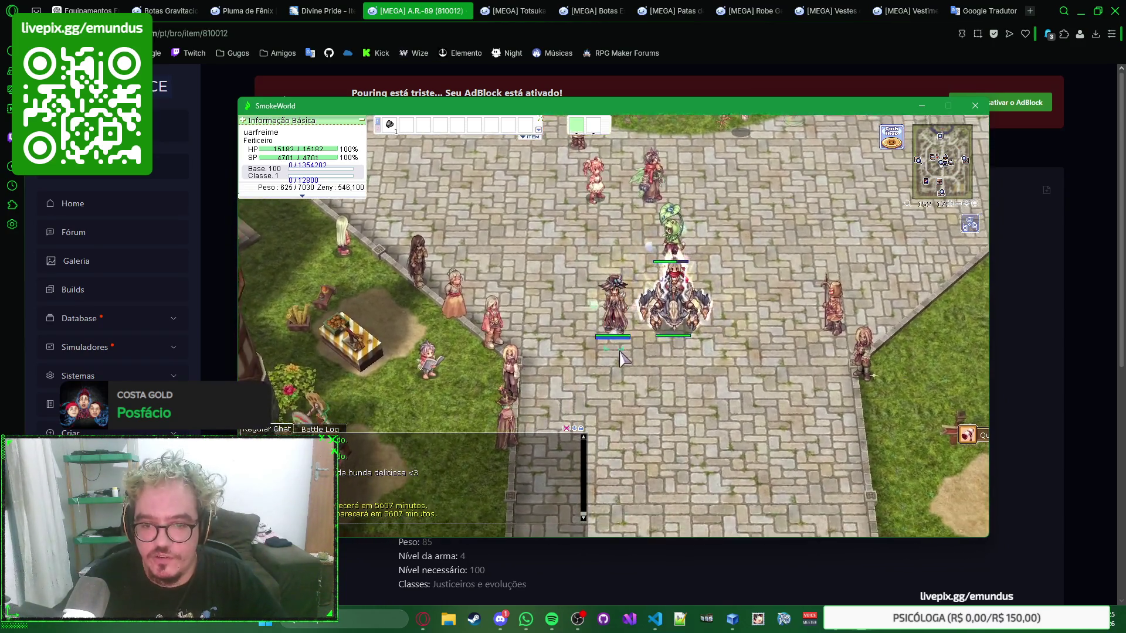
{"action": "key", "text": "alt+Tab"}
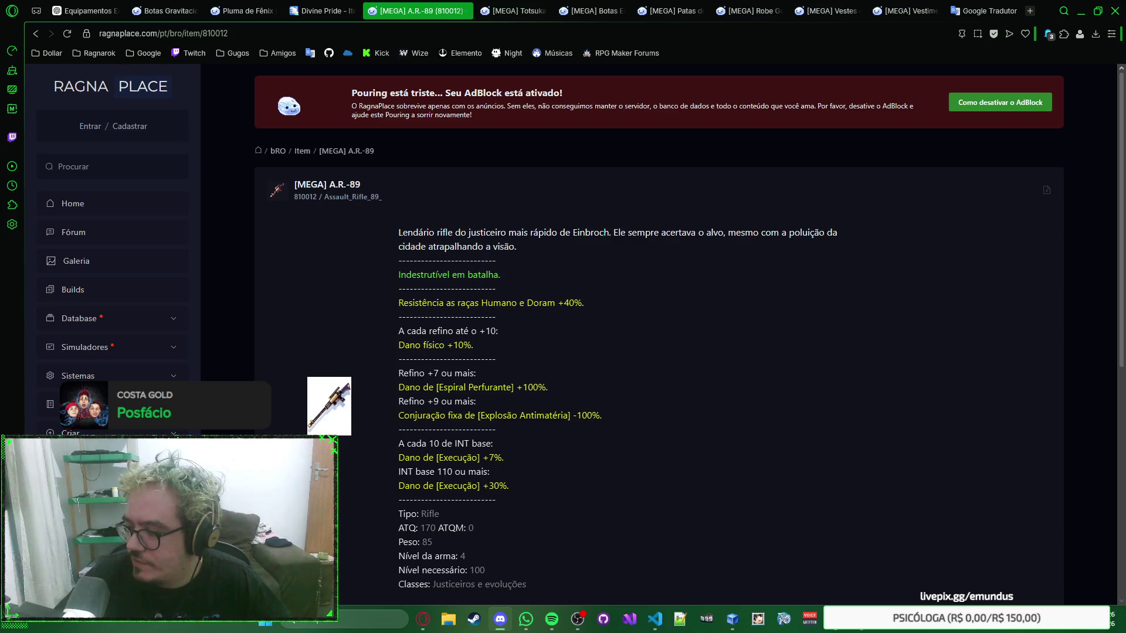
{"action": "key", "text": "alt+Tab"}
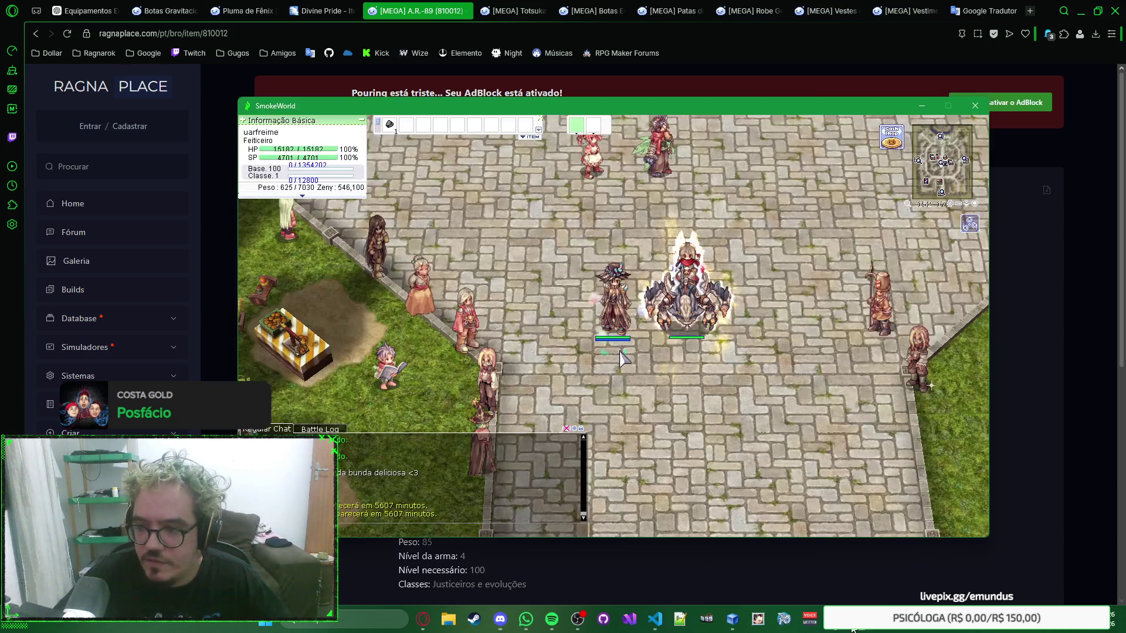
{"action": "key", "text": "alt+Tab"}
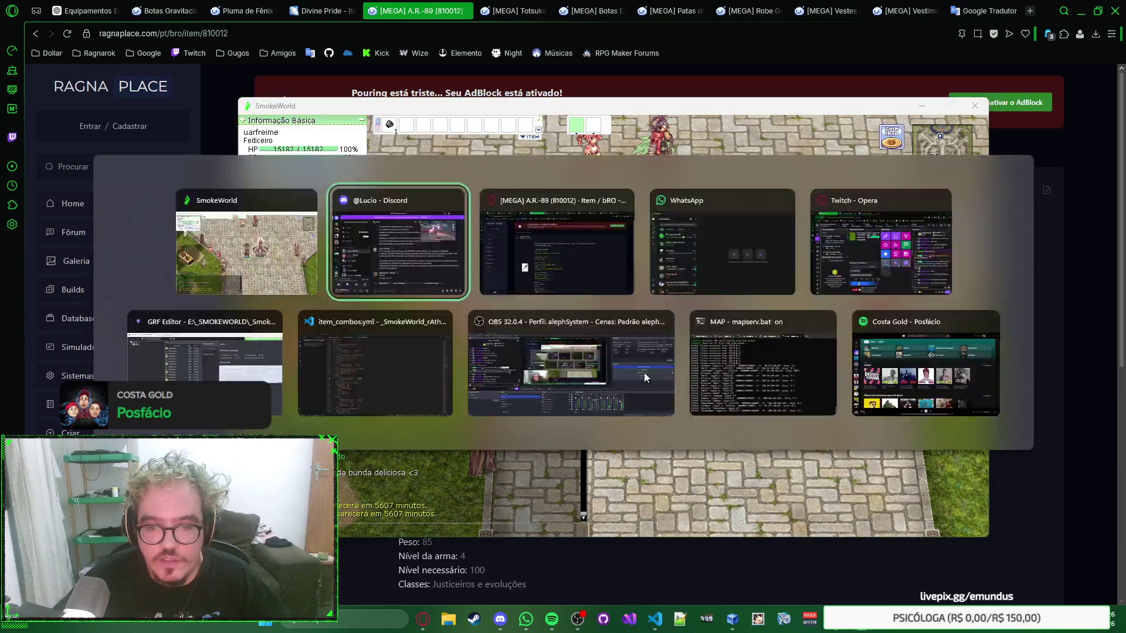
{"action": "left_click", "coordinate": [732, 47]}
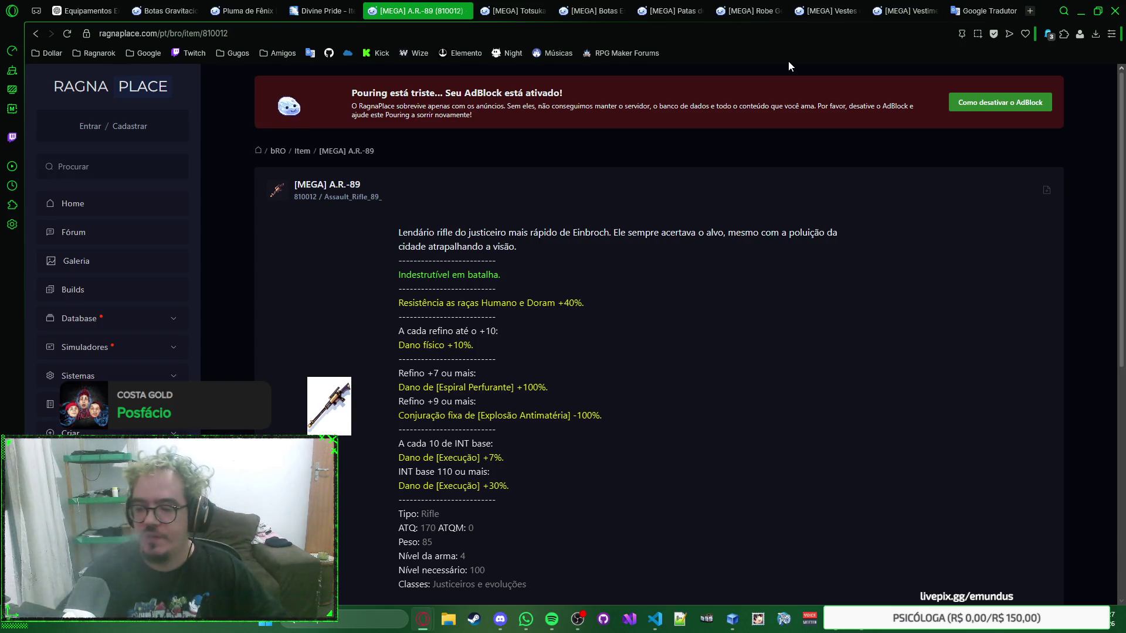
Dismiss the page's context menus and switch to the Divine Pride AR-89 entry
{"action": "right_click", "coordinate": [835, 134]}
{"action": "left_click", "coordinate": [838, 141]}
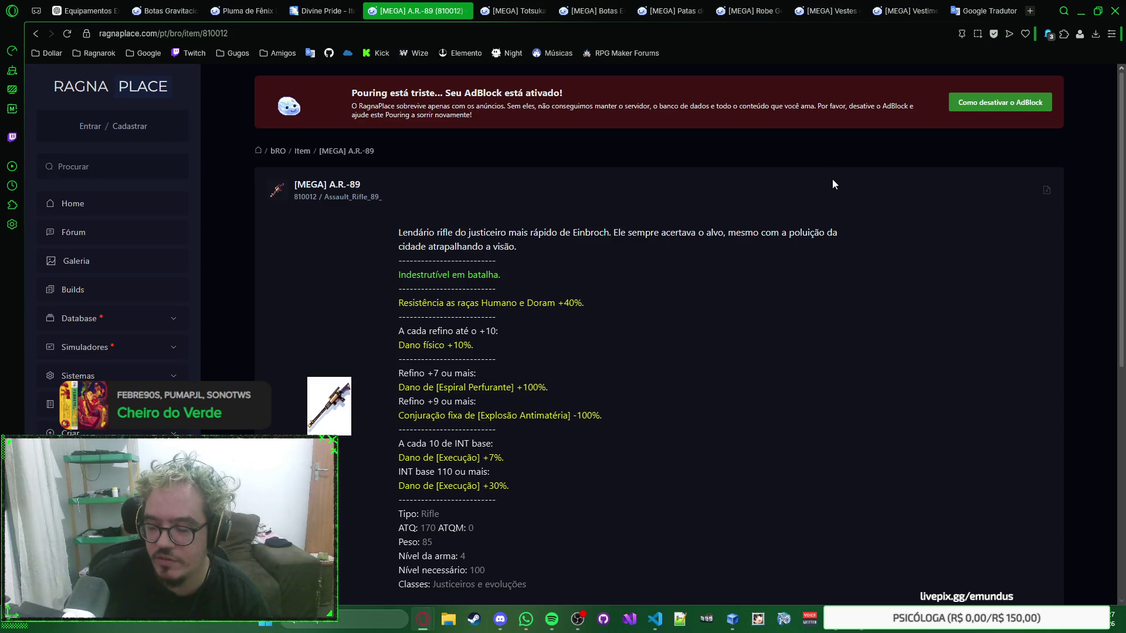
{"action": "right_click", "coordinate": [870, 192]}
{"action": "key", "text": "Escape"}
{"action": "key", "text": "ctrl+shift+Tab"}
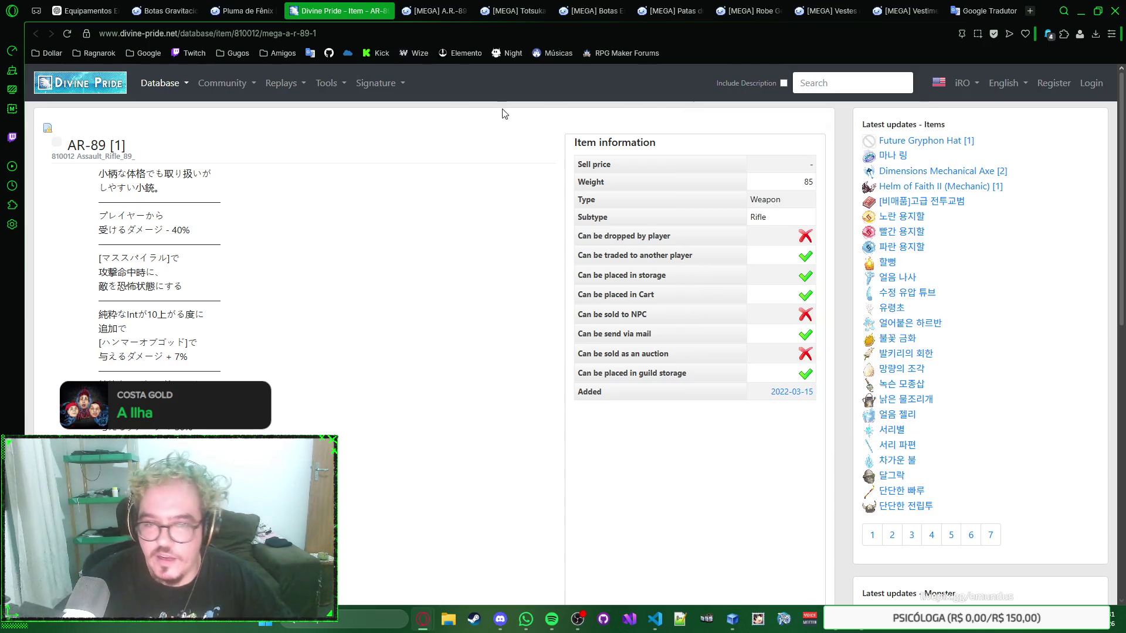
Flip through the Pluma de Fênix and Botas Gravitacionais pages, then close the Divine Pride AR-89 page
{"action": "left_click", "coordinate": [260, 11]}
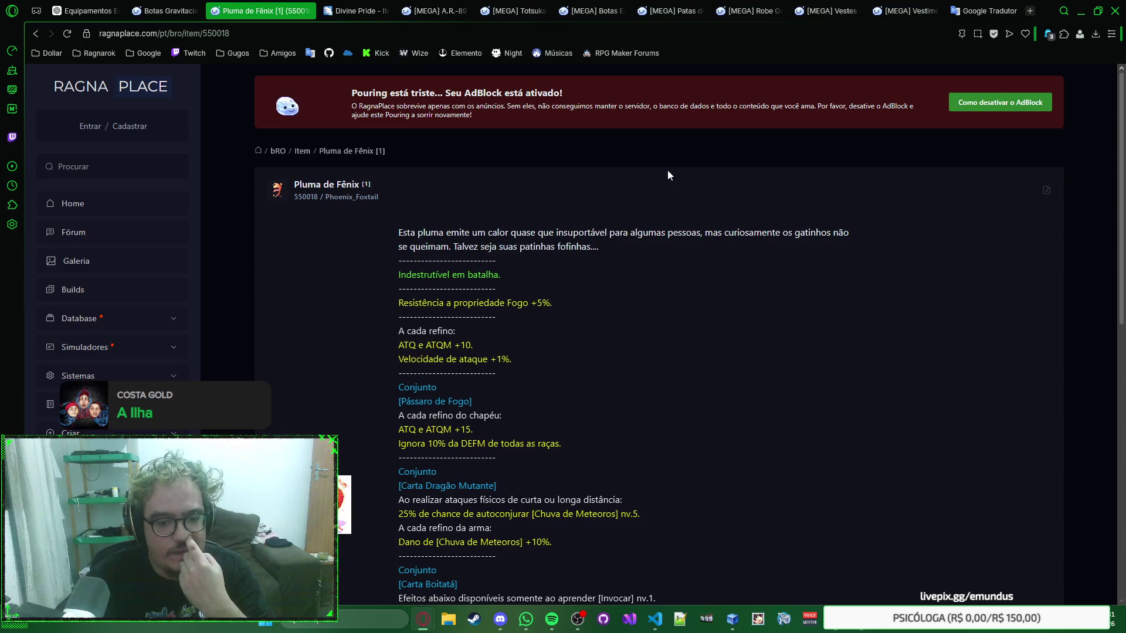
{"action": "left_click", "coordinate": [176, 11]}
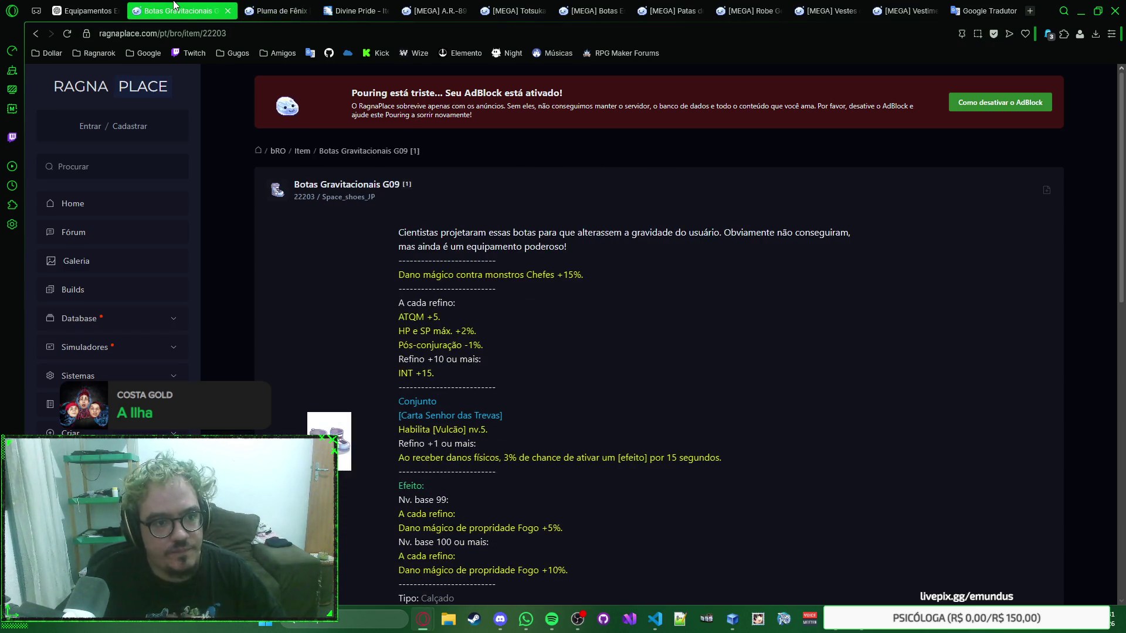
{"action": "left_click", "coordinate": [273, 10]}
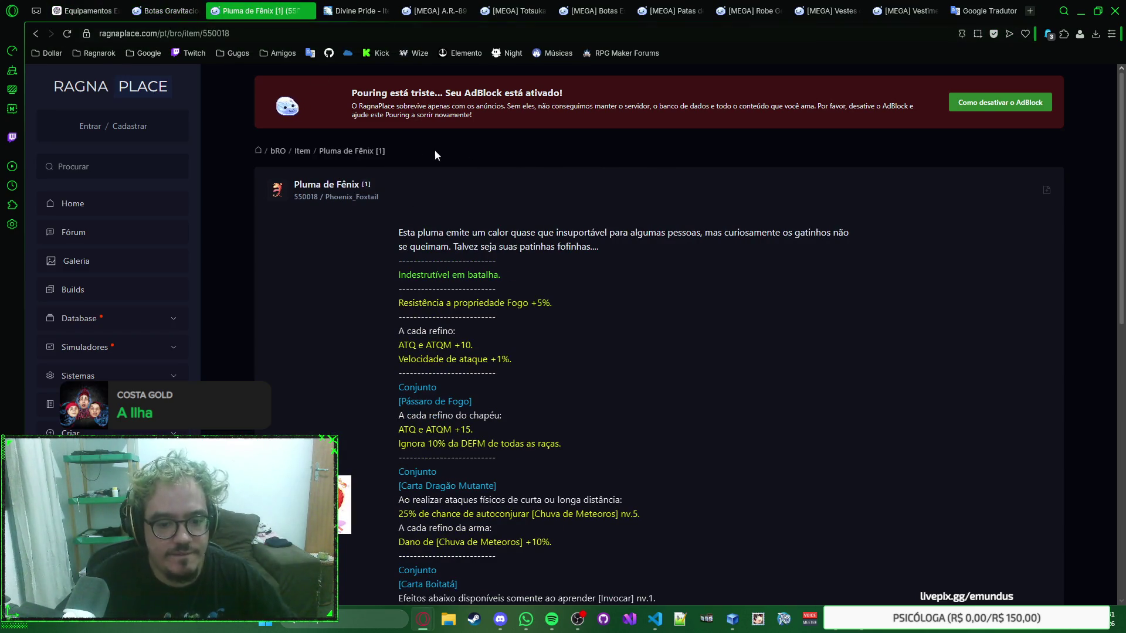
{"action": "left_click", "coordinate": [360, 12]}
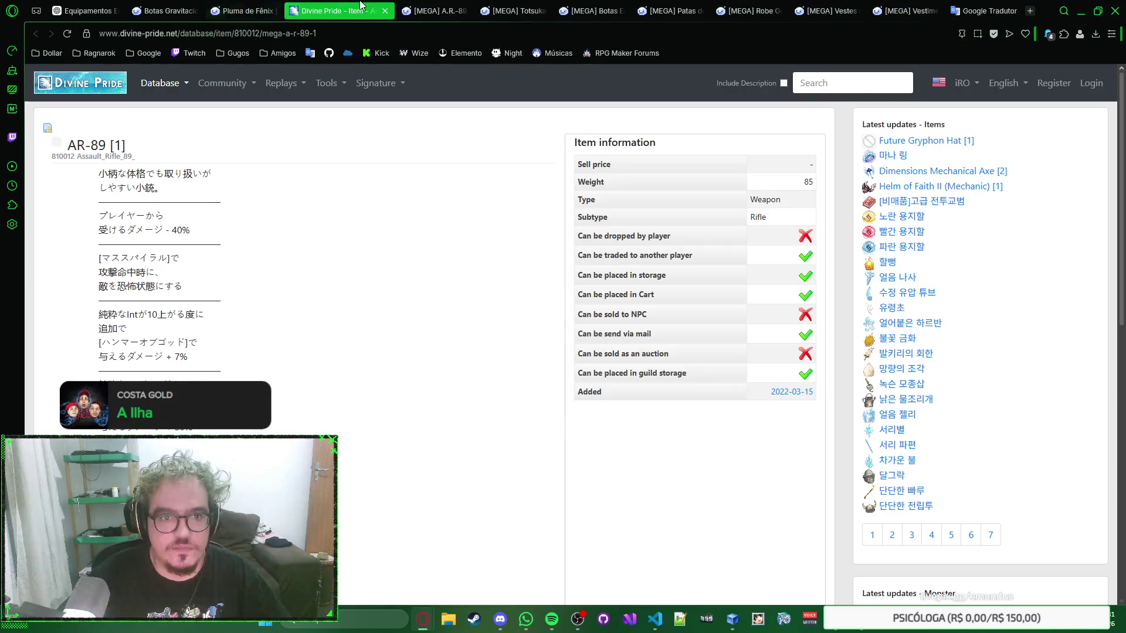
{"action": "key", "text": "ctrl+w"}
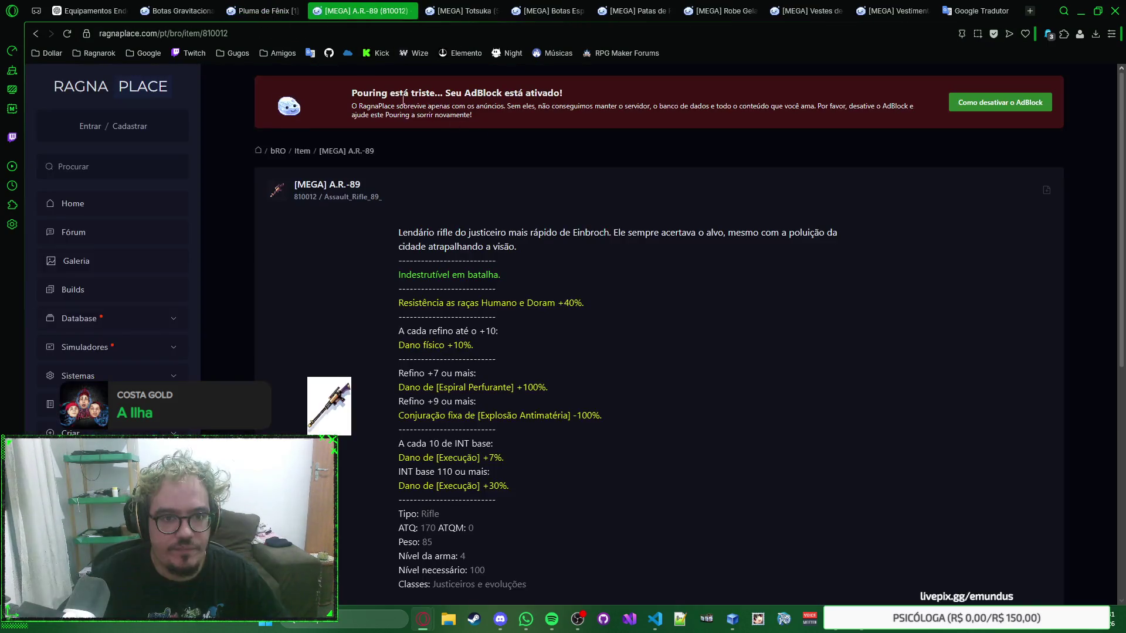
Step across the open item pages to land on RagnaPlace's [MEGA] Vestimenta de Seda page
{"action": "key", "text": "ctrl+shift+Tab"}
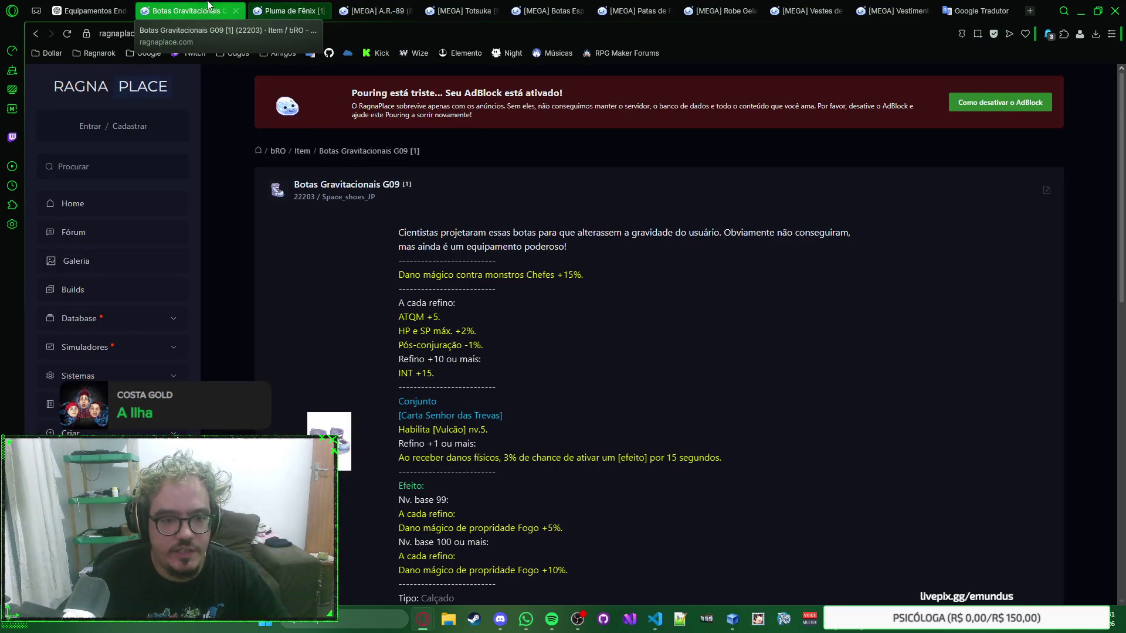
{"action": "left_click", "coordinate": [286, 11]}
{"action": "left_click", "coordinate": [457, 11]}
{"action": "left_click", "coordinate": [541, 11]}
{"action": "left_click", "coordinate": [751, 6]}
{"action": "left_click", "coordinate": [805, 11]}
{"action": "left_click", "coordinate": [888, 10]}
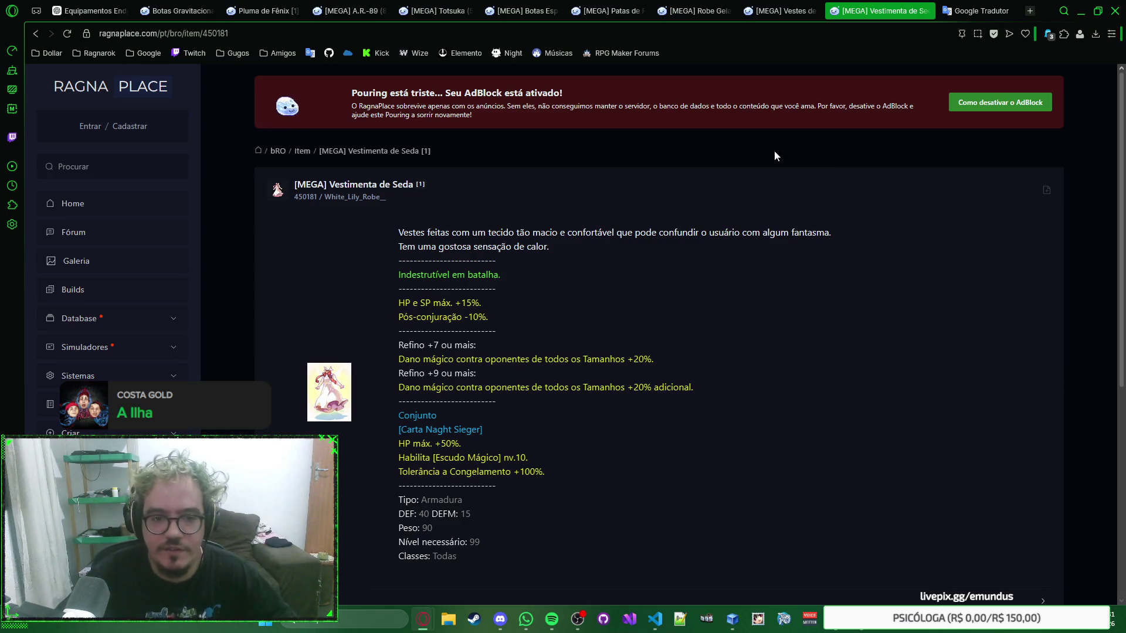
Search GRF Editor for the copied White_Lily_Robe_ name and load smoke.grf
{"action": "double_click", "coordinate": [360, 198]}
{"action": "key", "text": "ctrl+c"}
{"action": "left_click", "coordinate": [732, 618]}
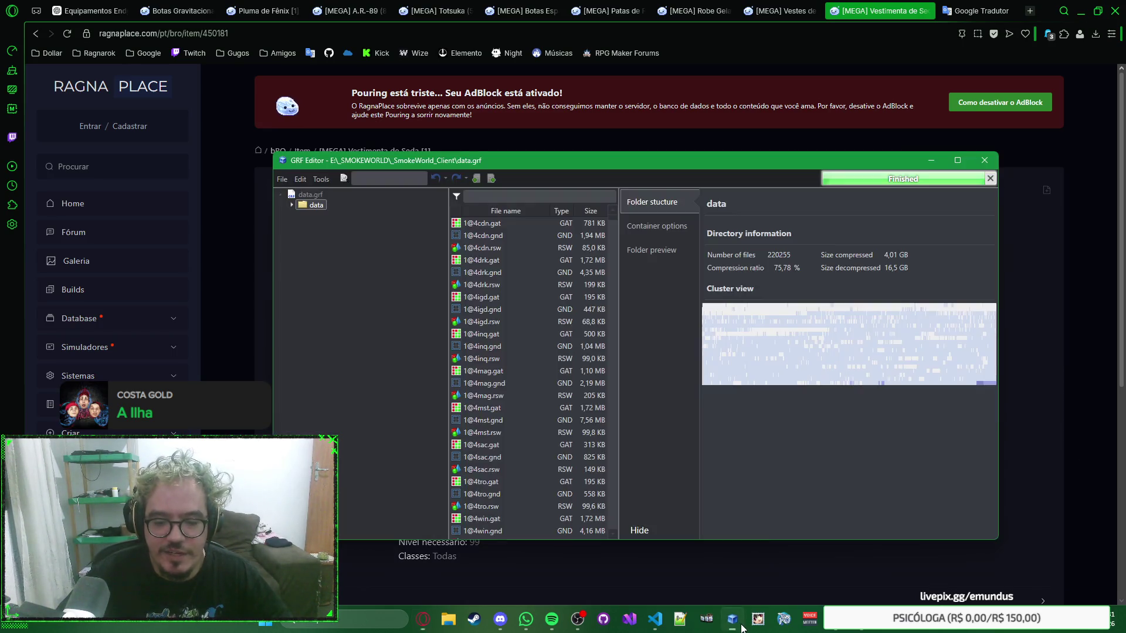
{"action": "key", "text": "ctrl+v"}
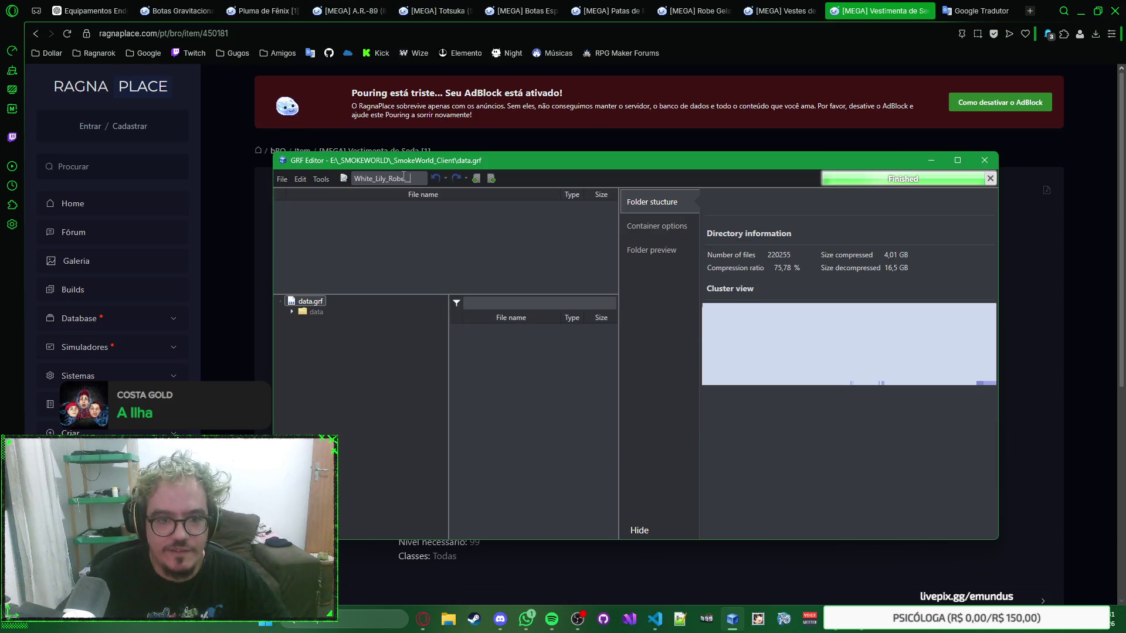
{"action": "left_click", "coordinate": [283, 178]}
{"action": "mouse_move", "coordinate": [313, 225]}
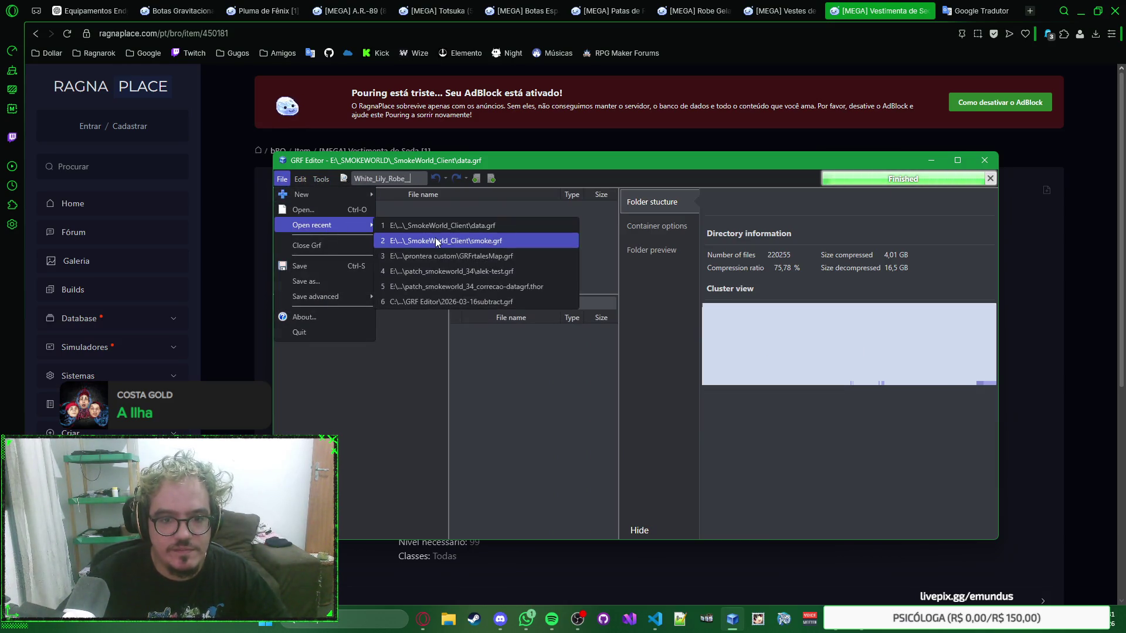
{"action": "left_click", "coordinate": [436, 238]}
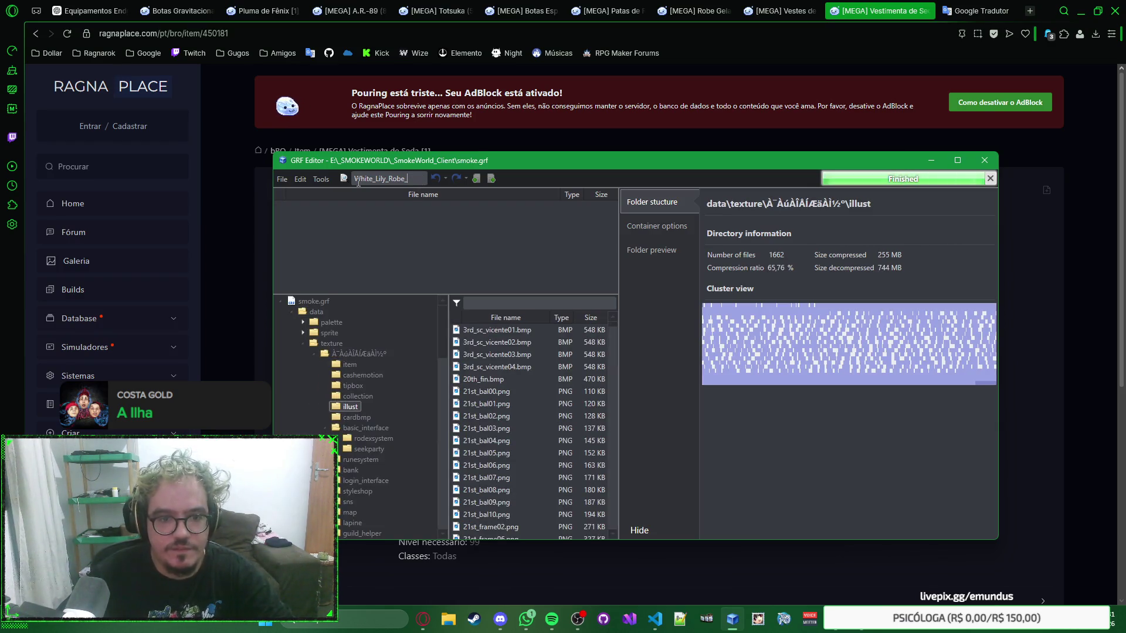
Reload data.grf for the same search, hide the editor and select item ID 450181 on the page
{"action": "left_click", "coordinate": [282, 178]}
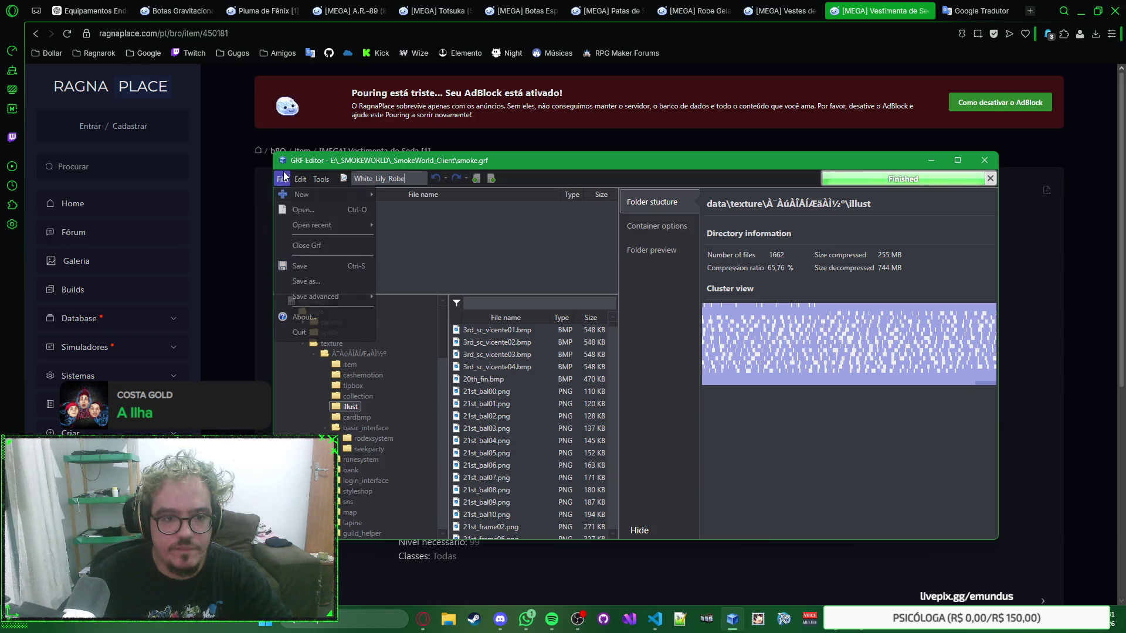
{"action": "mouse_move", "coordinate": [312, 225]}
{"action": "left_click", "coordinate": [470, 235]}
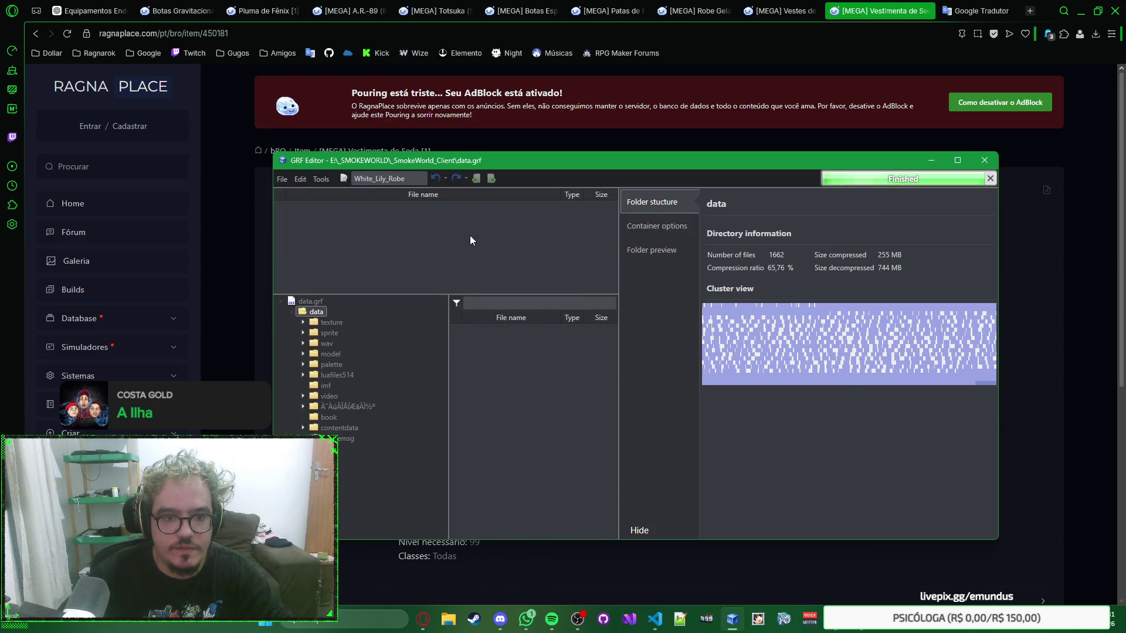
{"action": "left_click", "coordinate": [627, 132]}
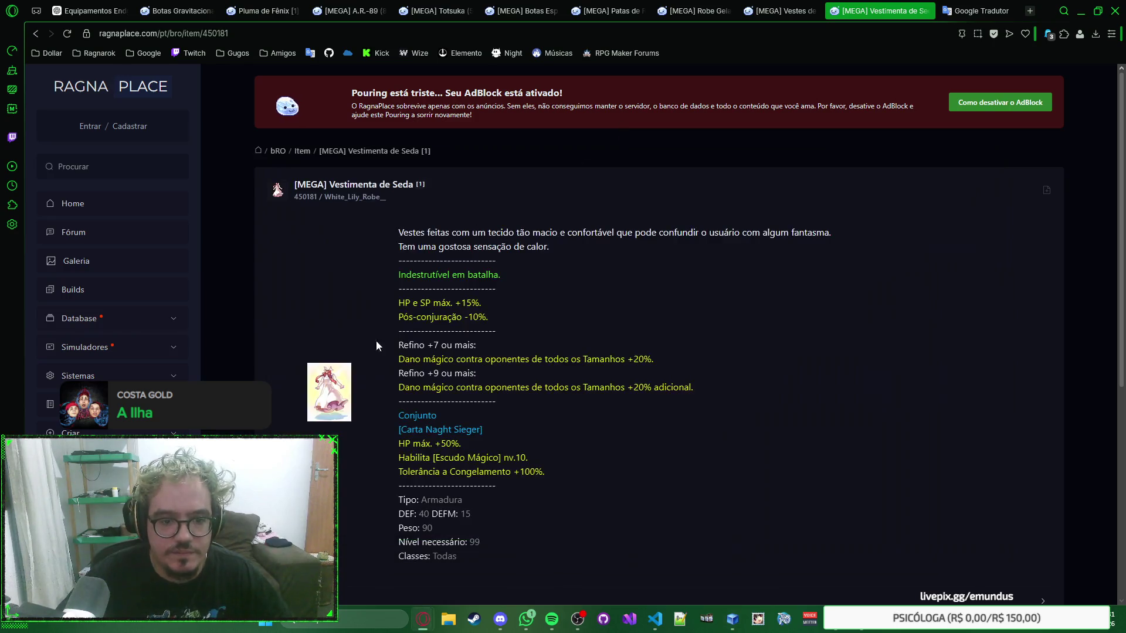
{"action": "right_click", "coordinate": [810, 275]}
{"action": "left_click", "coordinate": [777, 291]}
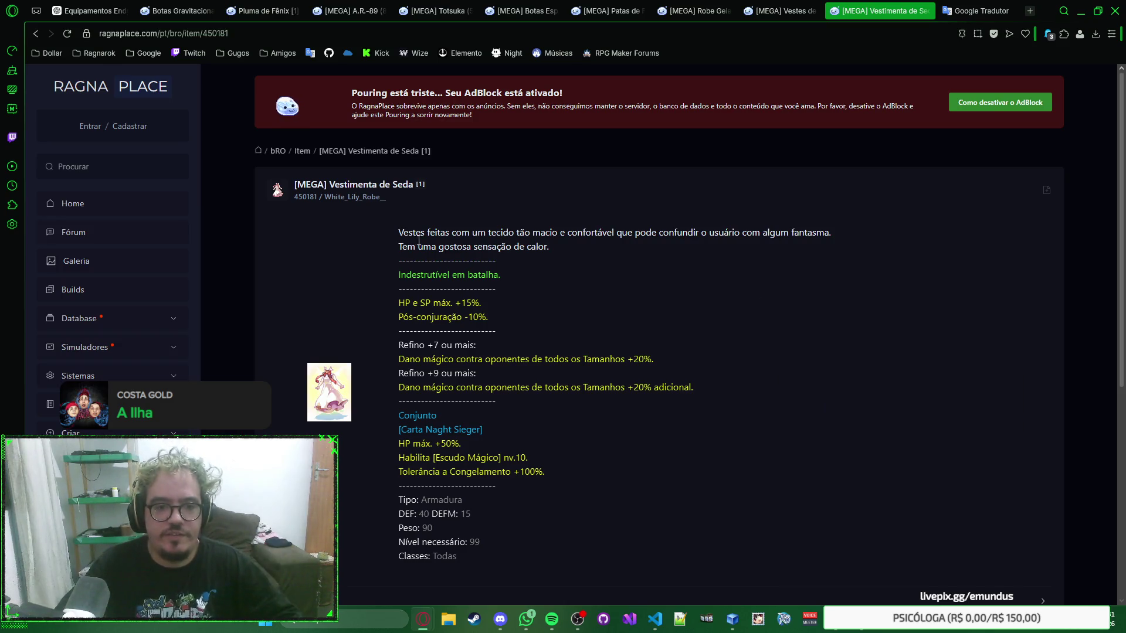
{"action": "double_click", "coordinate": [296, 197]}
Post the item 450181 link check in SmokeWorld's chat
{"action": "key", "text": "alt+Tab"}
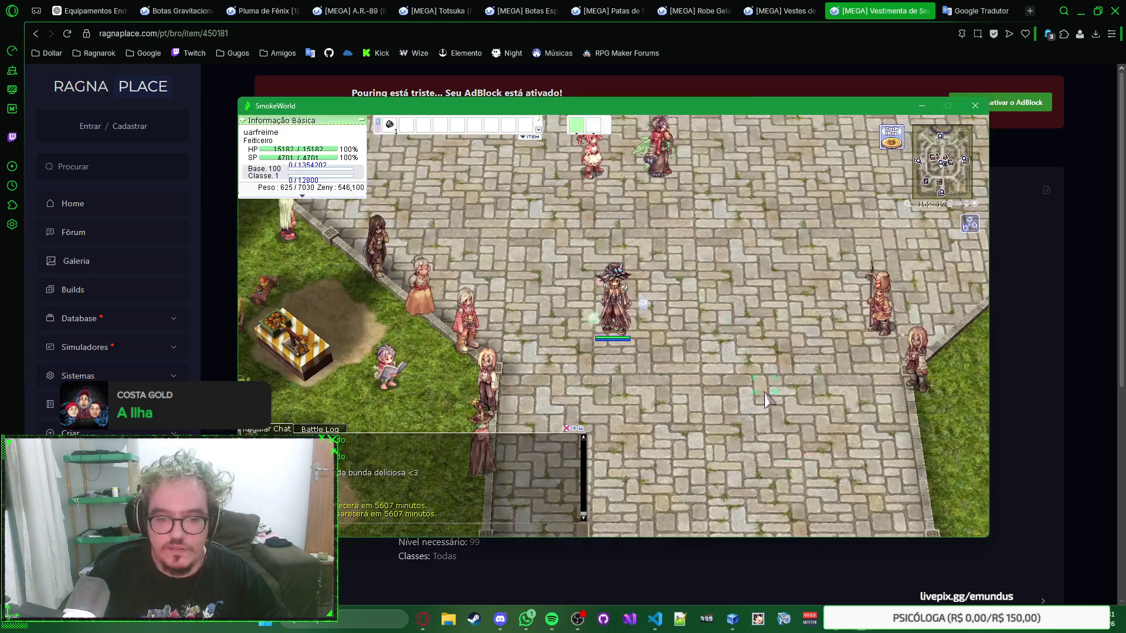
{"action": "key", "text": "ctrl+v"}
{"action": "key", "text": "Return"}
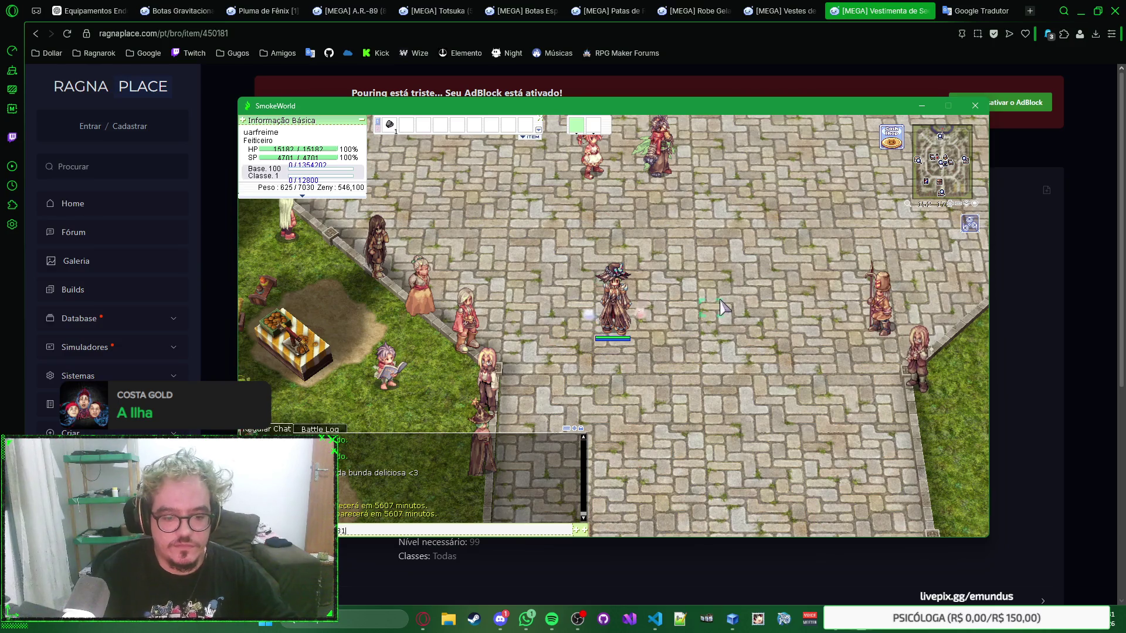
{"action": "key", "text": "Return"}
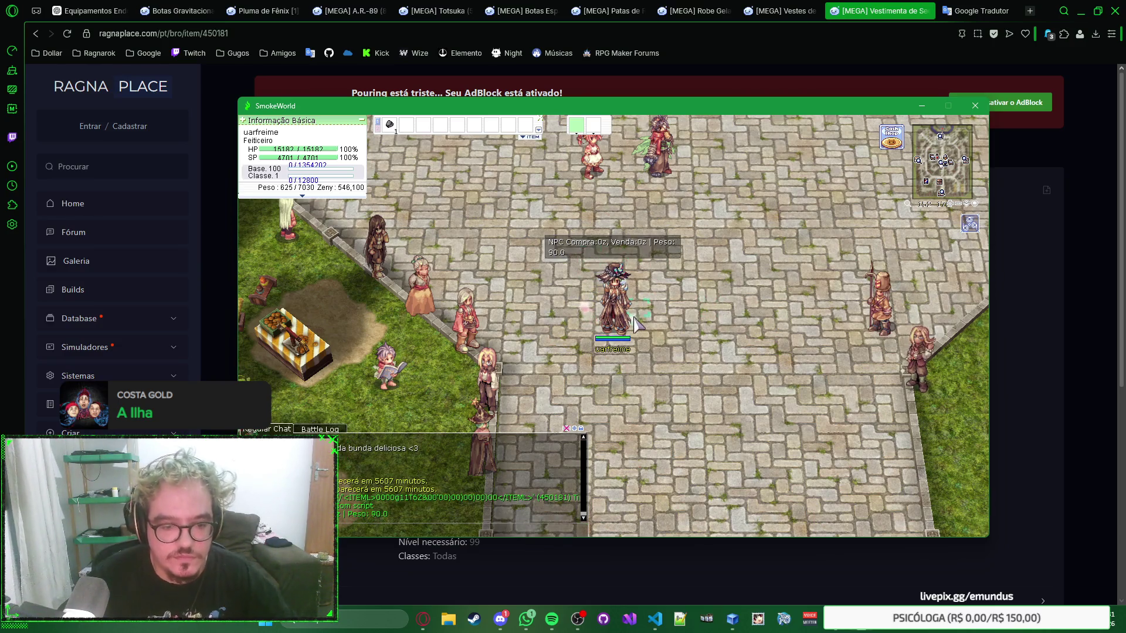
Leave the game and bring up the Botas Gravitacionais G09 item page in the browser
{"action": "key", "text": "alt+Tab"}
{"action": "key", "text": "alt+Tab"}
{"action": "key", "text": "Tab"}
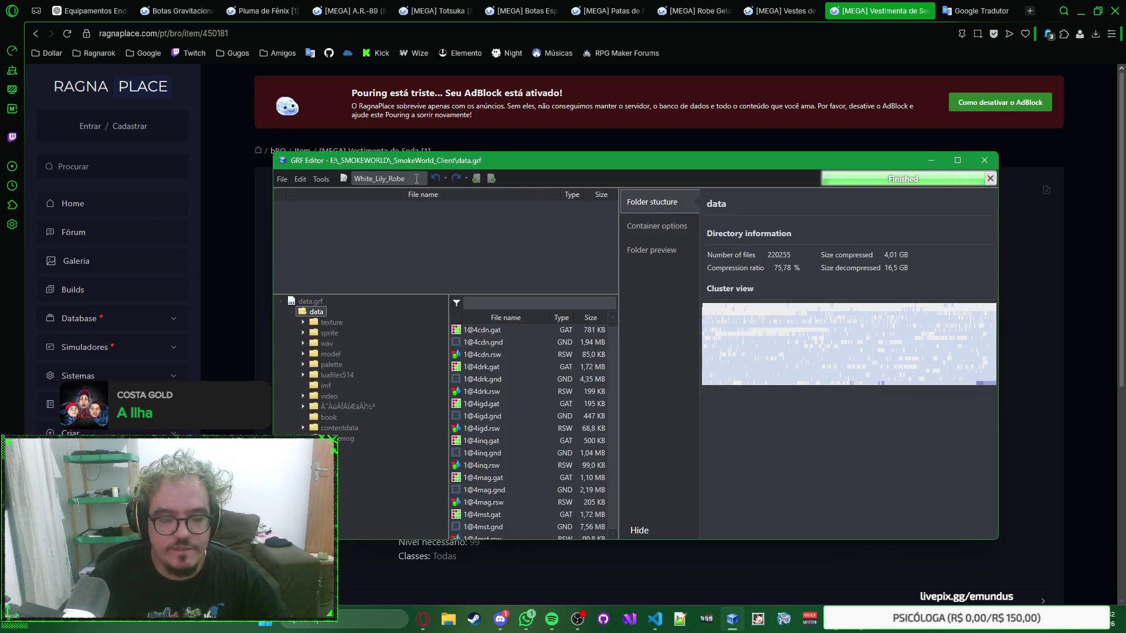
{"action": "left_click", "coordinate": [550, 130]}
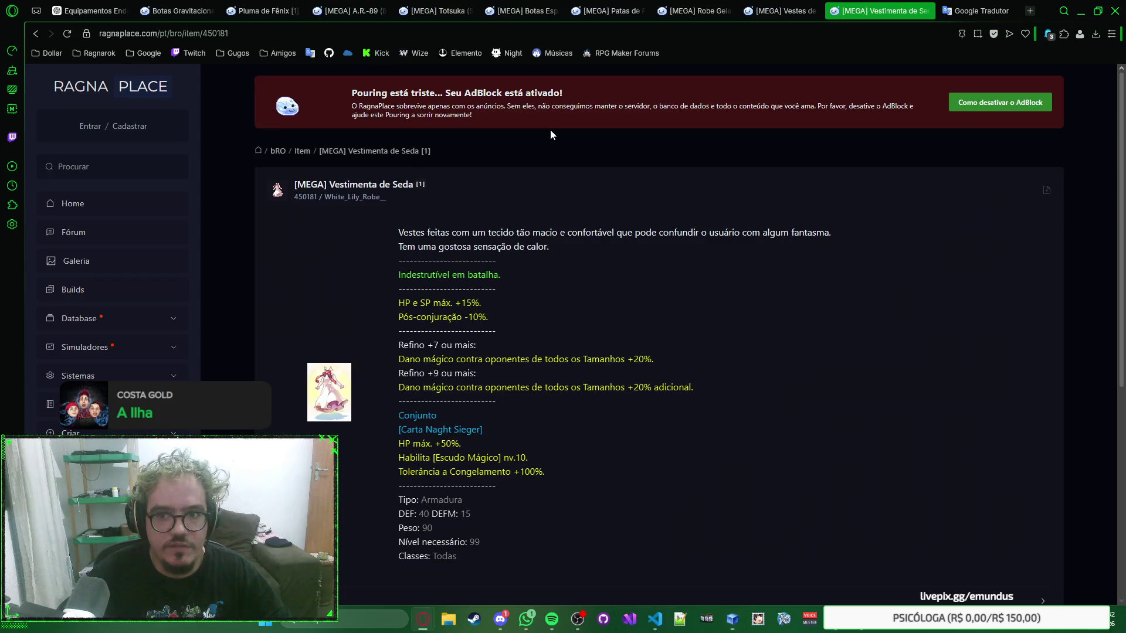
{"action": "left_click", "coordinate": [93, 10]}
{"action": "left_click", "coordinate": [185, 11]}
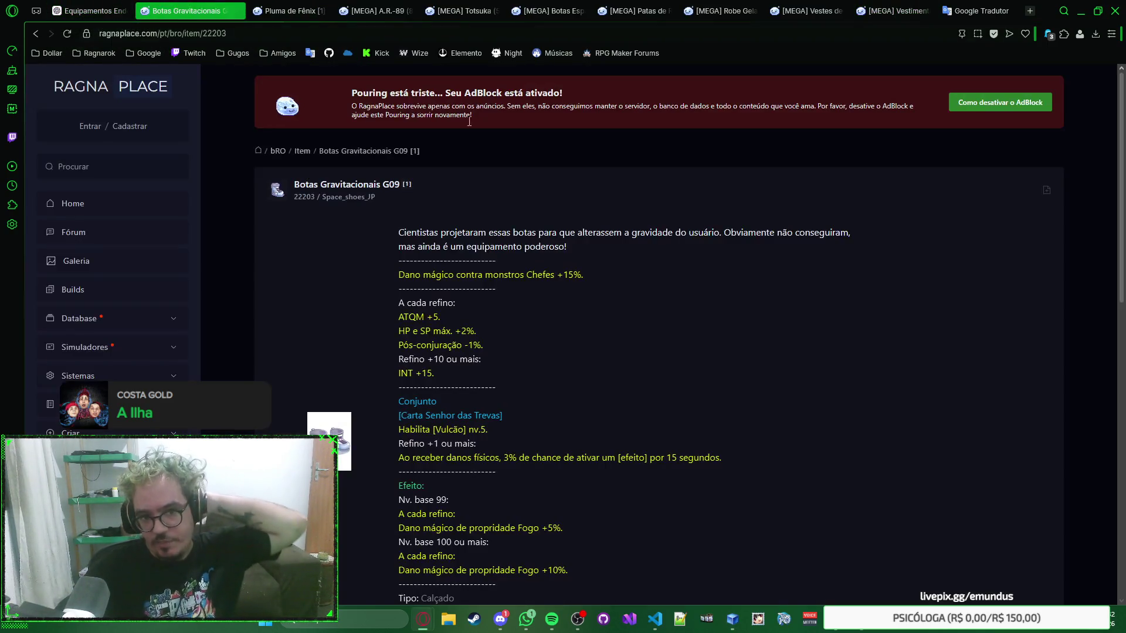
Search GRF Editor for Space_shoes_JP and load the smoke.grf archive
{"action": "double_click", "coordinate": [356, 198]}
{"action": "key", "text": "ctrl+c"}
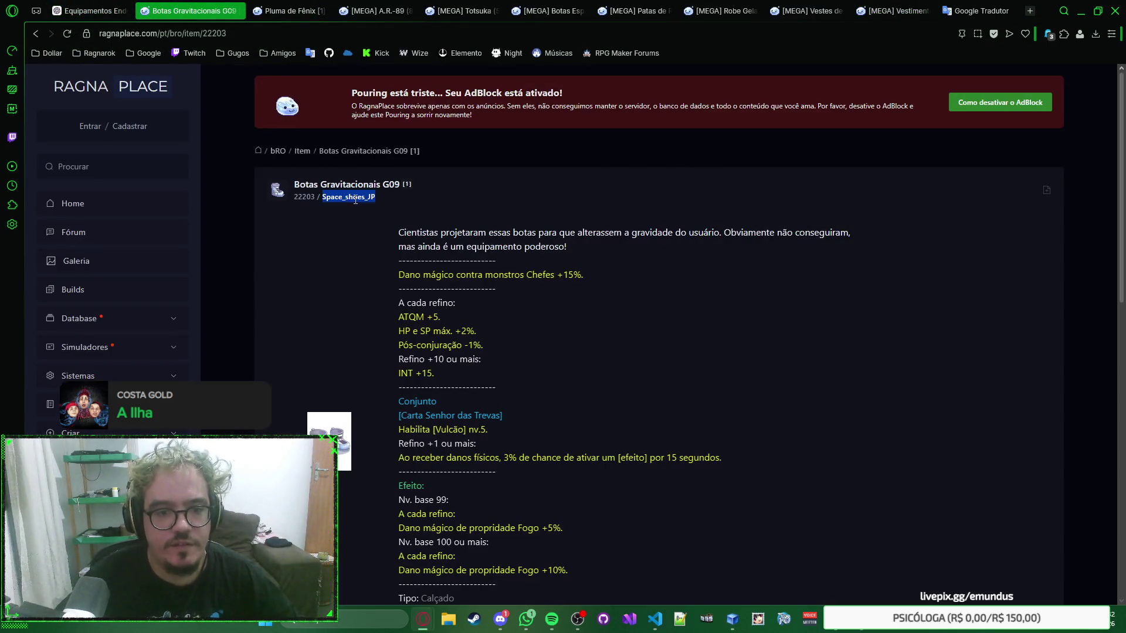
{"action": "key", "text": "alt+Tab"}
{"action": "key", "text": "ctrl+a"}
{"action": "key", "text": "ctrl+v"}
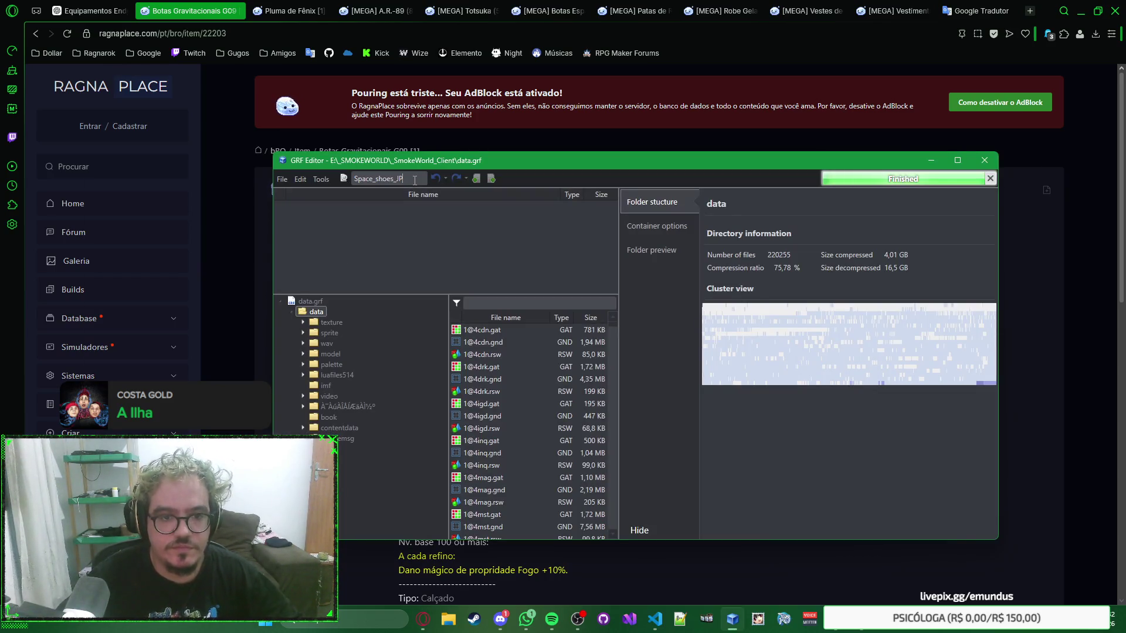
{"action": "left_click", "coordinate": [280, 179]}
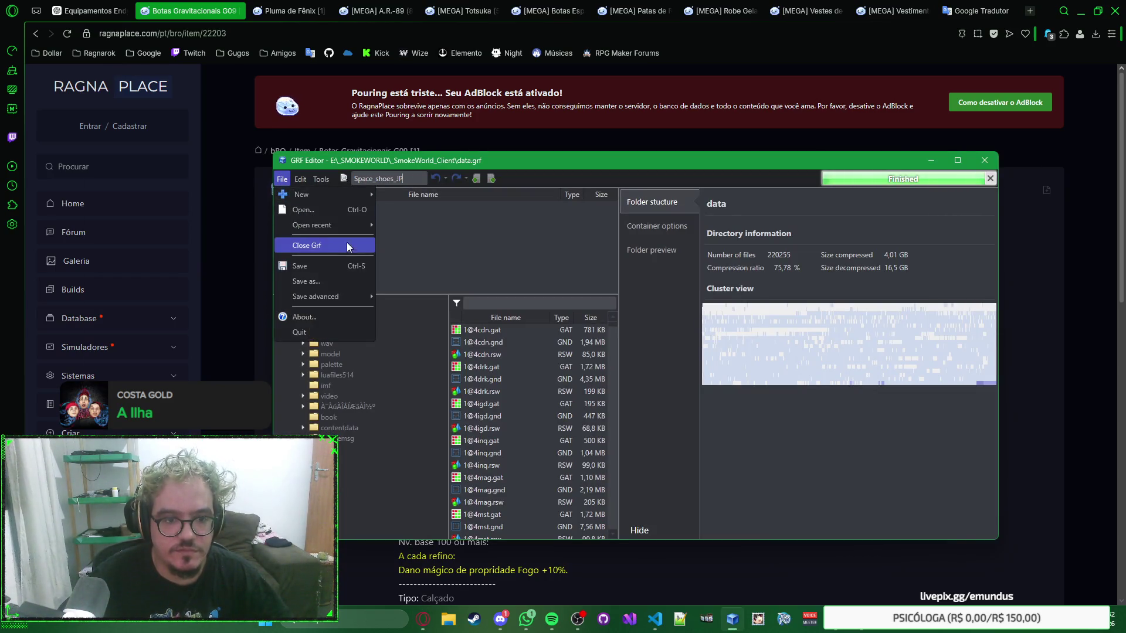
{"action": "mouse_move", "coordinate": [313, 226]}
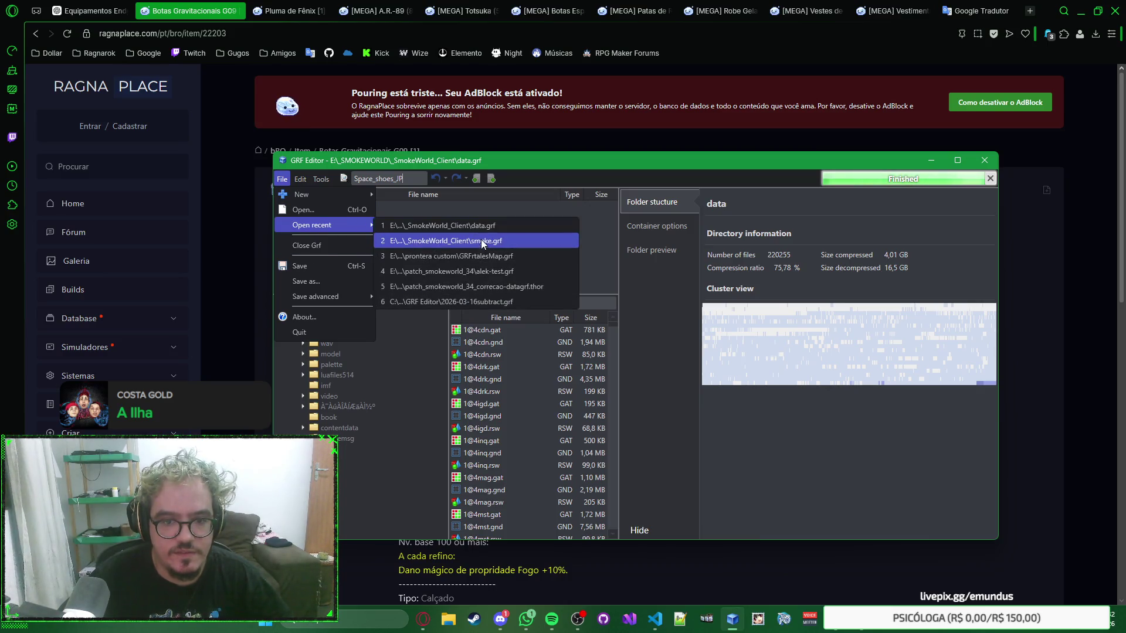
{"action": "left_click", "coordinate": [478, 244]}
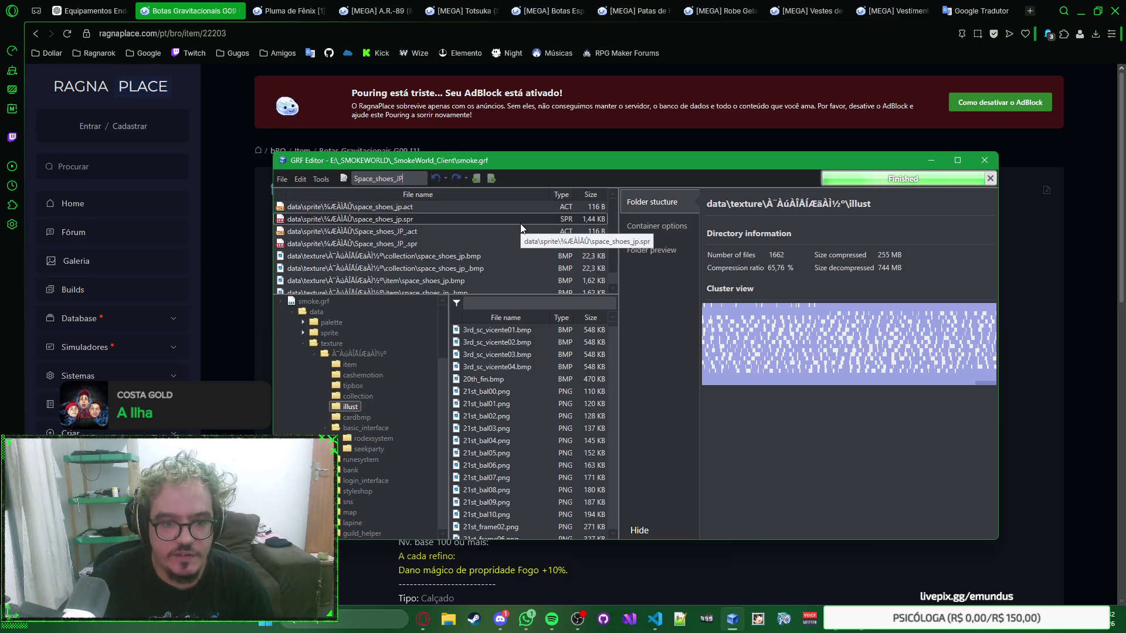
Preview the space_shoes_jp.act and Space_shoes_JP_.act boot animations
{"action": "left_click", "coordinate": [496, 207]}
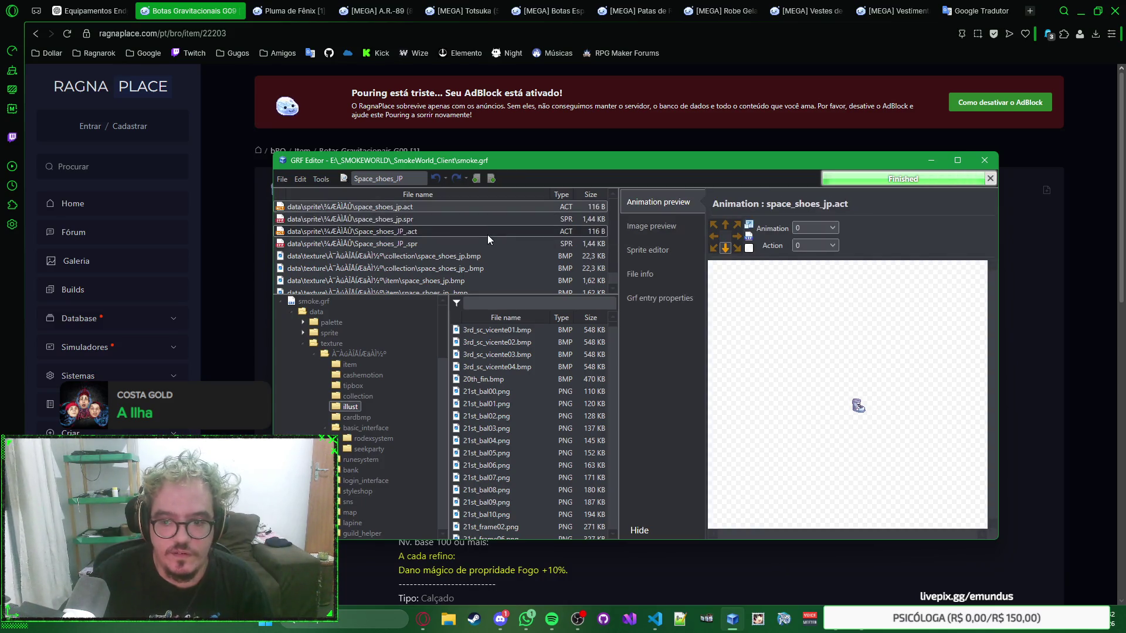
{"action": "left_click", "coordinate": [487, 233]}
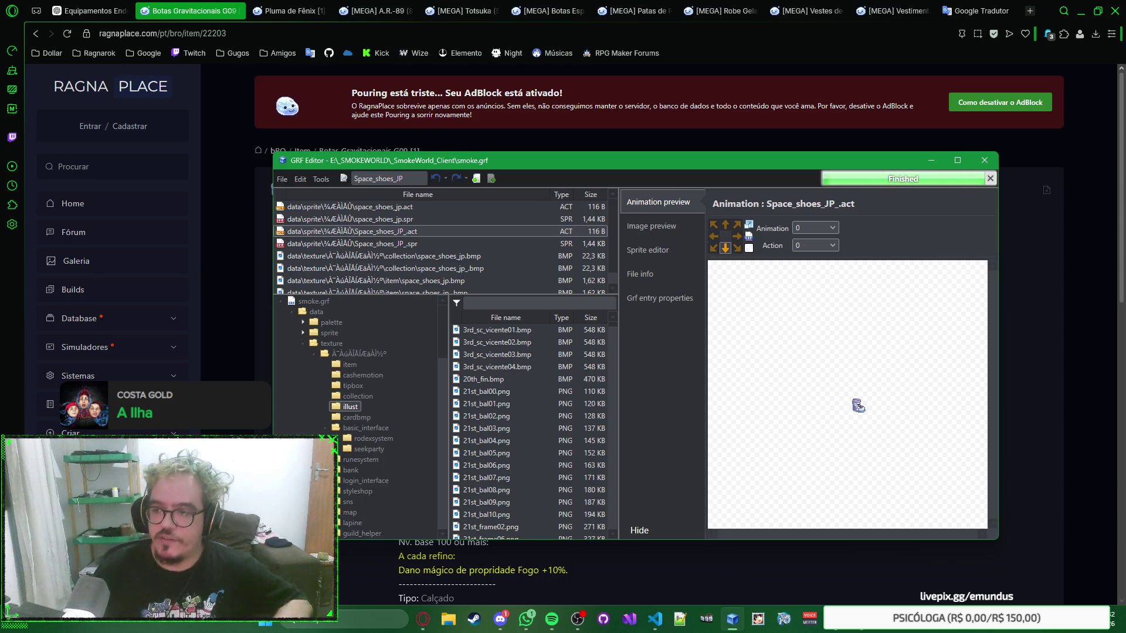
{"action": "left_click", "coordinate": [516, 625]}
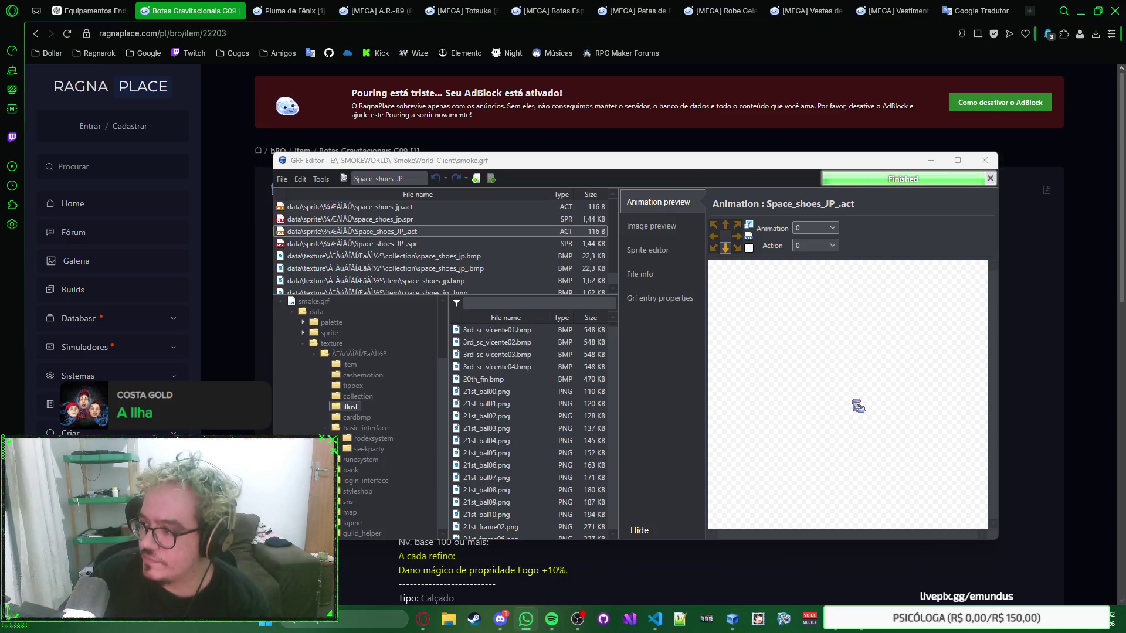
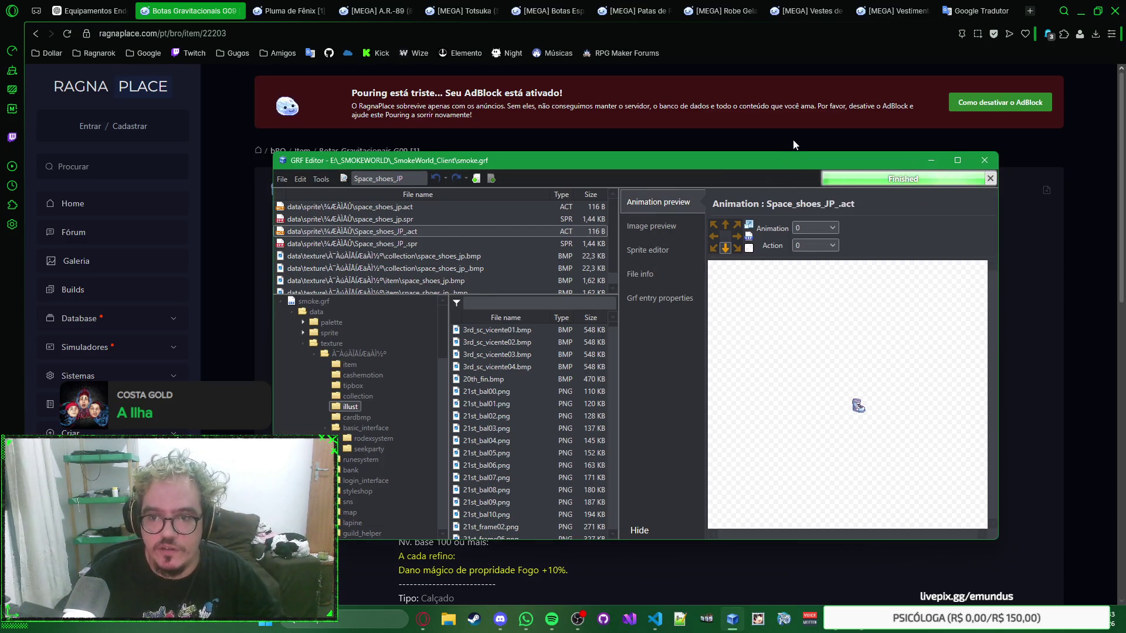
Close GRF Editor and create a blank spreadsheet from the Google Sheets home page in a new tab
{"action": "left_click", "coordinate": [815, 140]}
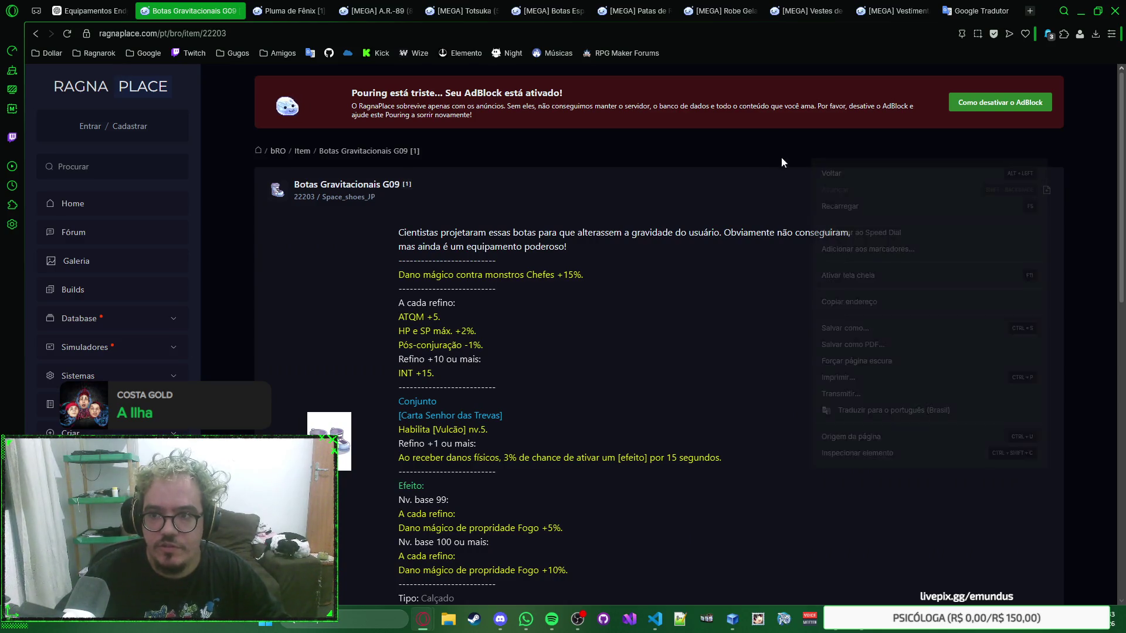
{"action": "key", "text": "ctrl+t"}
{"action": "left_click", "coordinate": [146, 53]}
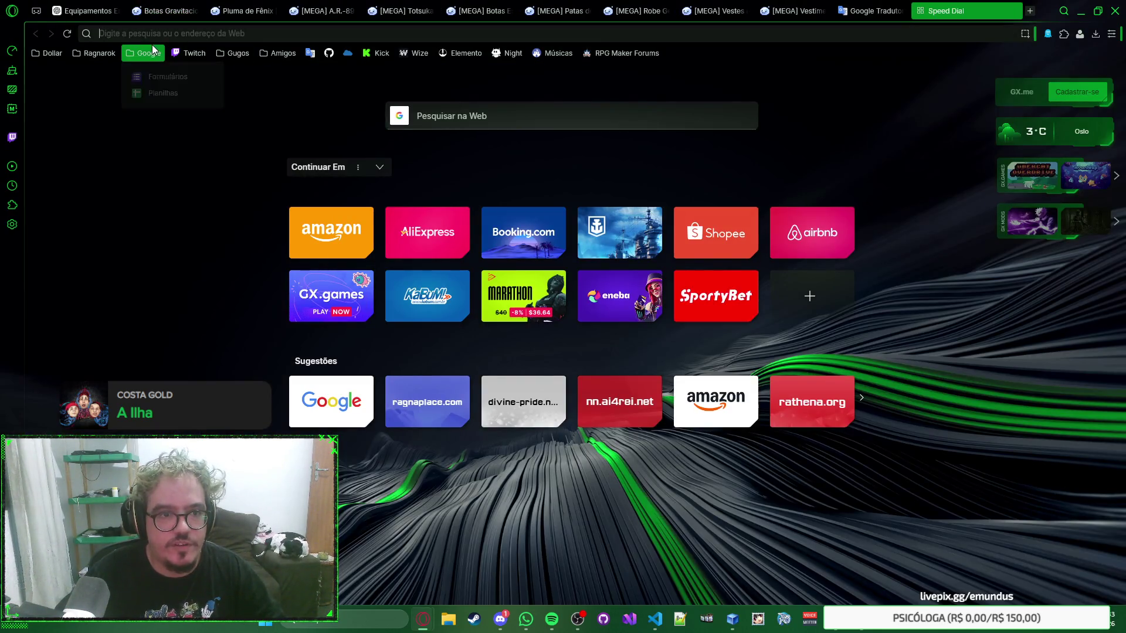
{"action": "left_click", "coordinate": [160, 93]}
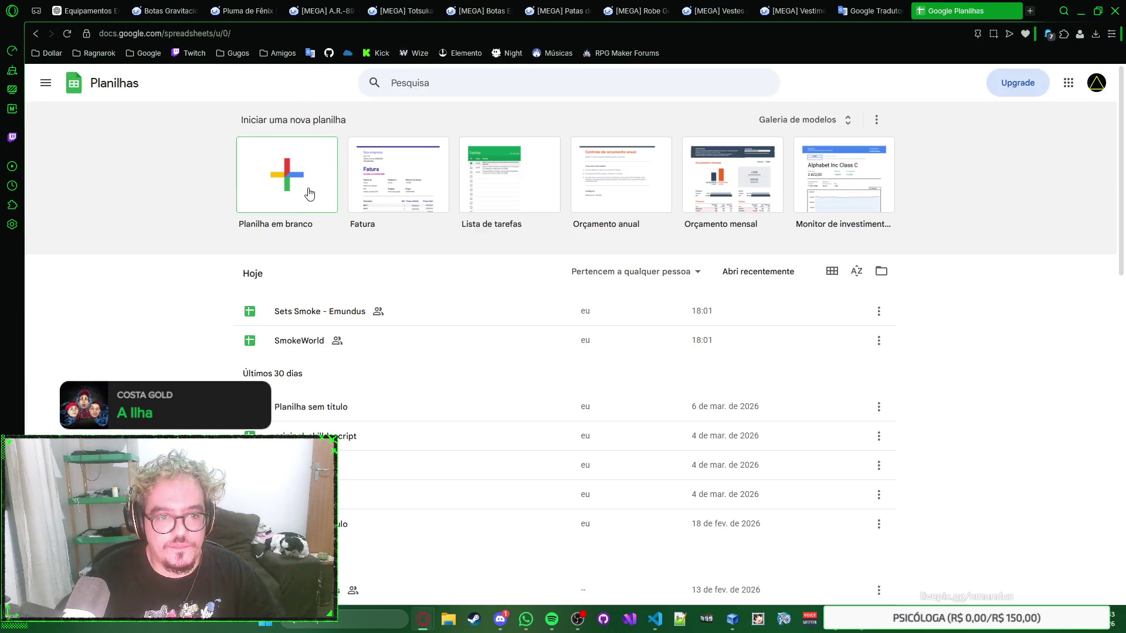
{"action": "left_click", "coordinate": [308, 193]}
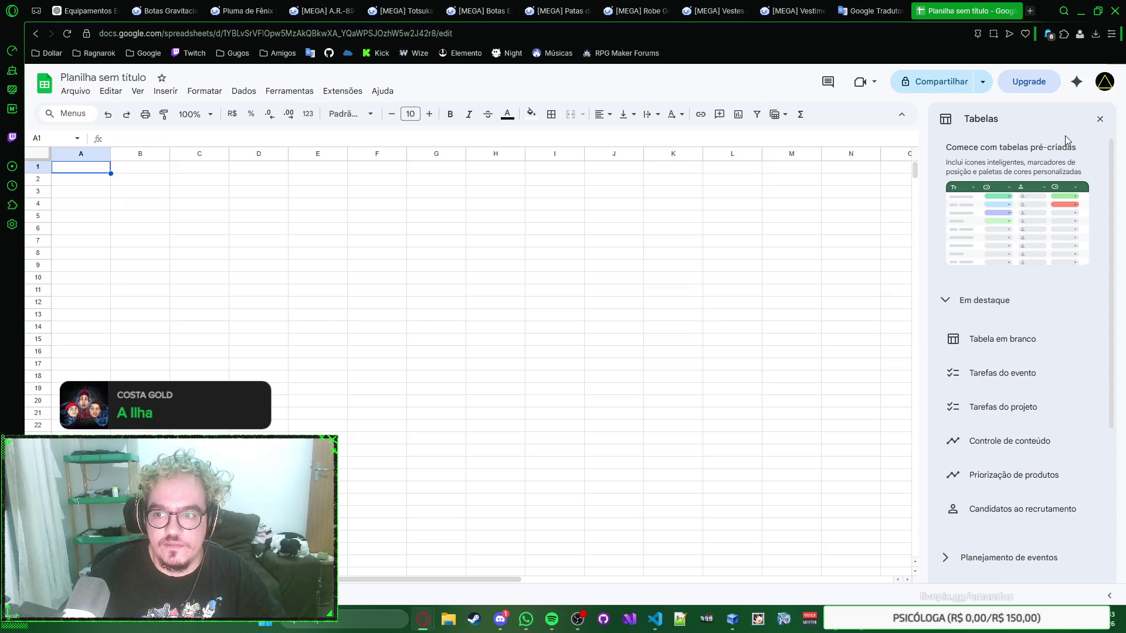
Close the Tabelas side panel, select K1, then switch to another window
{"action": "left_click", "coordinate": [1101, 120]}
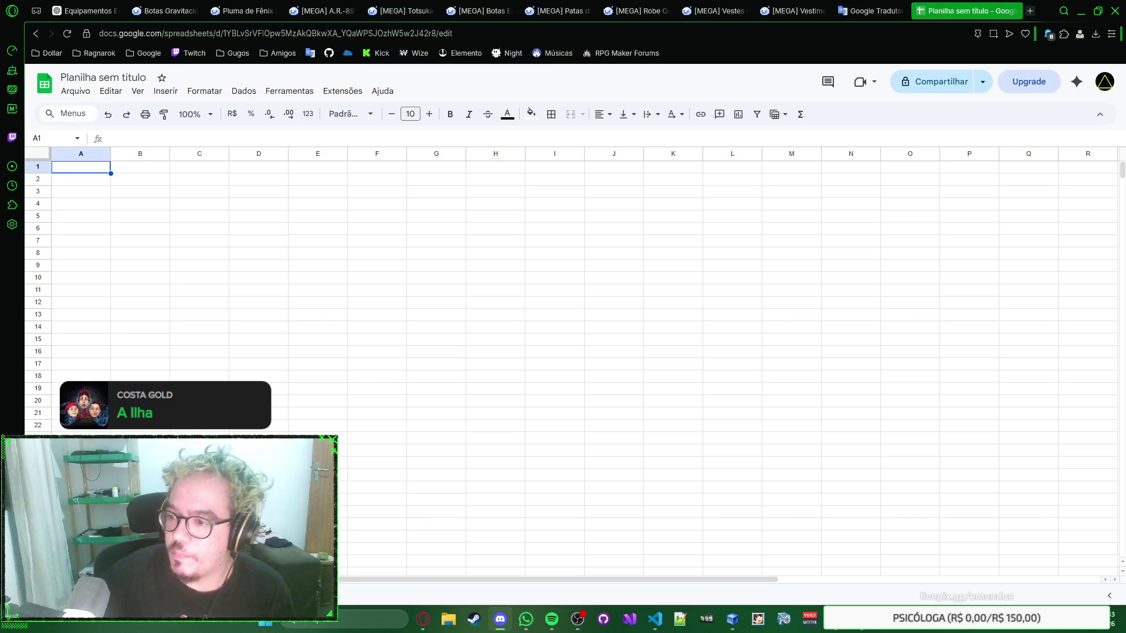
{"action": "left_click", "coordinate": [664, 175]}
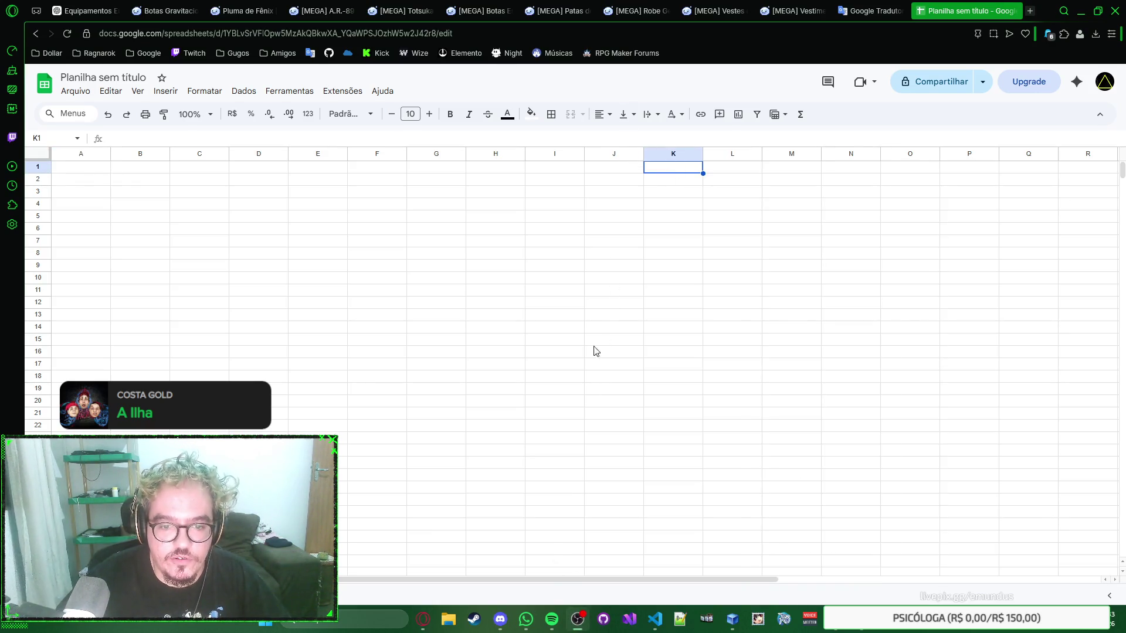
{"action": "key", "text": "alt+Tab"}
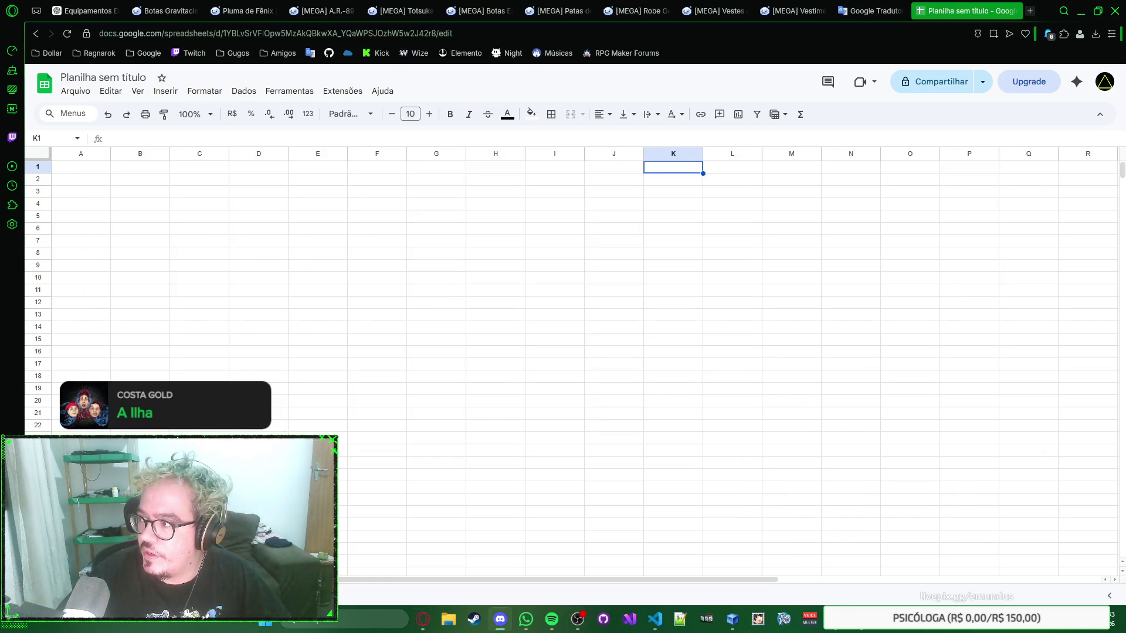
{"action": "left_click", "coordinate": [493, 195]}
{"action": "key", "text": "ctrl+t"}
{"action": "type", "text": "he"}
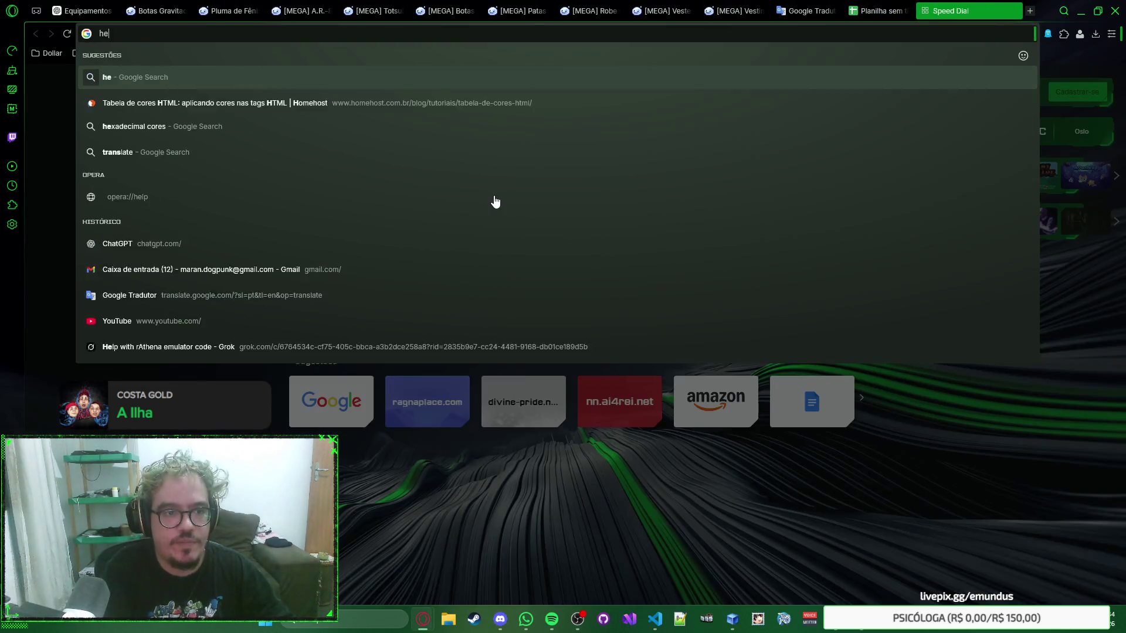
{"action": "type", "text": "adphone akg"}
{"action": "key", "text": "Down"}
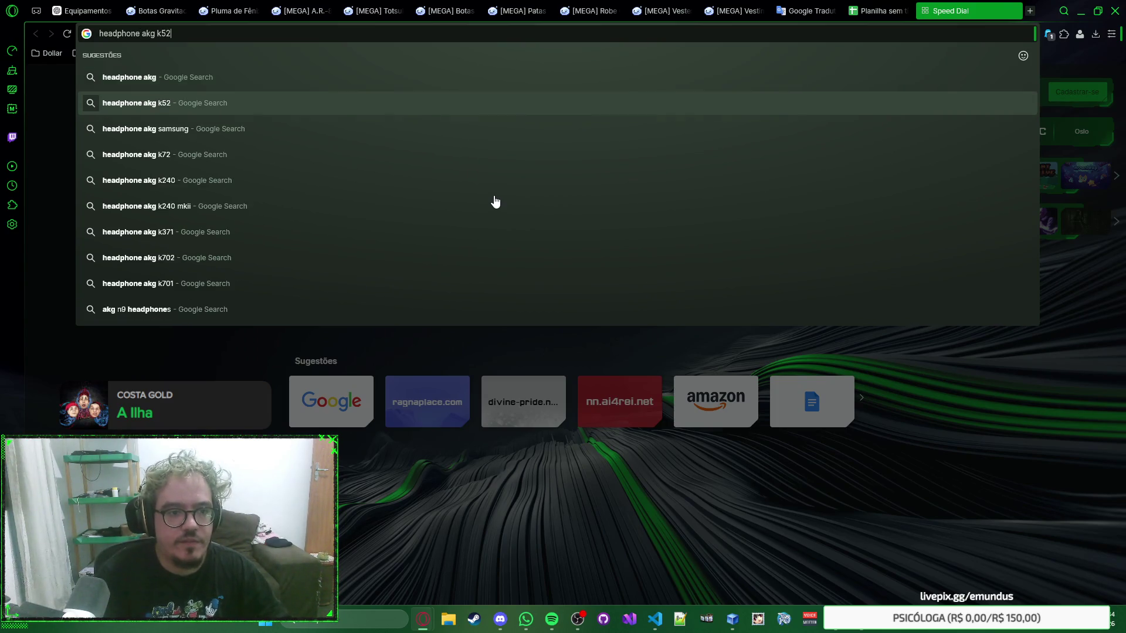
{"action": "key", "text": "Return"}
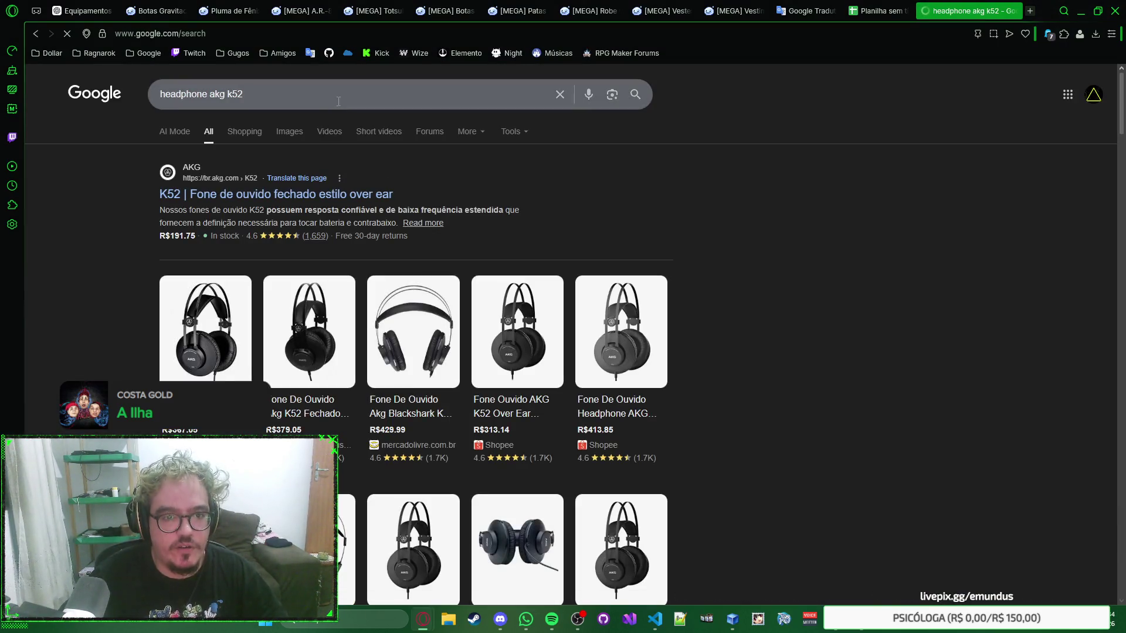
{"action": "left_click", "coordinate": [338, 101]}
{"action": "key", "text": "BackSpace"}
{"action": "key", "text": "BackSpace"}
{"action": "type", "text": "92"}
{"action": "key", "text": "Return"}
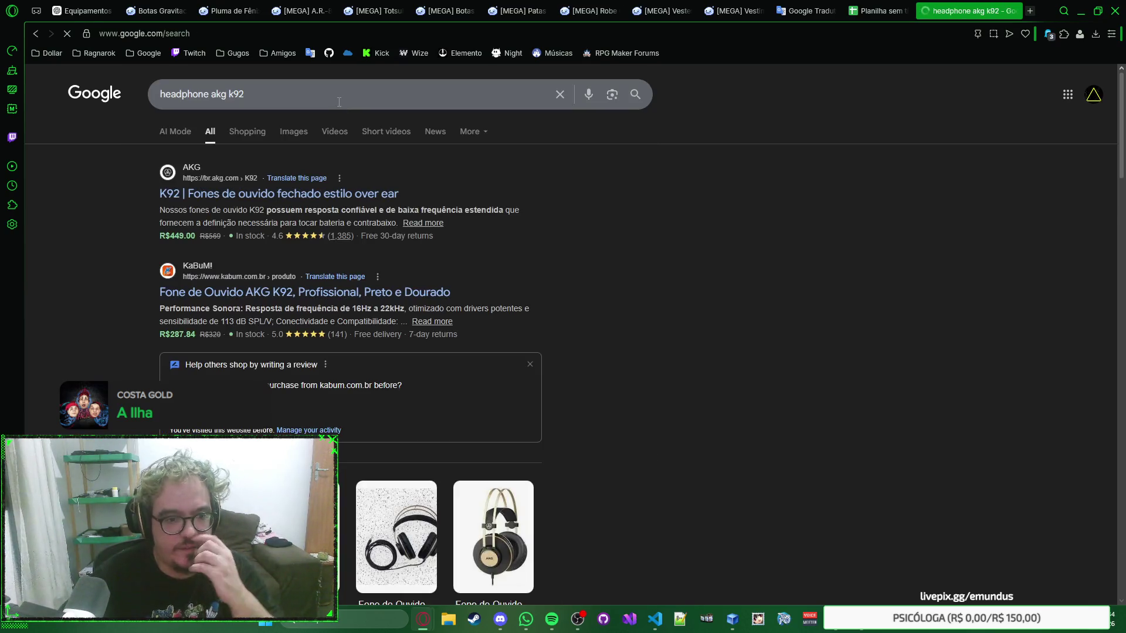
{"action": "left_click", "coordinate": [300, 197]}
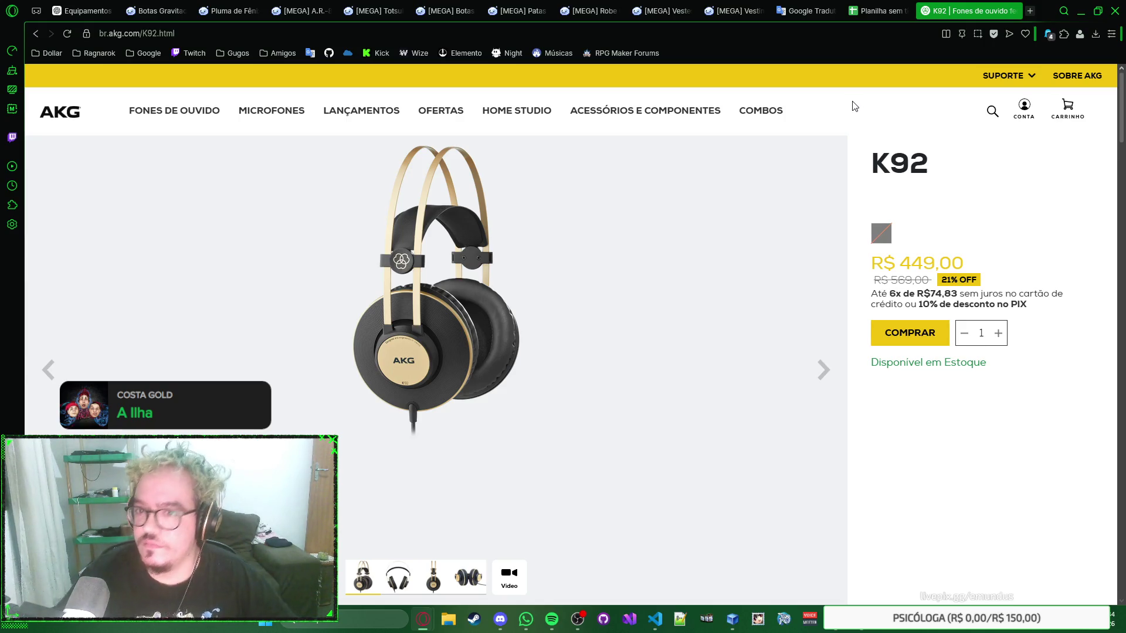
{"action": "key", "text": "ctrl+w"}
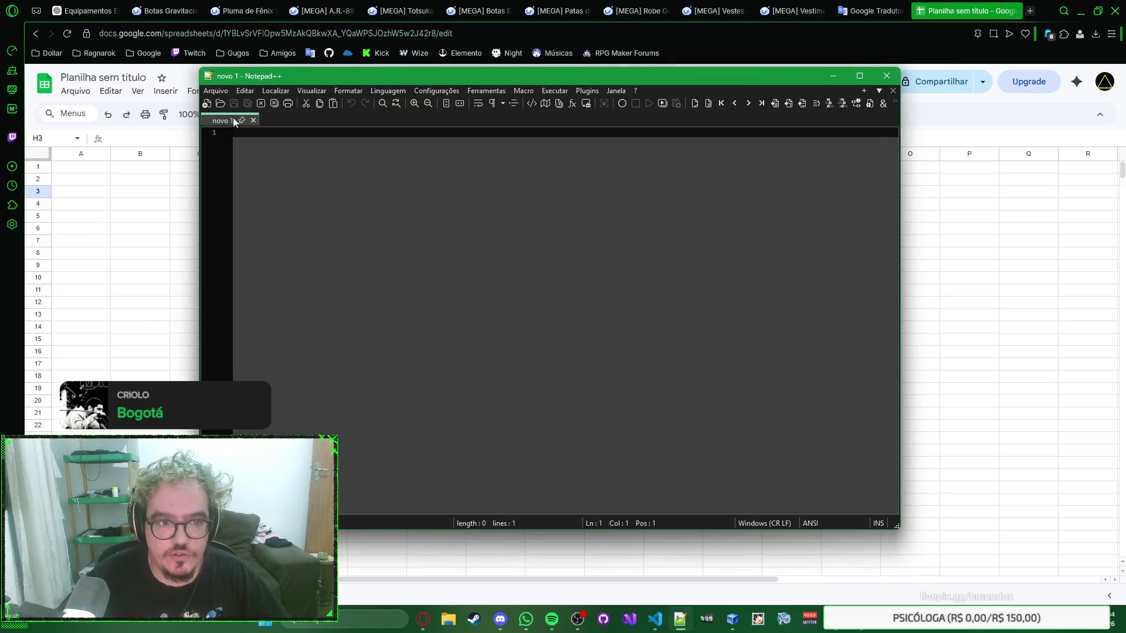
Open item_bonus.txt from the _SmokeWorld_rAthena\doc folder in Notepad++
{"action": "left_click", "coordinate": [220, 90]}
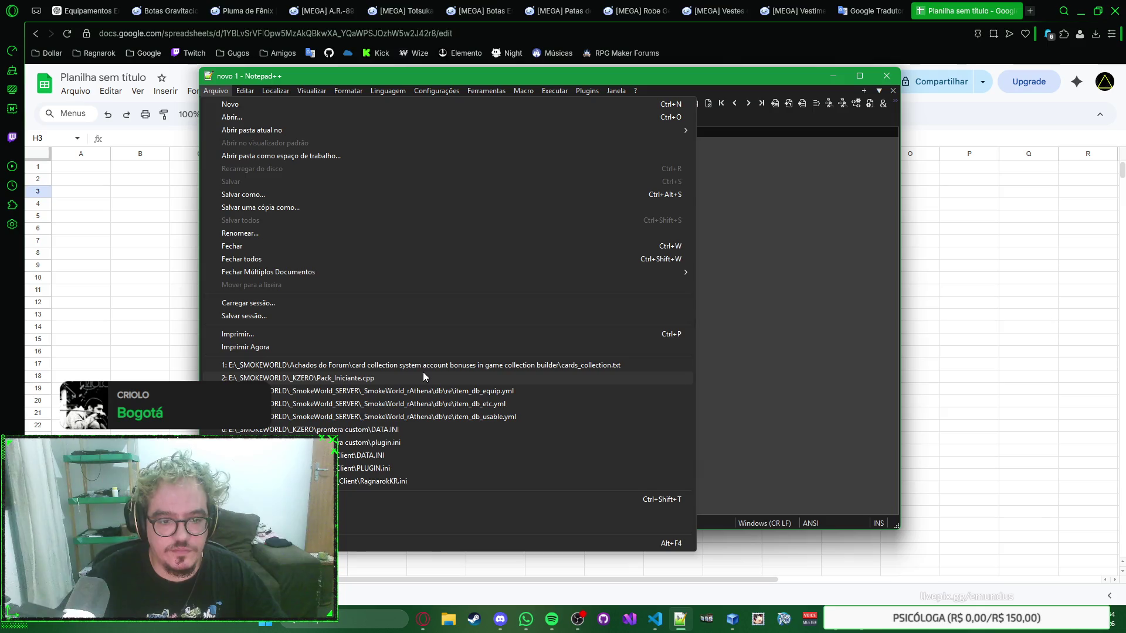
{"action": "left_click", "coordinate": [230, 117]}
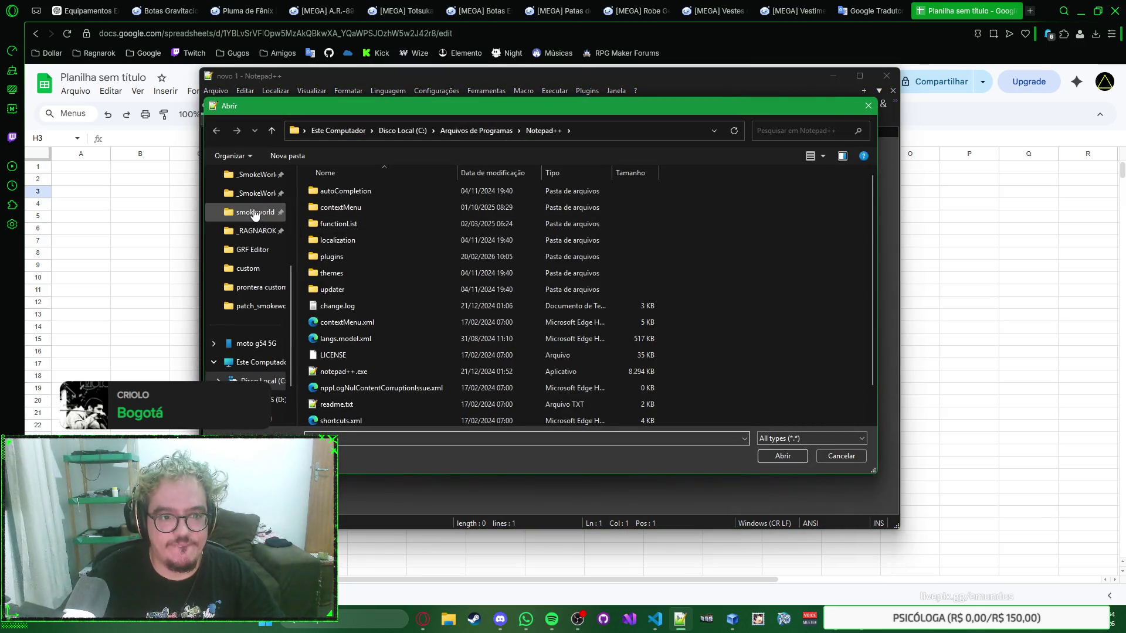
{"action": "left_click", "coordinate": [254, 194]}
{"action": "left_click", "coordinate": [256, 174]}
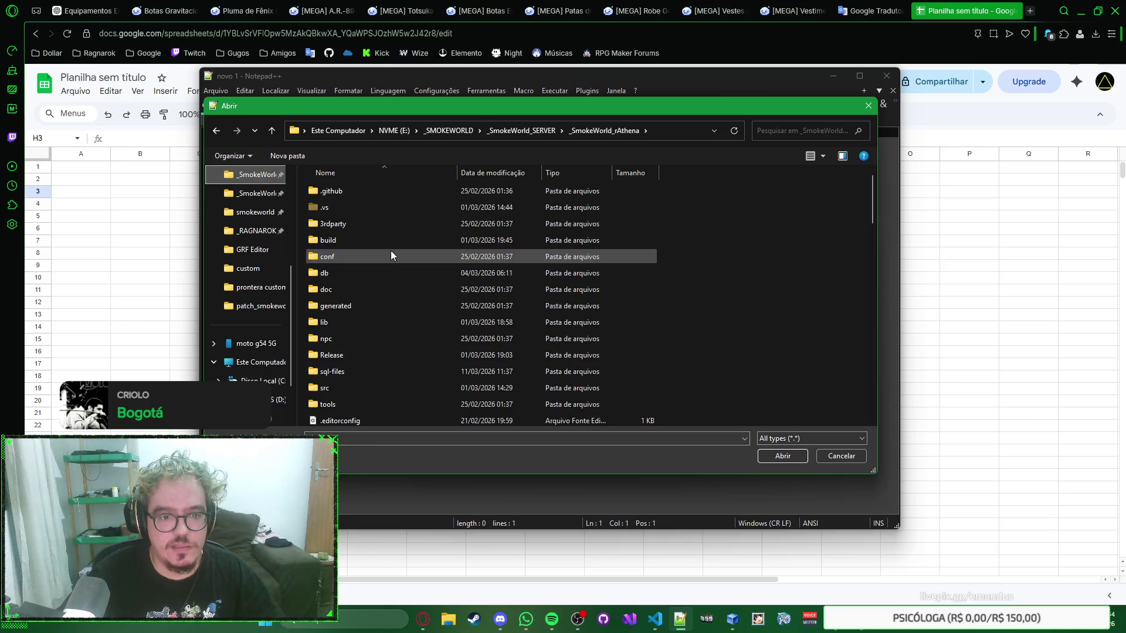
{"action": "double_click", "coordinate": [372, 288]}
{"action": "key", "text": "i"}
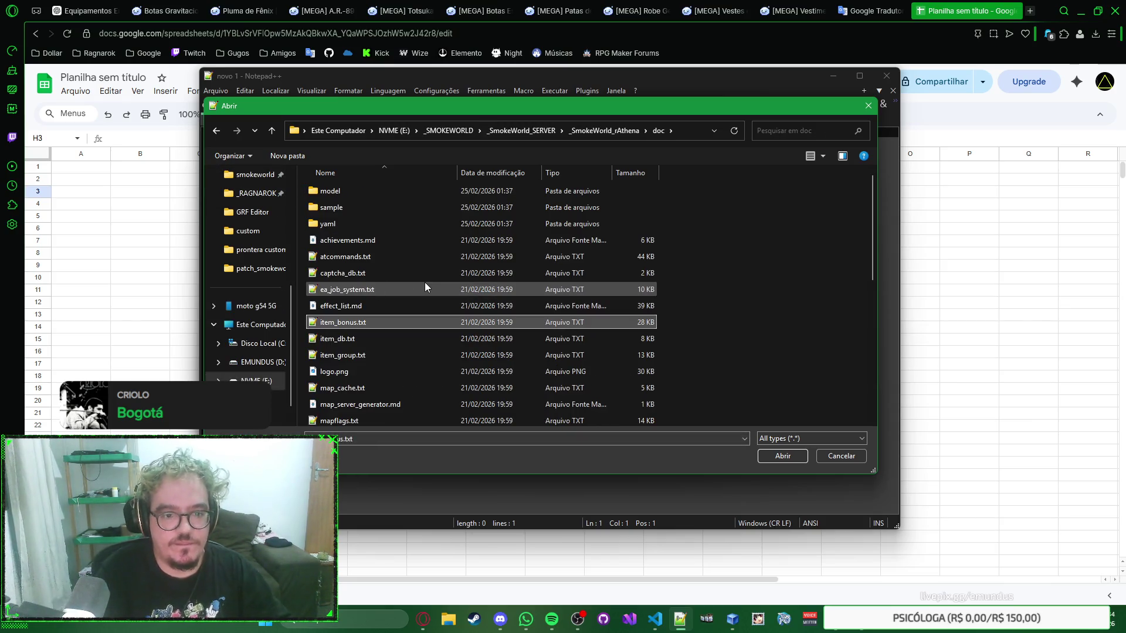
{"action": "key", "text": "Return"}
{"action": "scroll", "coordinate": [426, 282], "scroll_direction": "down", "scroll_amount": 5}
{"action": "scroll", "coordinate": [426, 282], "scroll_direction": "up", "scroll_amount": 5}
Look over the Bonuses section of item_bonus.txt, then return to the spreadsheet
{"action": "left_click", "coordinate": [567, 222]}
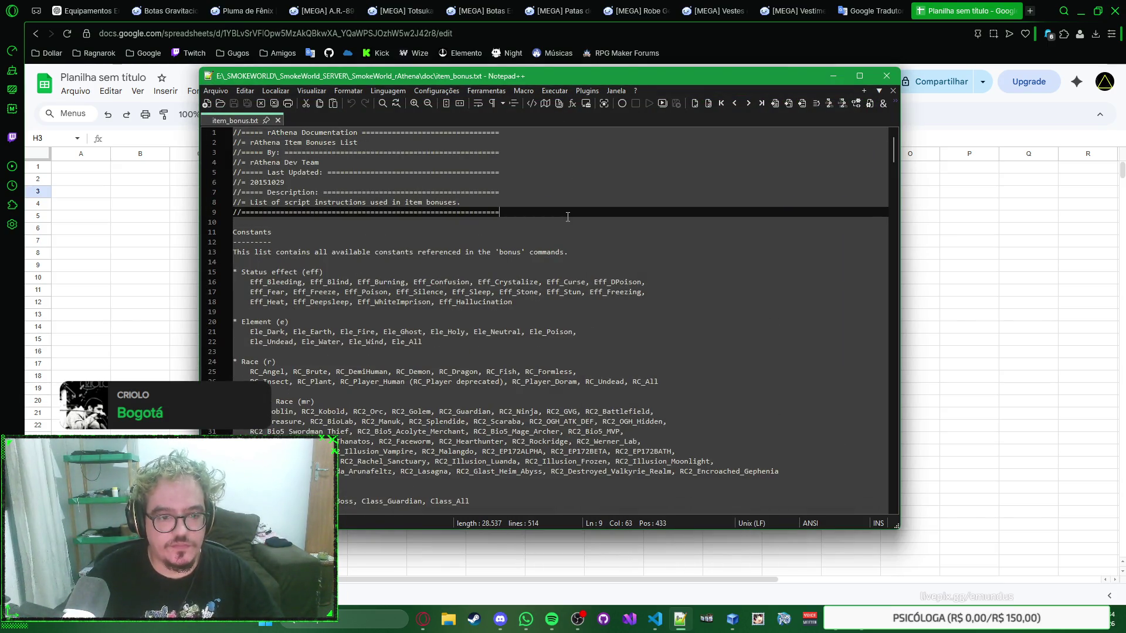
{"action": "scroll", "coordinate": [567, 217], "scroll_direction": "down", "scroll_amount": 4}
{"action": "scroll", "coordinate": [571, 199], "scroll_direction": "up", "scroll_amount": 4}
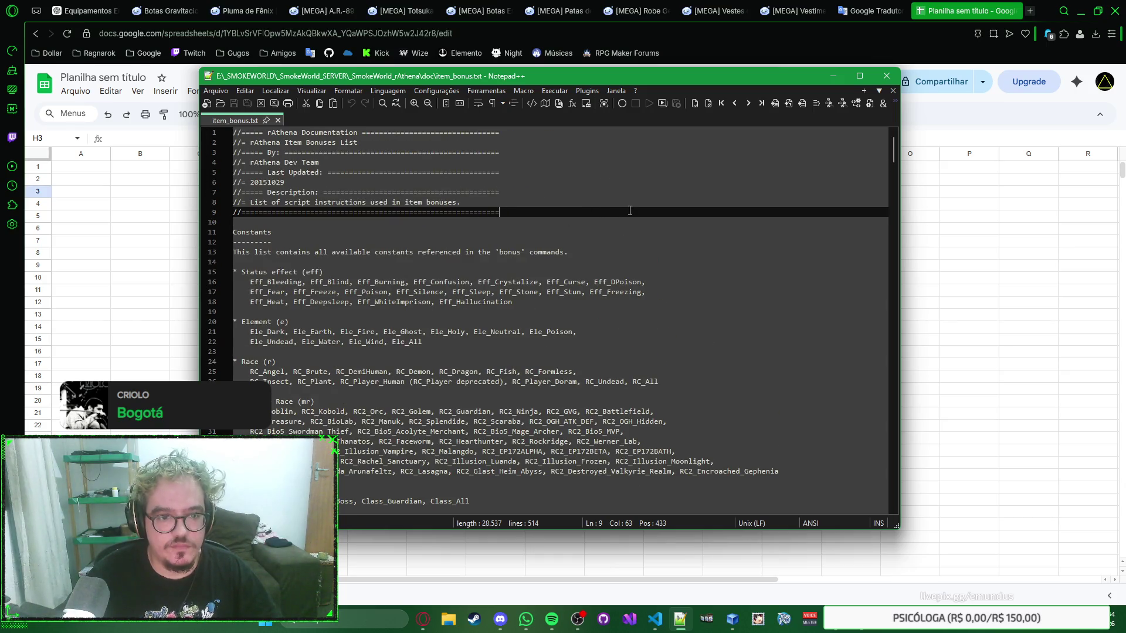
{"action": "scroll", "coordinate": [616, 211], "scroll_direction": "down", "scroll_amount": 4}
{"action": "scroll", "coordinate": [616, 211], "scroll_direction": "down", "scroll_amount": 4}
{"action": "scroll", "coordinate": [616, 211], "scroll_direction": "down", "scroll_amount": 5}
{"action": "scroll", "coordinate": [616, 212], "scroll_direction": "down", "scroll_amount": 10}
{"action": "scroll", "coordinate": [616, 211], "scroll_direction": "down", "scroll_amount": 3}
{"action": "scroll", "coordinate": [615, 210], "scroll_direction": "up", "scroll_amount": 2}
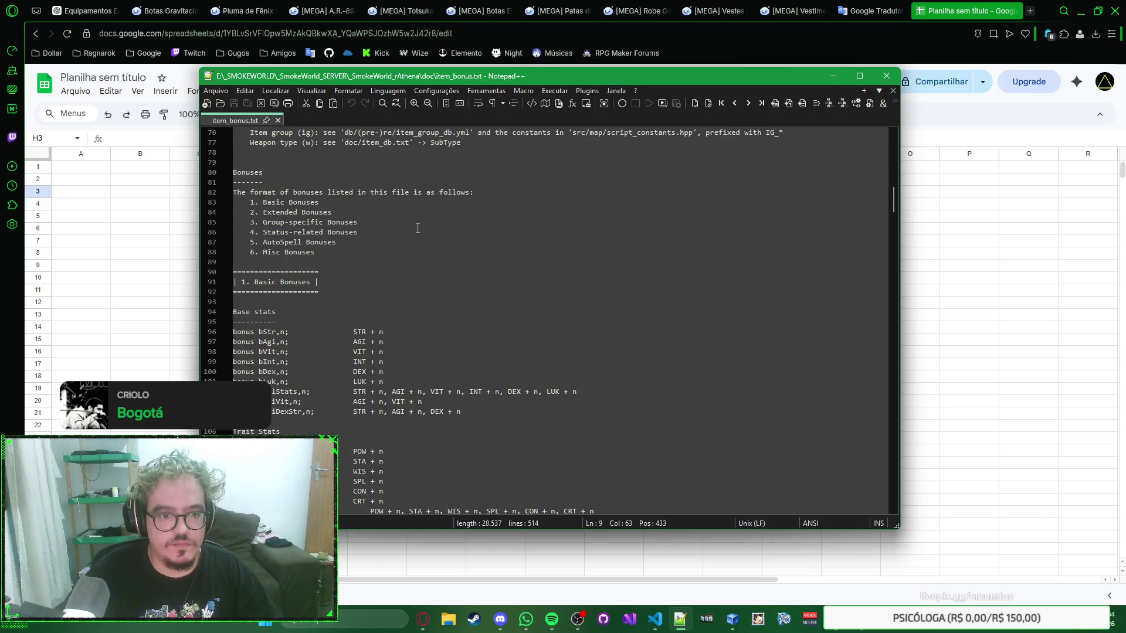
{"action": "scroll", "coordinate": [390, 250], "scroll_direction": "down", "scroll_amount": 2}
{"action": "scroll", "coordinate": [389, 250], "scroll_direction": "up", "scroll_amount": 2}
{"action": "scroll", "coordinate": [388, 251], "scroll_direction": "down", "scroll_amount": 1}
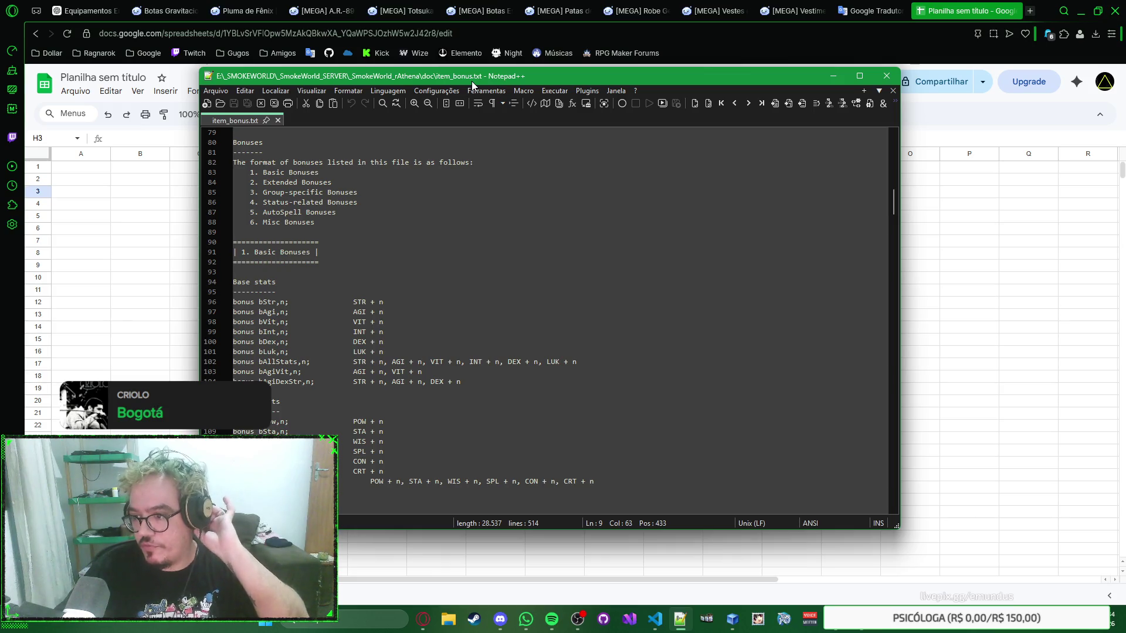
{"action": "left_click", "coordinate": [929, 106]}
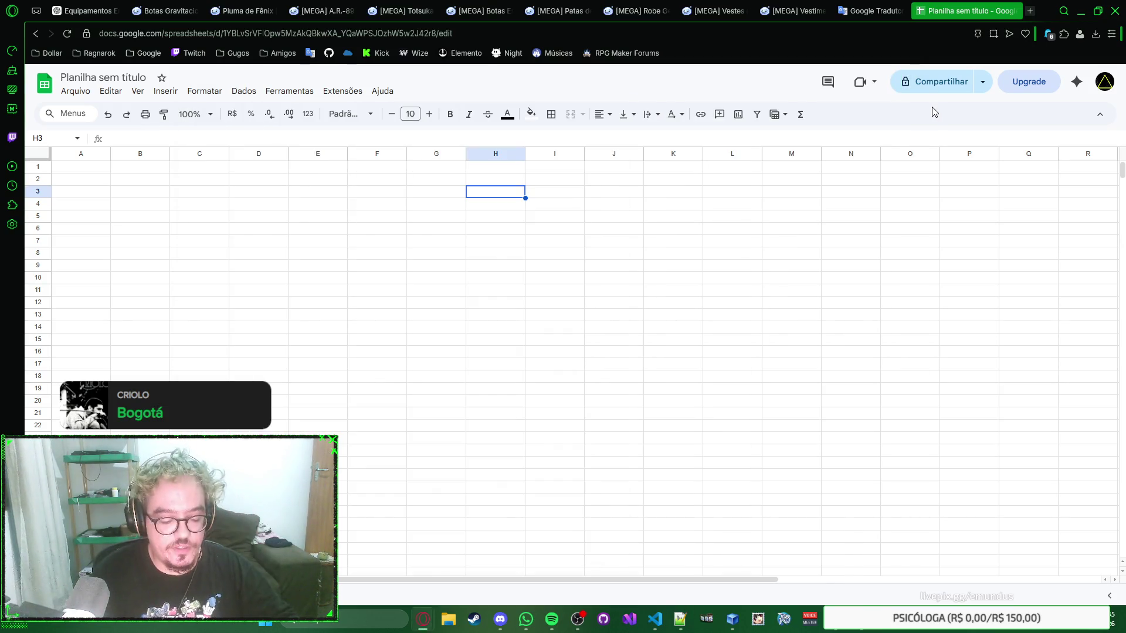
{"action": "key", "text": "ctrl+t"}
{"action": "type", "text": "kubafone"}
{"action": "key", "text": "Return"}
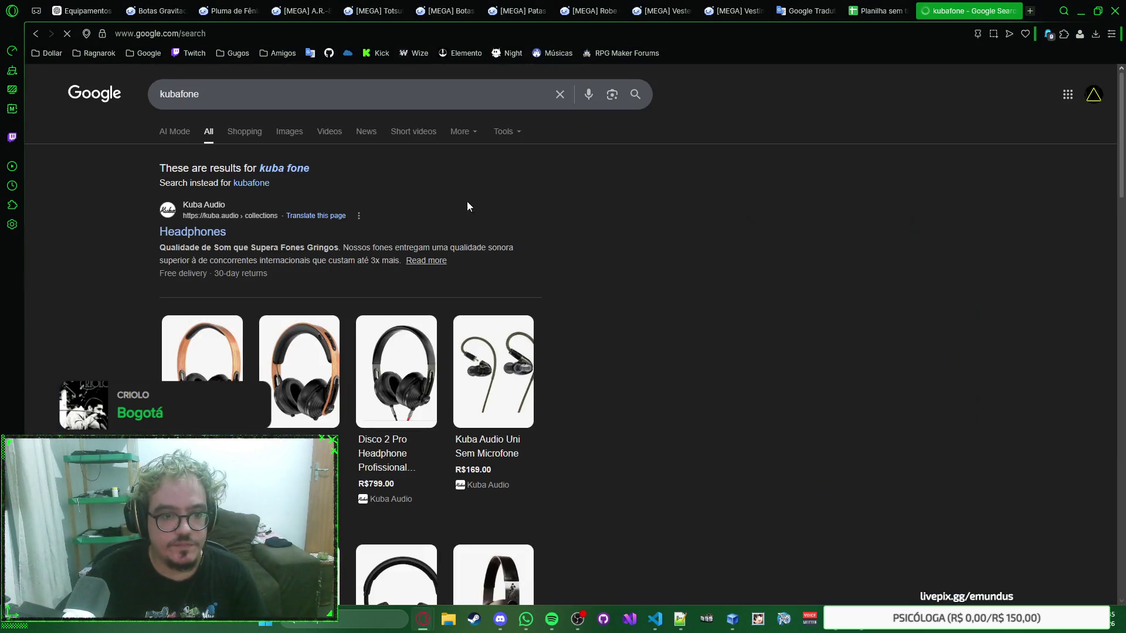
{"action": "left_click", "coordinate": [189, 235]}
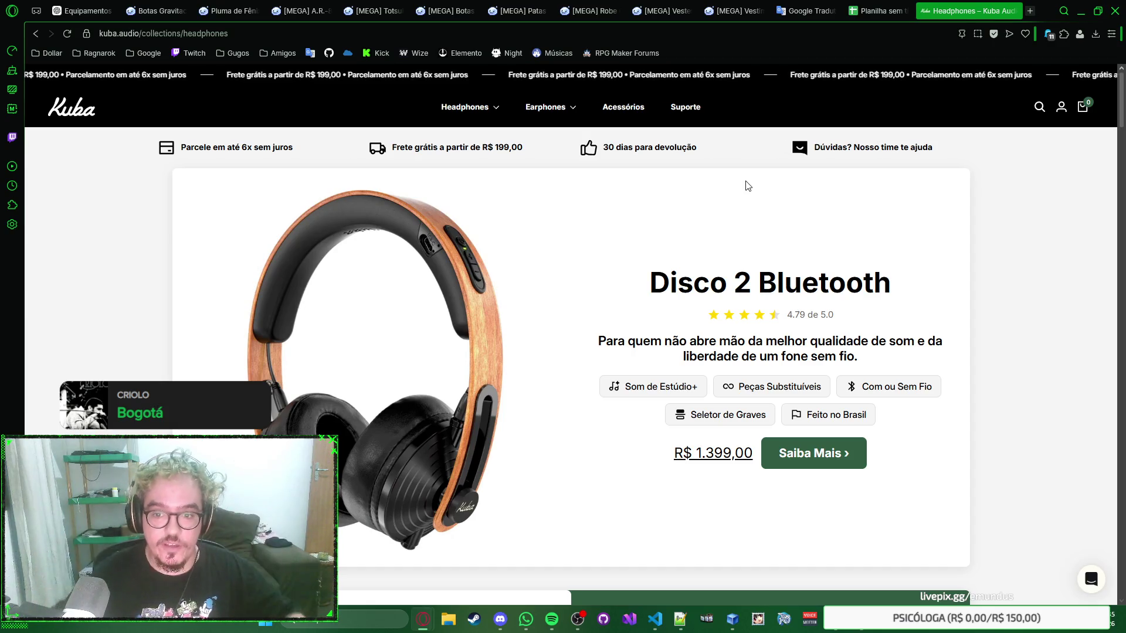
{"action": "scroll", "coordinate": [747, 186], "scroll_direction": "down", "scroll_amount": 3}
{"action": "scroll", "coordinate": [735, 176], "scroll_direction": "down", "scroll_amount": 3}
{"action": "scroll", "coordinate": [722, 156], "scroll_direction": "down", "scroll_amount": 3}
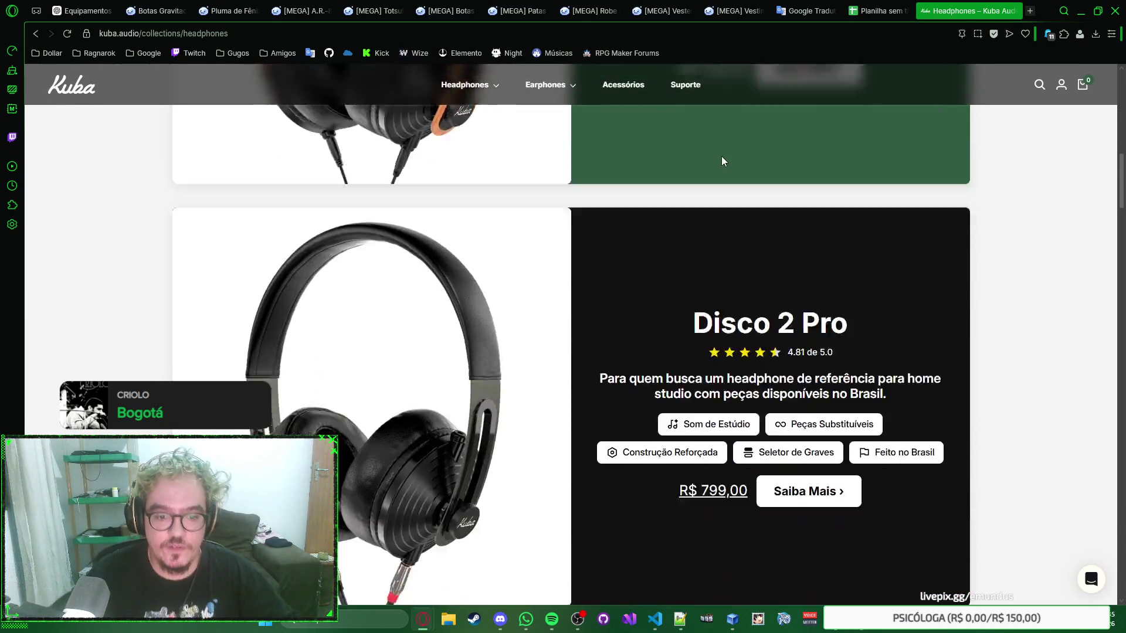
{"action": "scroll", "coordinate": [711, 214], "scroll_direction": "down", "scroll_amount": 3}
{"action": "scroll", "coordinate": [718, 220], "scroll_direction": "down", "scroll_amount": 4}
{"action": "scroll", "coordinate": [729, 232], "scroll_direction": "down", "scroll_amount": 2}
{"action": "scroll", "coordinate": [748, 233], "scroll_direction": "up", "scroll_amount": 3}
{"action": "right_click", "coordinate": [853, 222]}
{"action": "key", "text": "ctrl+shift+Tab"}
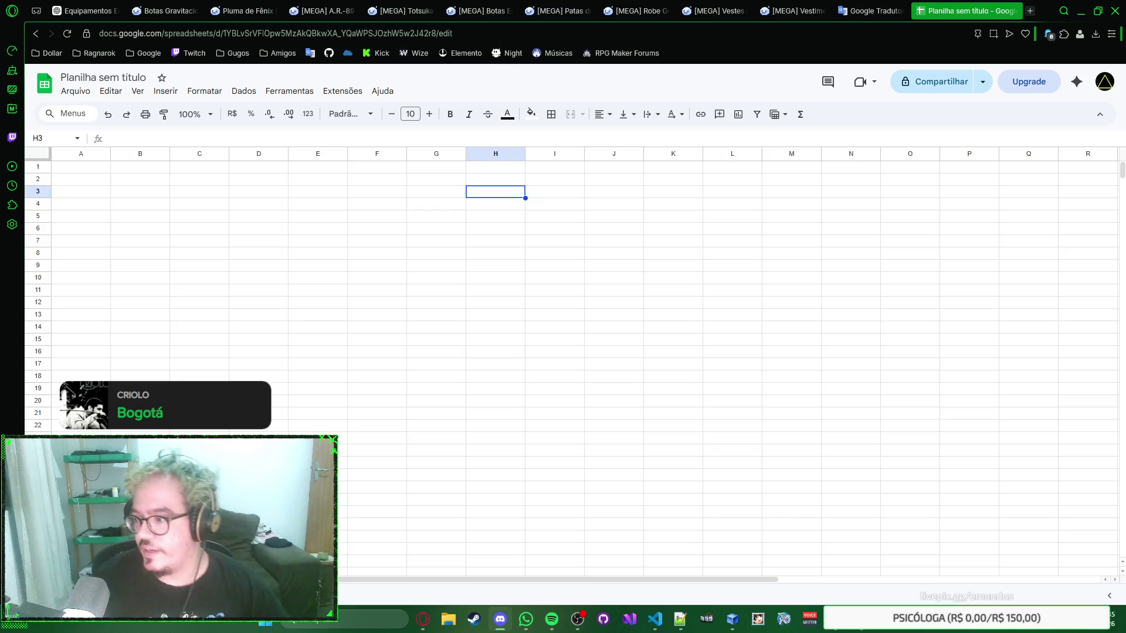
Snap the browser left and Notepad++ right so item_bonus.txt's Base stats list sits beside the sheet
{"action": "left_click", "coordinate": [233, 192]}
{"action": "key", "text": "alt+Tab"}
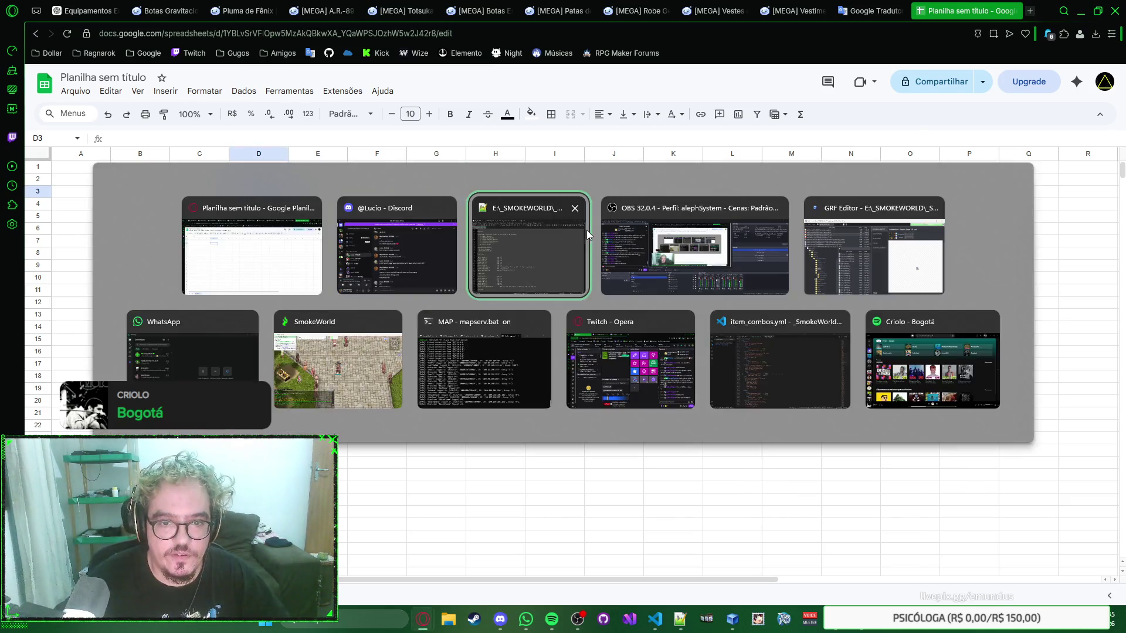
{"action": "left_click", "coordinate": [586, 230]}
{"action": "left_click_drag", "start_coordinate": [580, 78], "coordinate": [633, 76]}
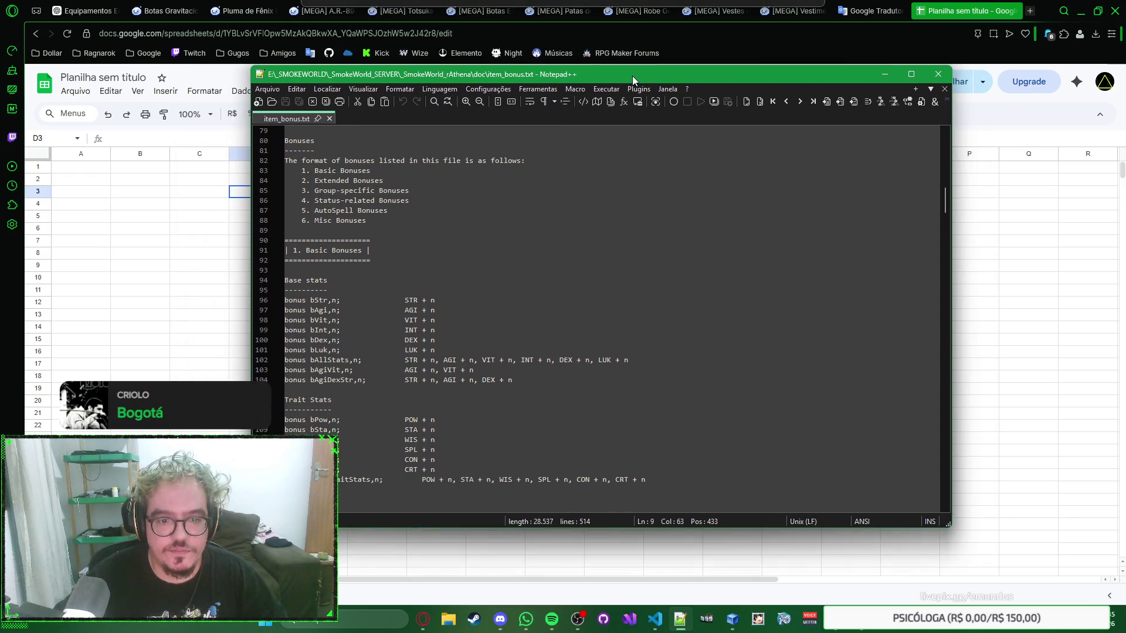
{"action": "left_click_drag", "start_coordinate": [1048, 12], "coordinate": [29, 167]}
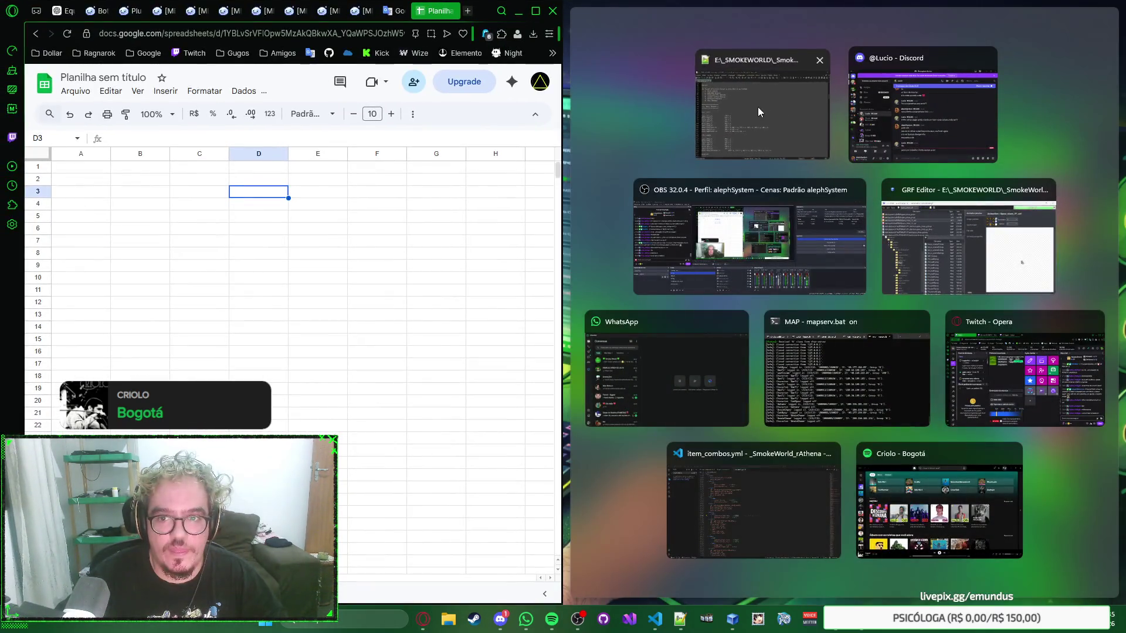
{"action": "left_click", "coordinate": [757, 108]}
{"action": "scroll", "coordinate": [721, 220], "scroll_direction": "up", "scroll_amount": 2}
{"action": "scroll", "coordinate": [722, 220], "scroll_direction": "down", "scroll_amount": 2}
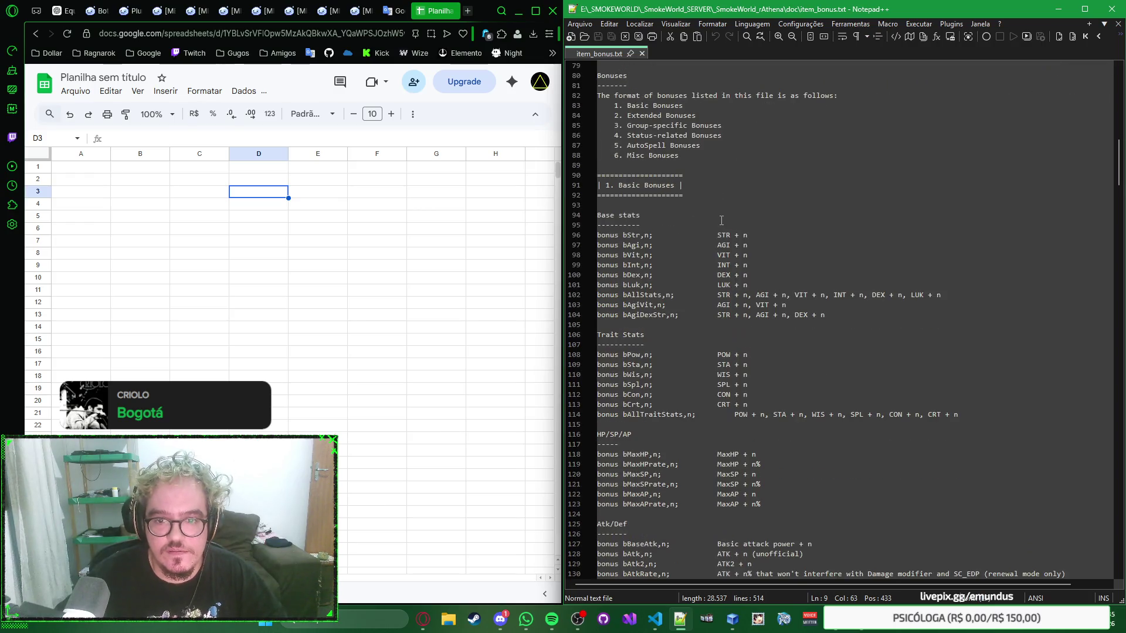
{"action": "left_click", "coordinate": [823, 227]}
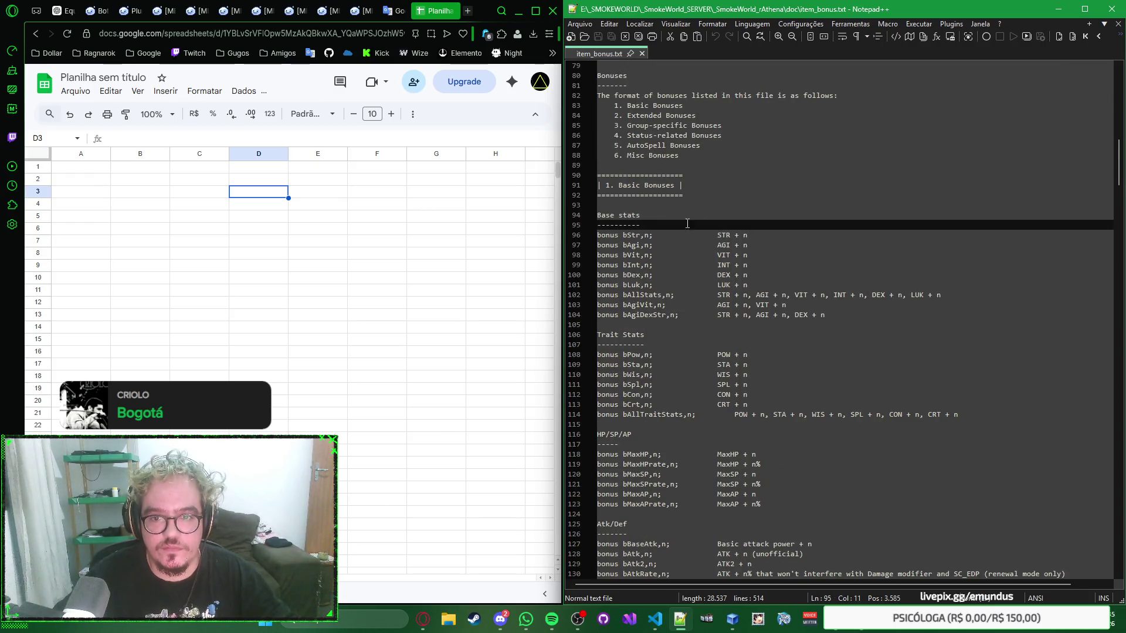
{"action": "scroll", "coordinate": [660, 224], "scroll_direction": "down", "scroll_amount": 6}
{"action": "scroll", "coordinate": [660, 224], "scroll_direction": "down", "scroll_amount": 4}
{"action": "scroll", "coordinate": [705, 215], "scroll_direction": "down", "scroll_amount": 7}
{"action": "scroll", "coordinate": [733, 210], "scroll_direction": "up", "scroll_amount": 7}
{"action": "scroll", "coordinate": [733, 210], "scroll_direction": "up", "scroll_amount": 10}
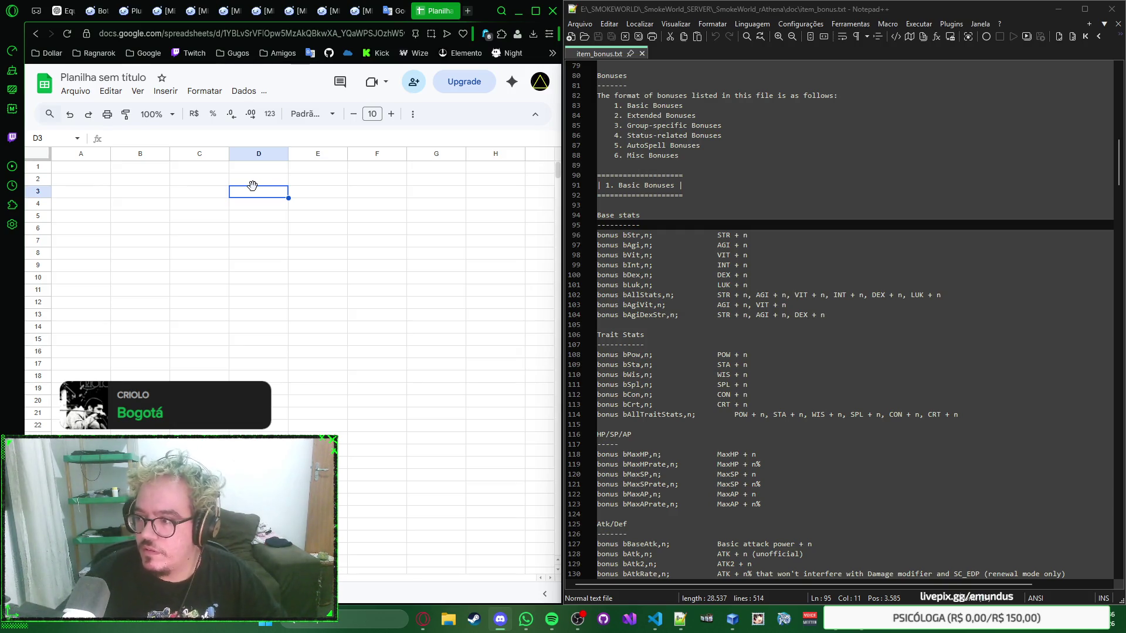
Enter the first header in A1 and begin editing the B1 header
{"action": "left_click", "coordinate": [82, 171]}
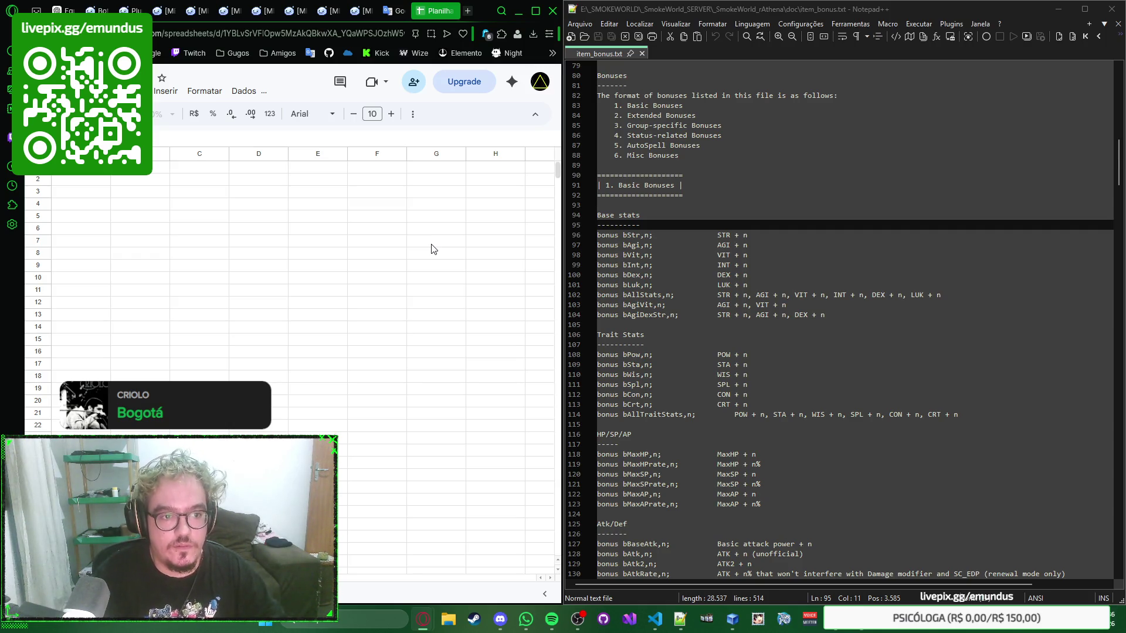
{"action": "key", "text": "ctrl+z"}
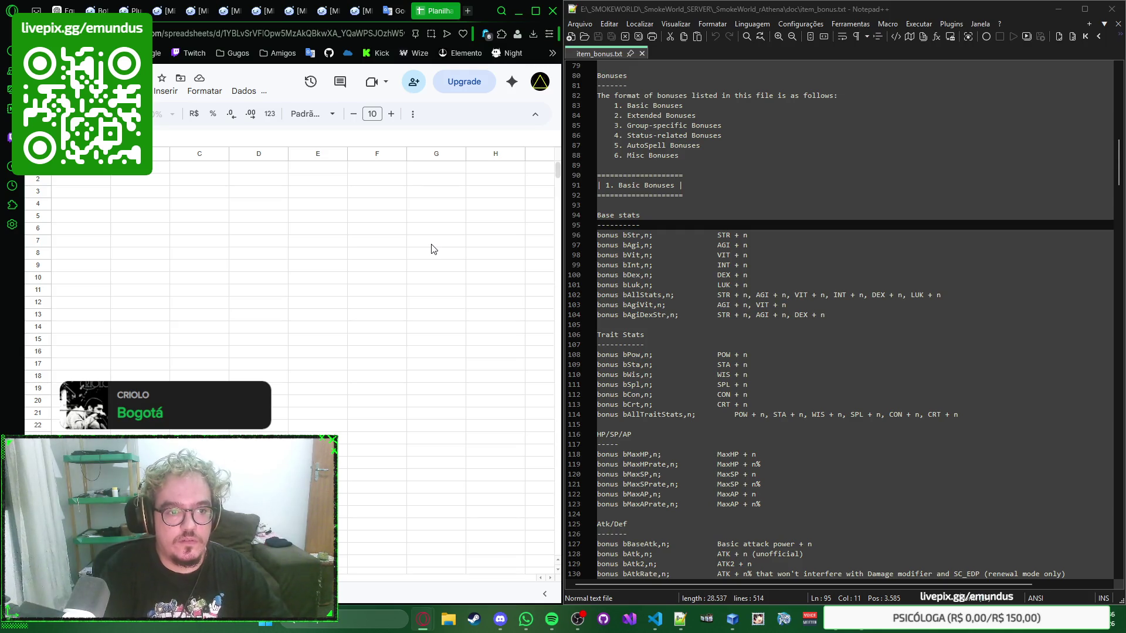
{"action": "key", "text": "ctrl+z"}
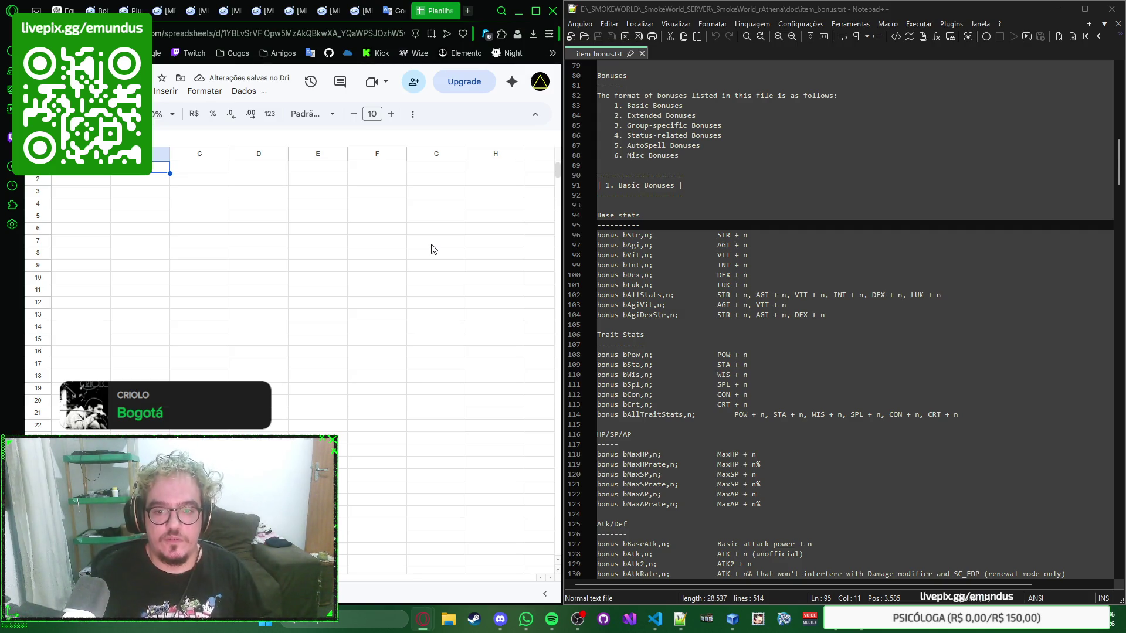
{"action": "key", "text": "Return"}
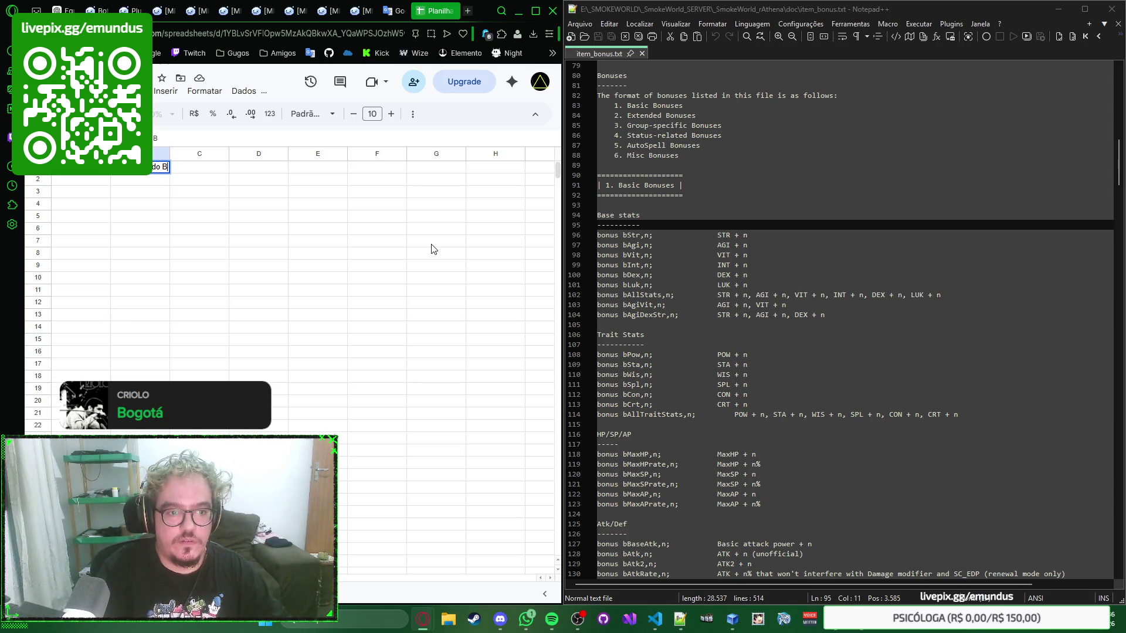
{"action": "type", "text": "ôn"}
Enter the headers Referência do Bônus, Fórmula do Bônus and Descrição Chula in B1–D1
{"action": "key", "text": "Tab"}
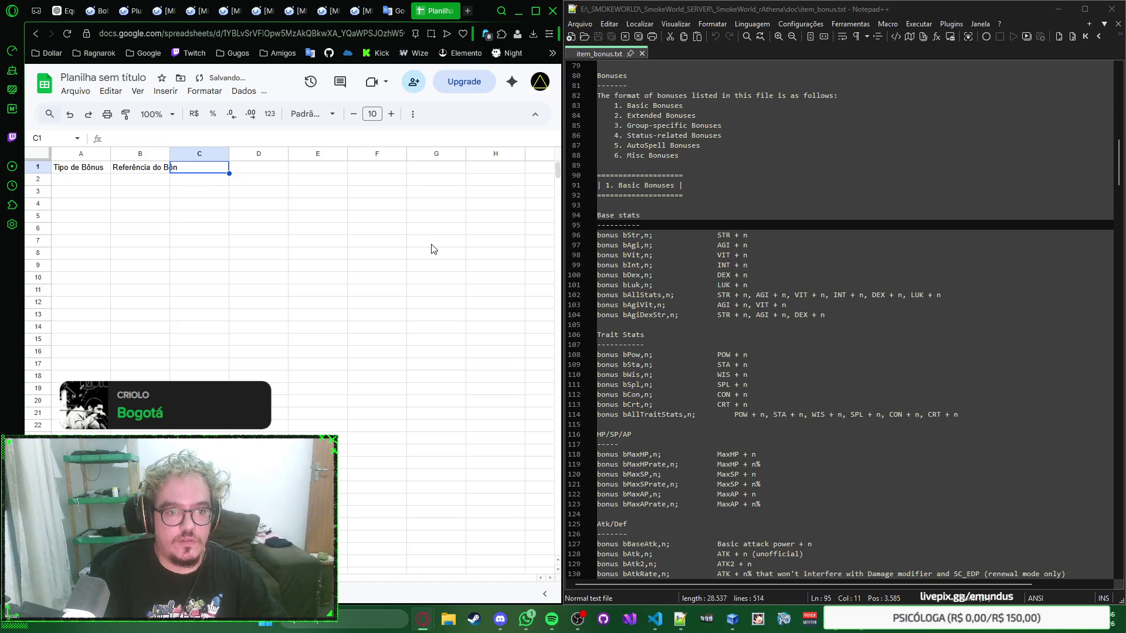
{"action": "key", "text": "shift+Tab"}
{"action": "key", "text": "Return"}
{"action": "type", "text": "us"}
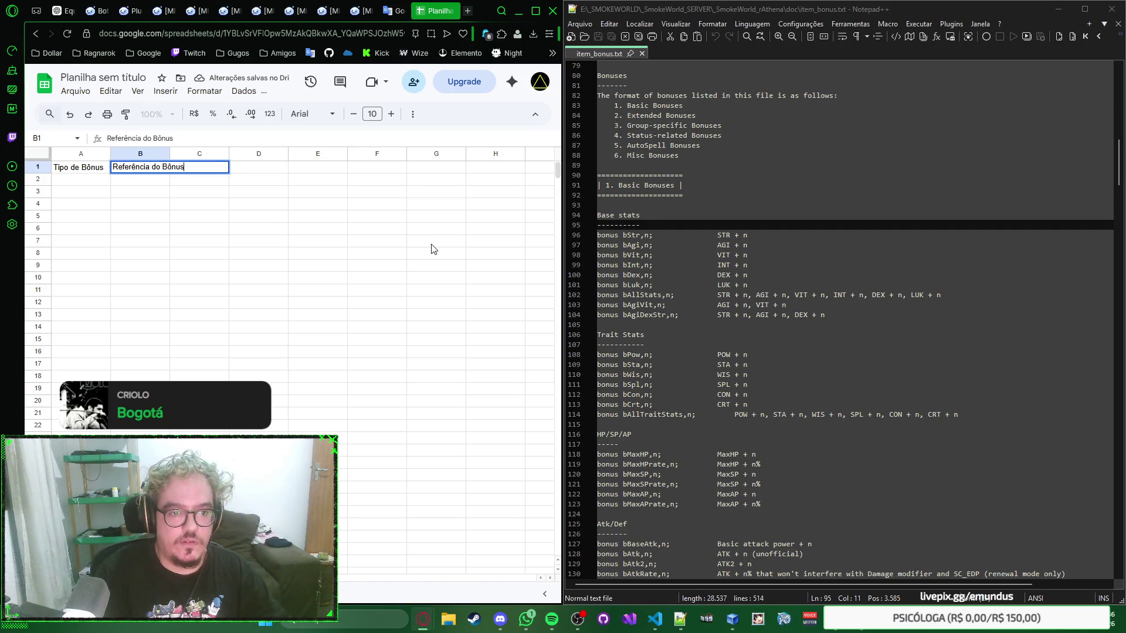
{"action": "key", "text": "ctrl+Return"}
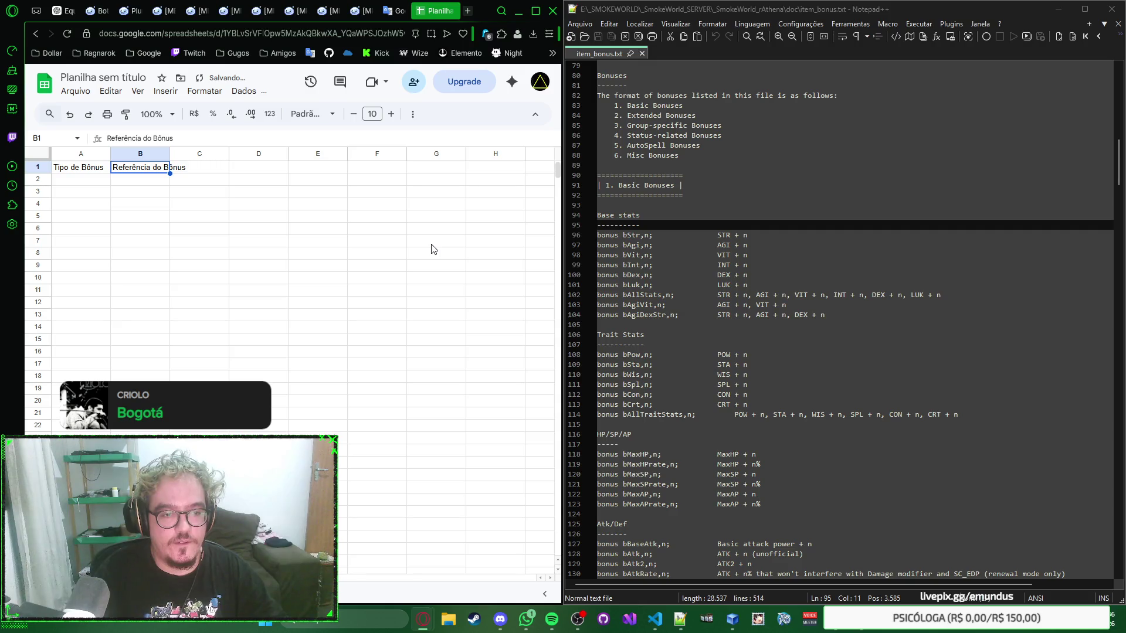
{"action": "key", "text": "Tab"}
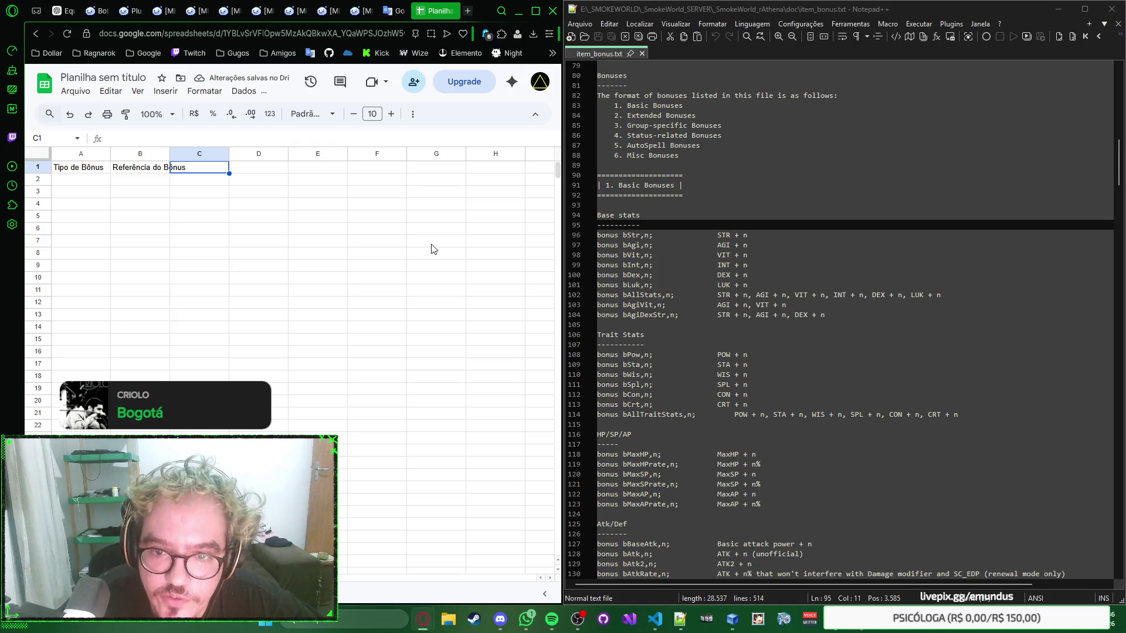
{"action": "key", "text": "Return"}
{"action": "type", "text": "fórmu"}
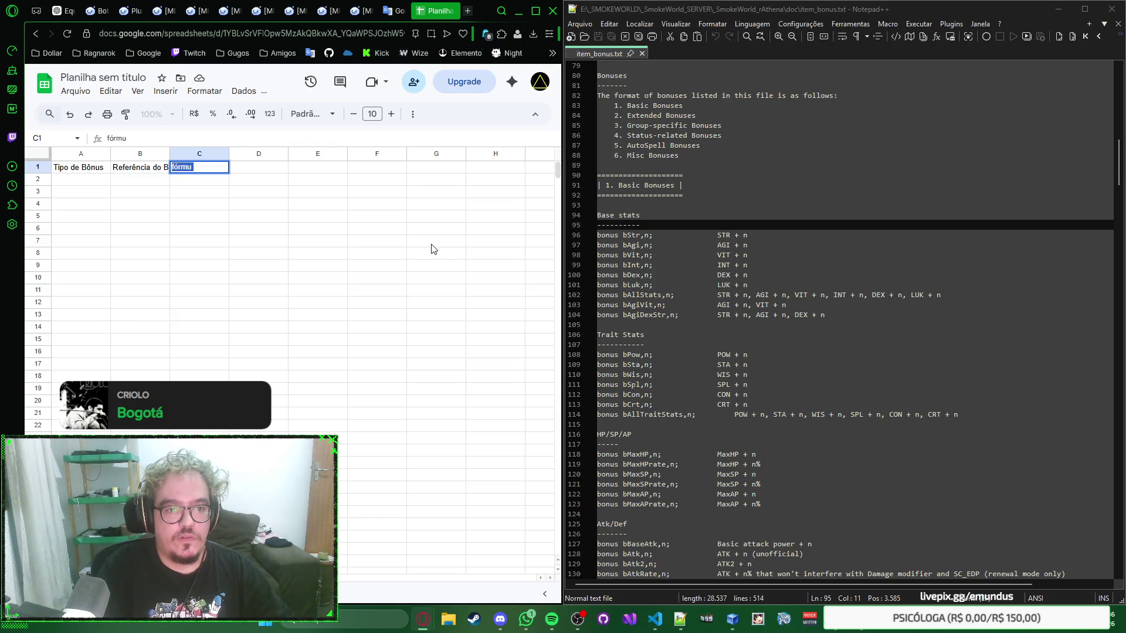
{"action": "key", "text": "BackSpace"}
{"action": "key", "text": "BackSpace"}
{"action": "key", "text": "BackSpace"}
{"action": "type", "text": "Fó"}
{"action": "type", "text": "ór"}
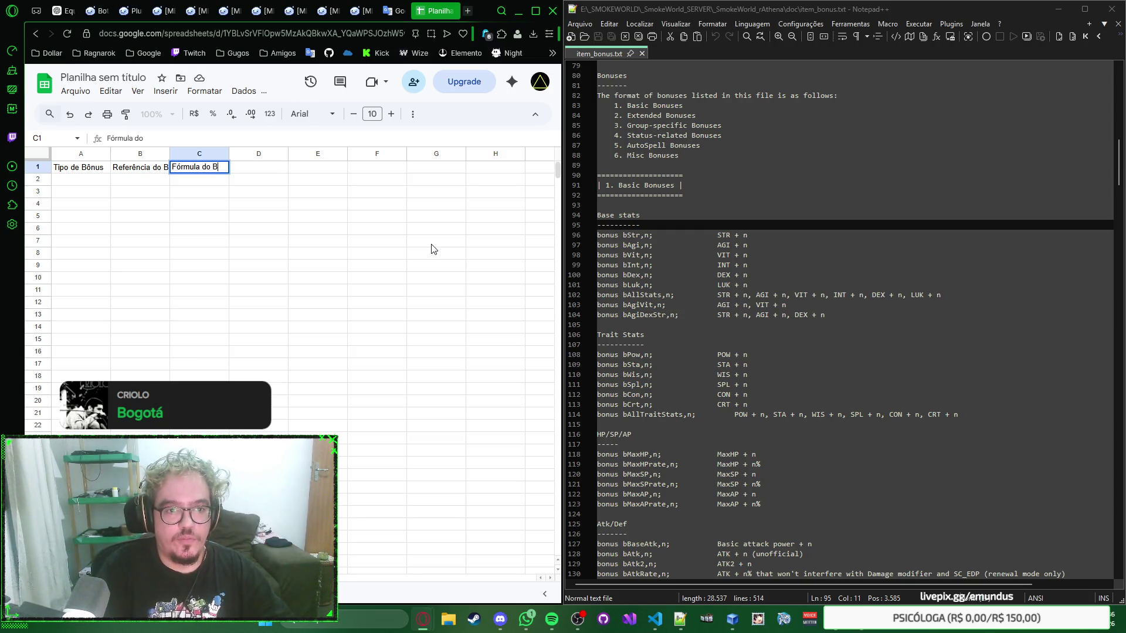
{"action": "type", "text": "nus"}
{"action": "key", "text": "Tab"}
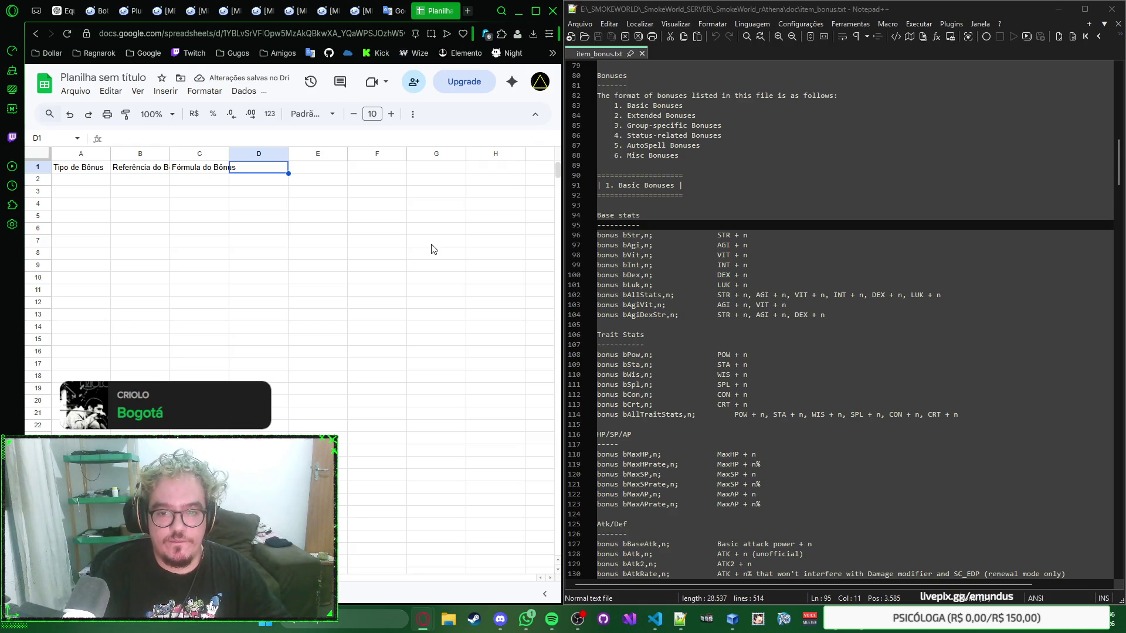
{"action": "type", "text": "Descrição Chula"}
{"action": "key", "text": "Return"}
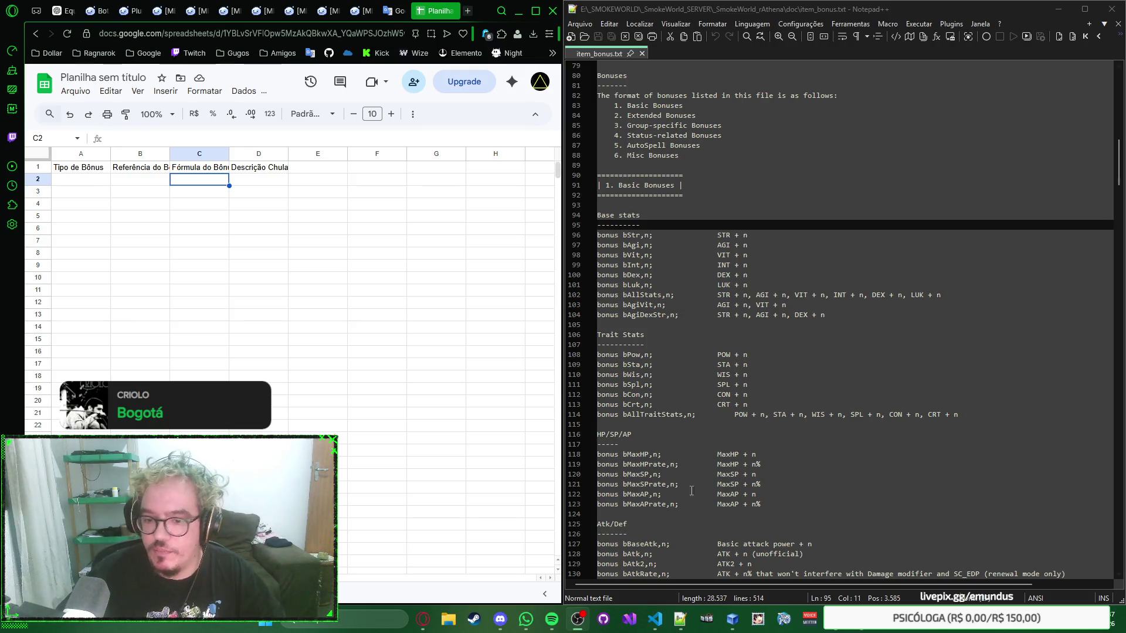
Glance at the SmokeWorld game window, then add the Descrição Real header in E1
{"action": "left_click", "coordinate": [870, 630]}
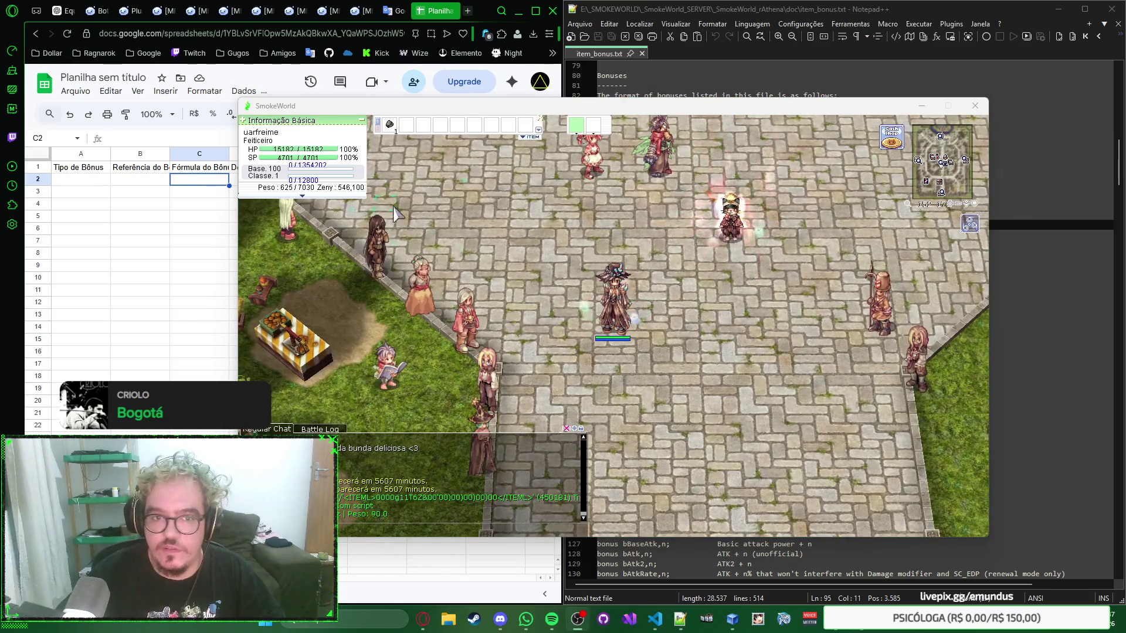
{"action": "left_click", "coordinate": [711, 70]}
{"action": "left_click", "coordinate": [192, 232]}
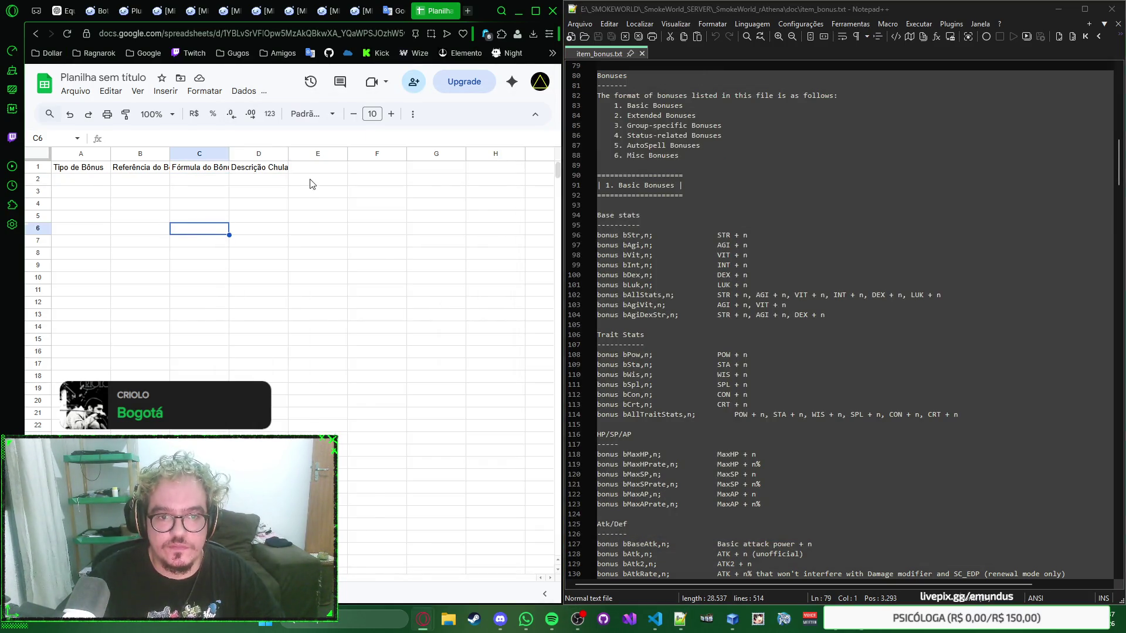
{"action": "left_click", "coordinate": [276, 182]}
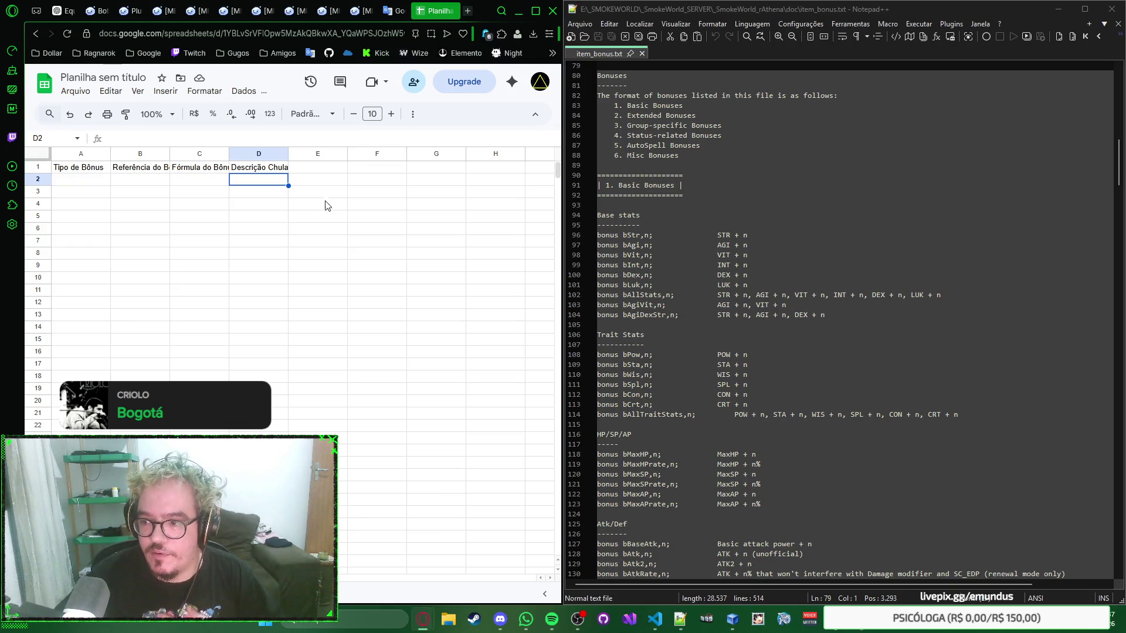
{"action": "left_click", "coordinate": [296, 169]}
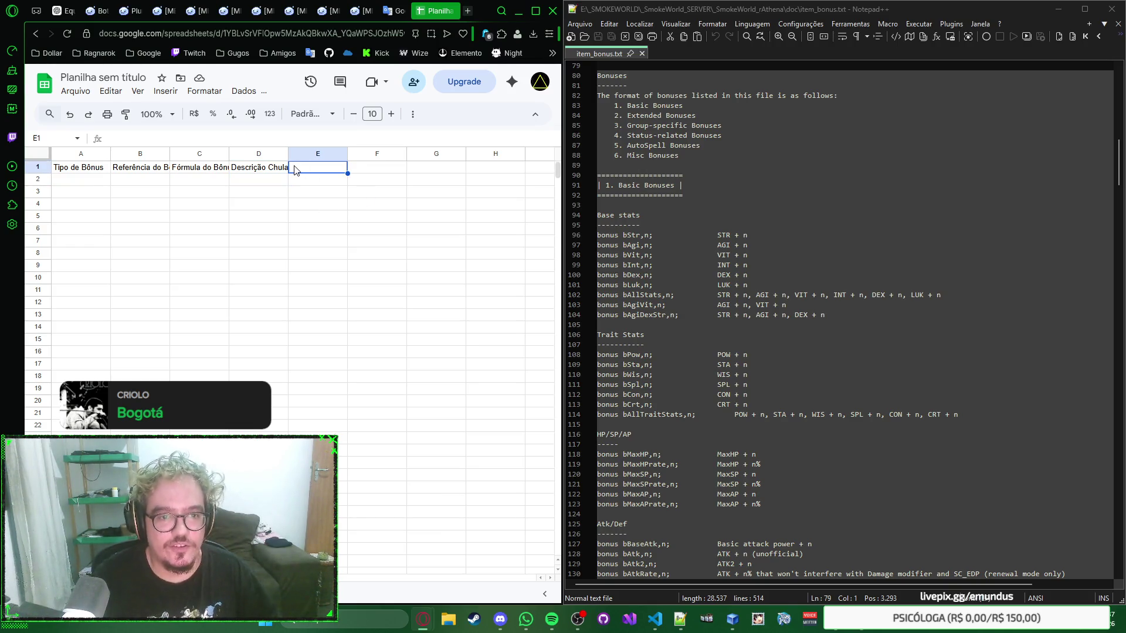
{"action": "type", "text": "Descrição"}
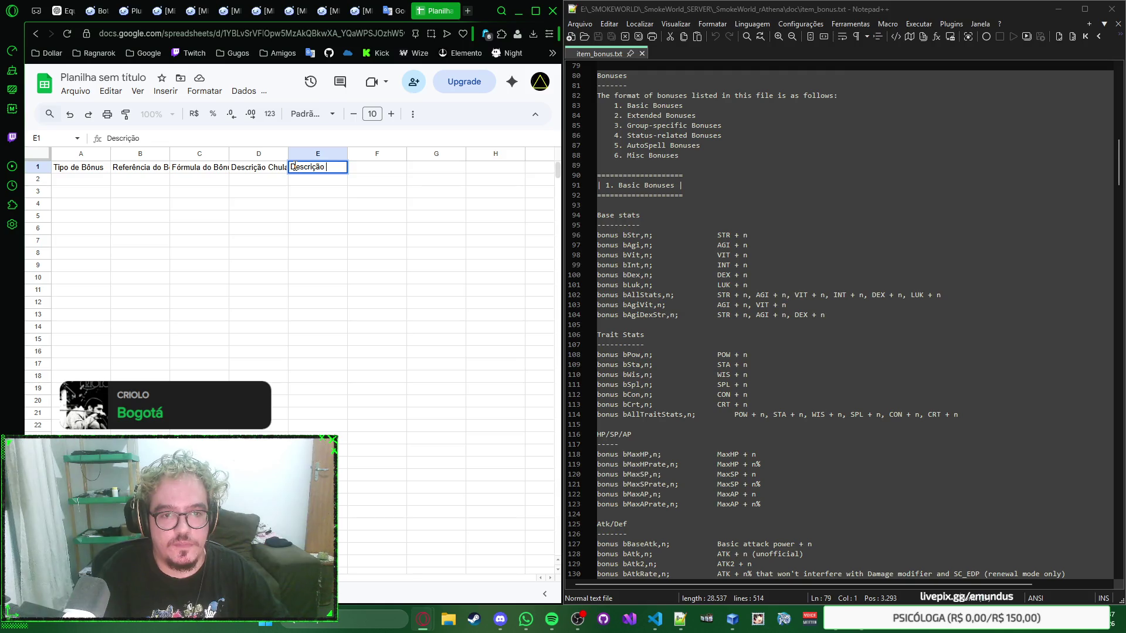
{"action": "type", "text": "Real"}
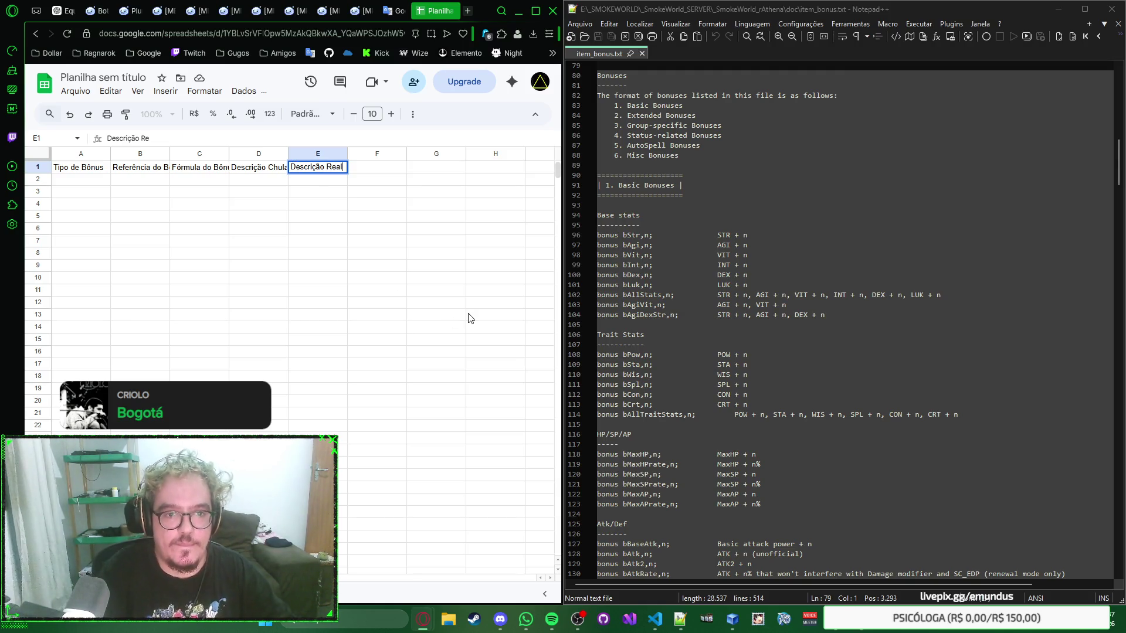
{"action": "key", "text": "Return"}
{"action": "key", "text": "Up"}
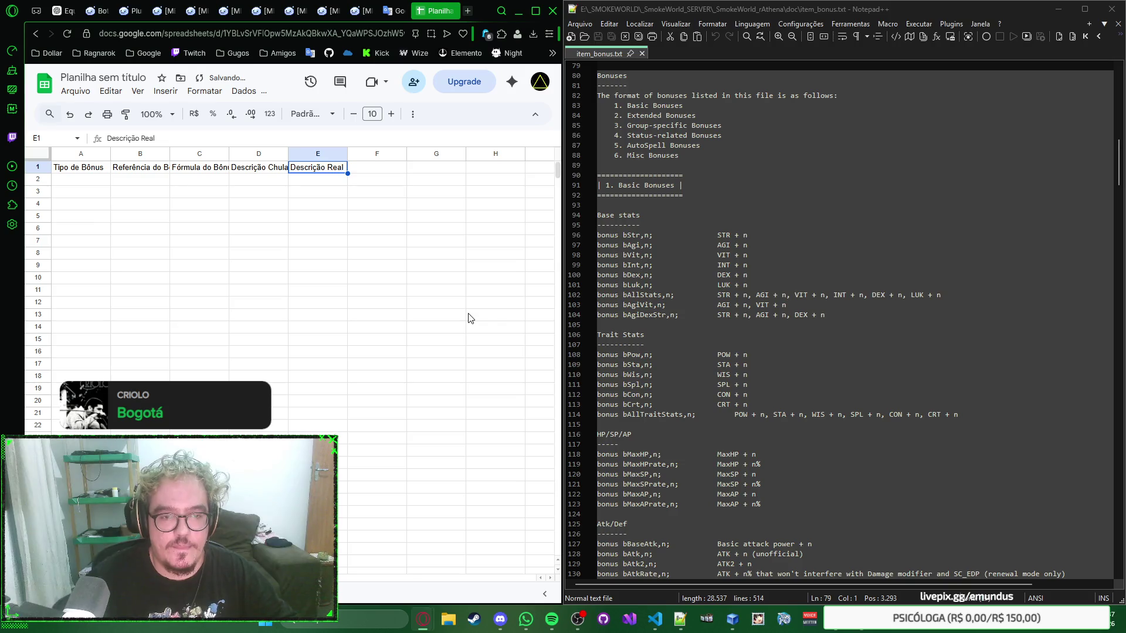
Autofit columns B, C and D to their header text and move to E2
{"action": "double_click", "coordinate": [171, 154]}
{"action": "double_click", "coordinate": [247, 154]}
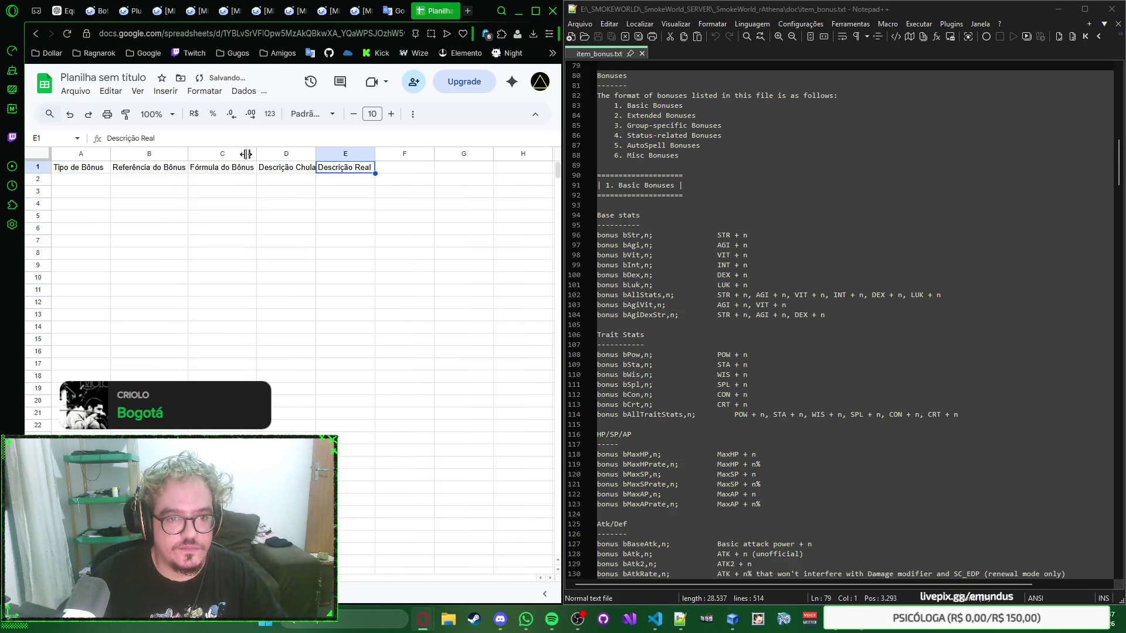
{"action": "double_click", "coordinate": [314, 154]}
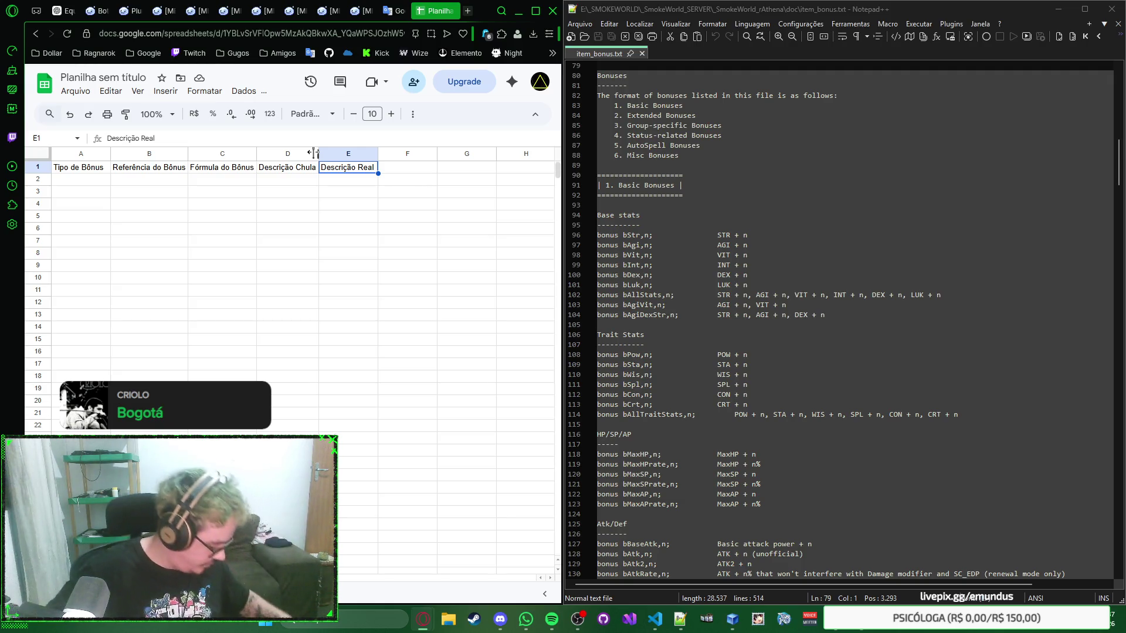
{"action": "left_click_drag", "start_coordinate": [378, 153], "coordinate": [381, 153]}
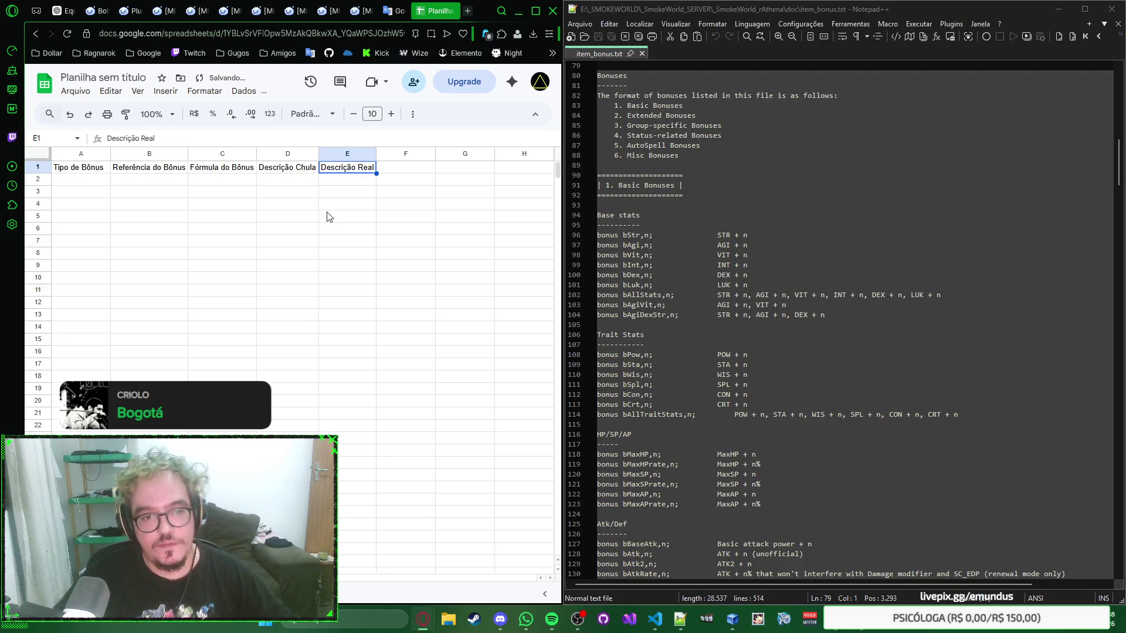
{"action": "left_click", "coordinate": [373, 181]}
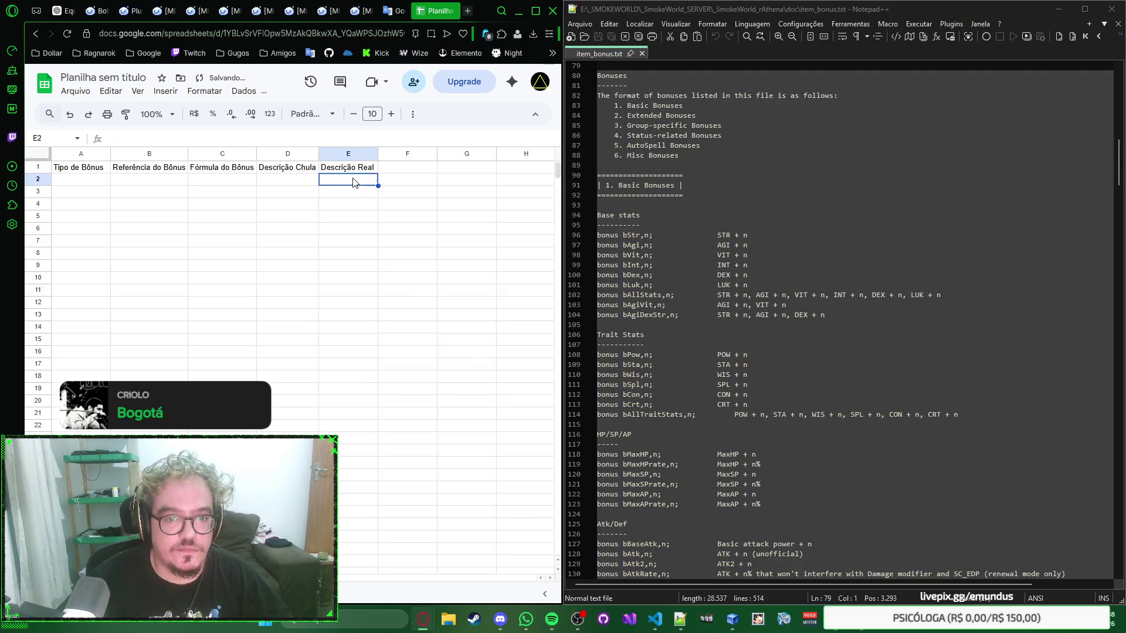
Enter Bônus Básico in A2 and Status Base in B2, cancelling a partial entry in C2
{"action": "left_click", "coordinate": [71, 181]}
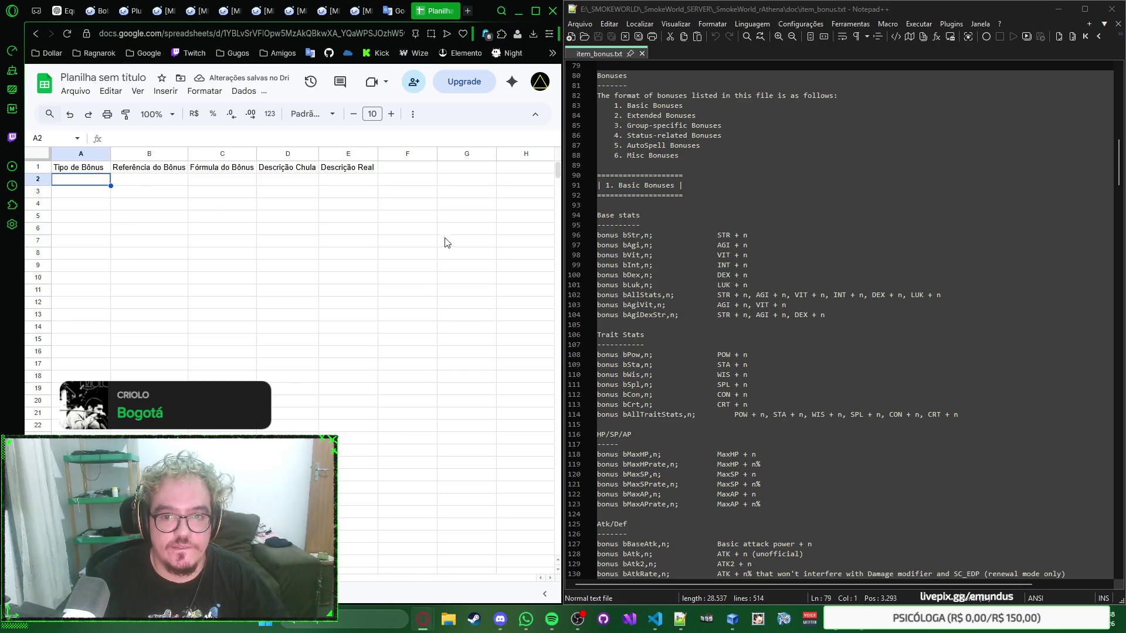
{"action": "type", "text": "B"}
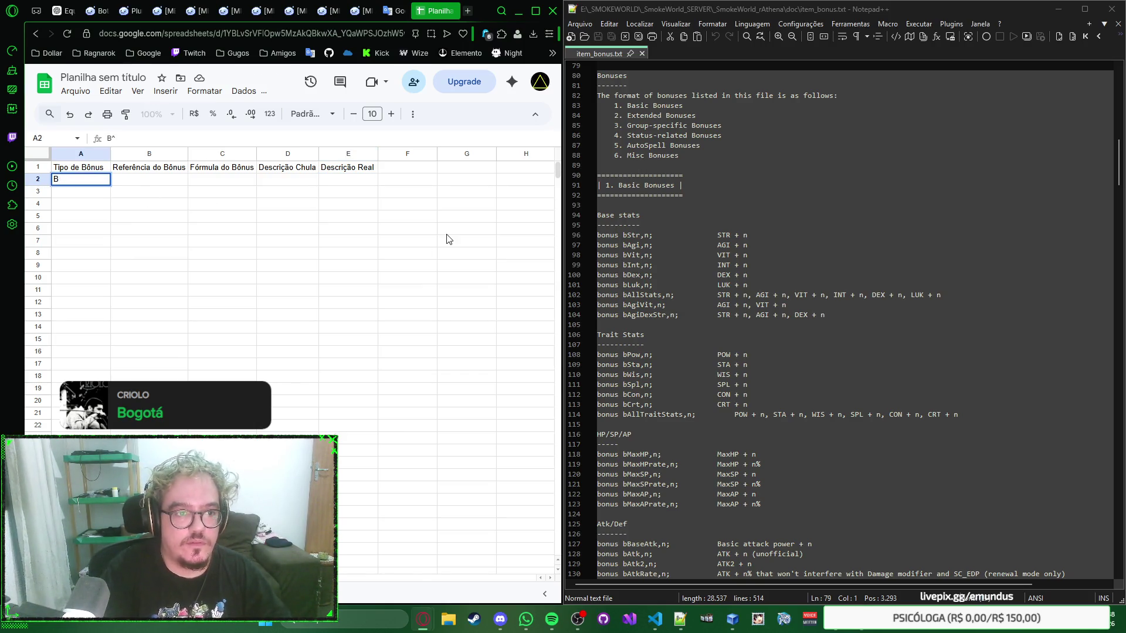
{"action": "type", "text": "Bônus B"}
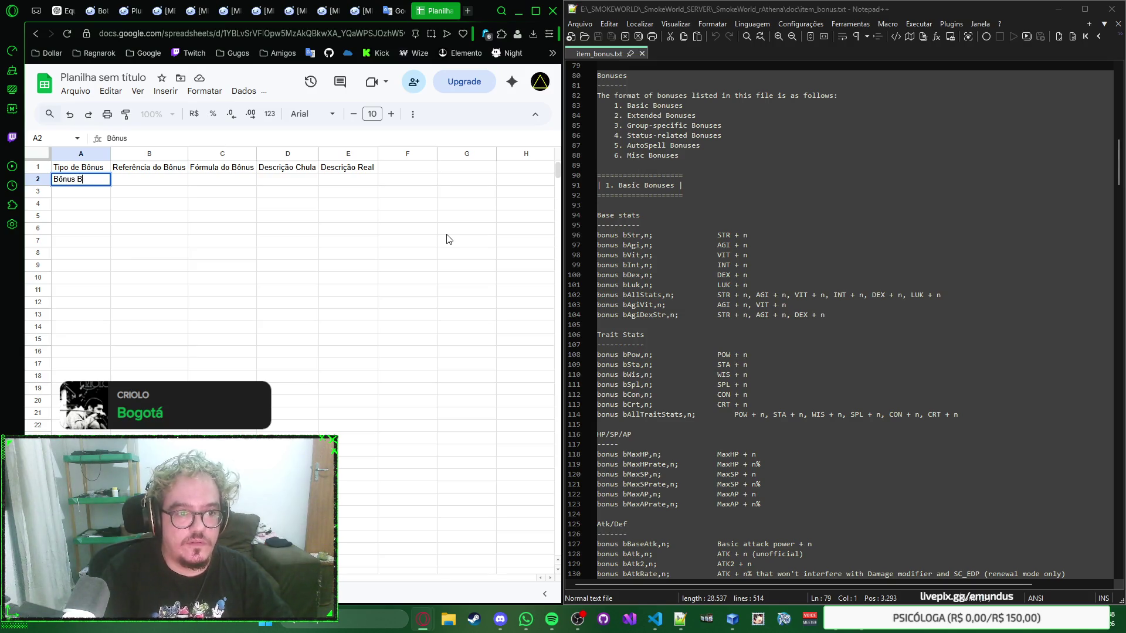
{"action": "type", "text": "ico"}
{"action": "key", "text": "Tab"}
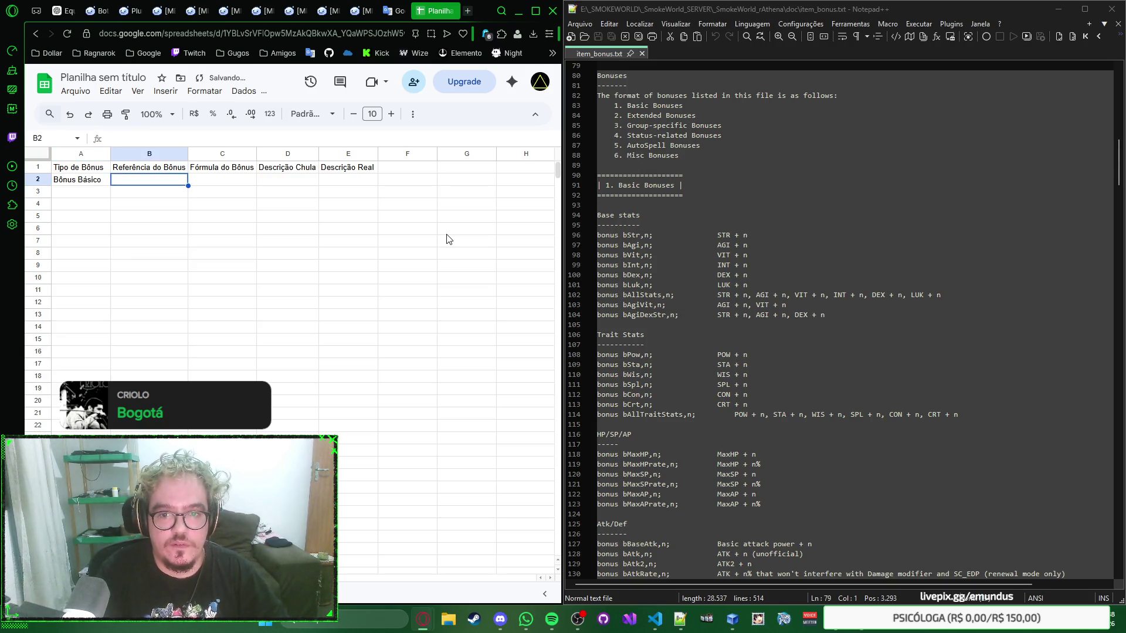
{"action": "type", "text": "Base"}
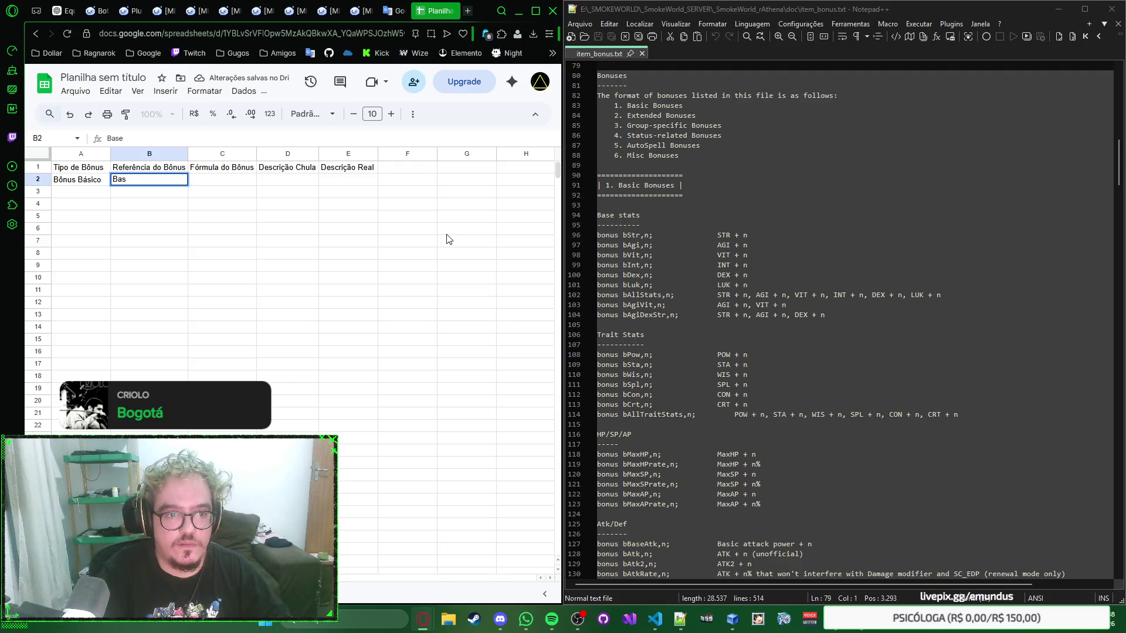
{"action": "type", "text": "Status B"}
{"action": "key", "text": "Tab"}
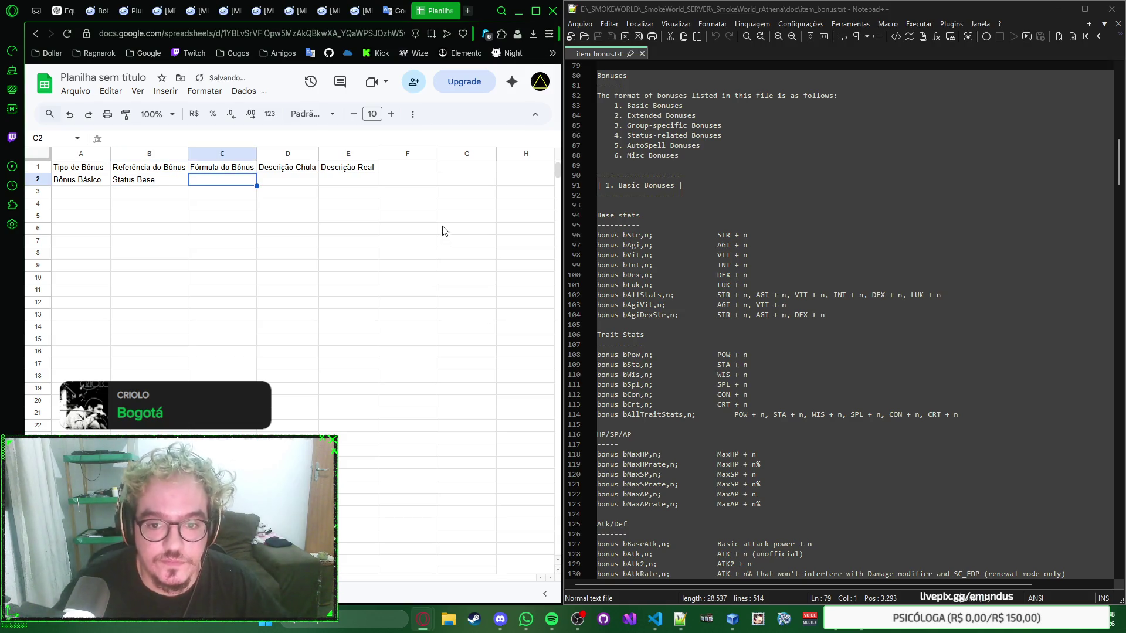
{"action": "type", "text": "b"}
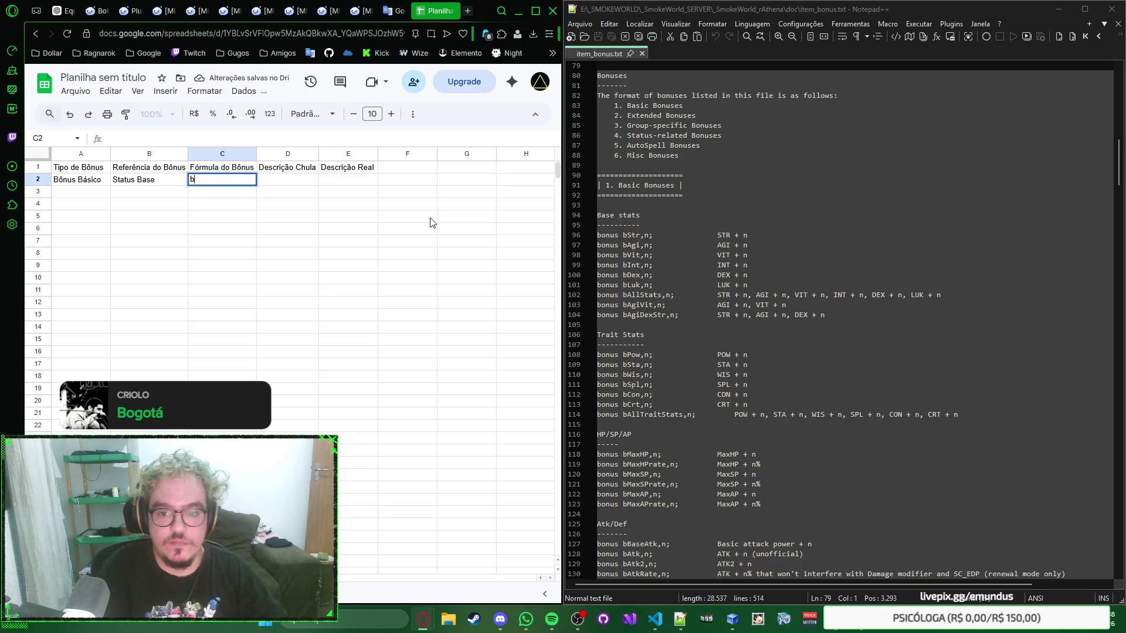
{"action": "type", "text": "on"}
{"action": "key", "text": "Escape"}
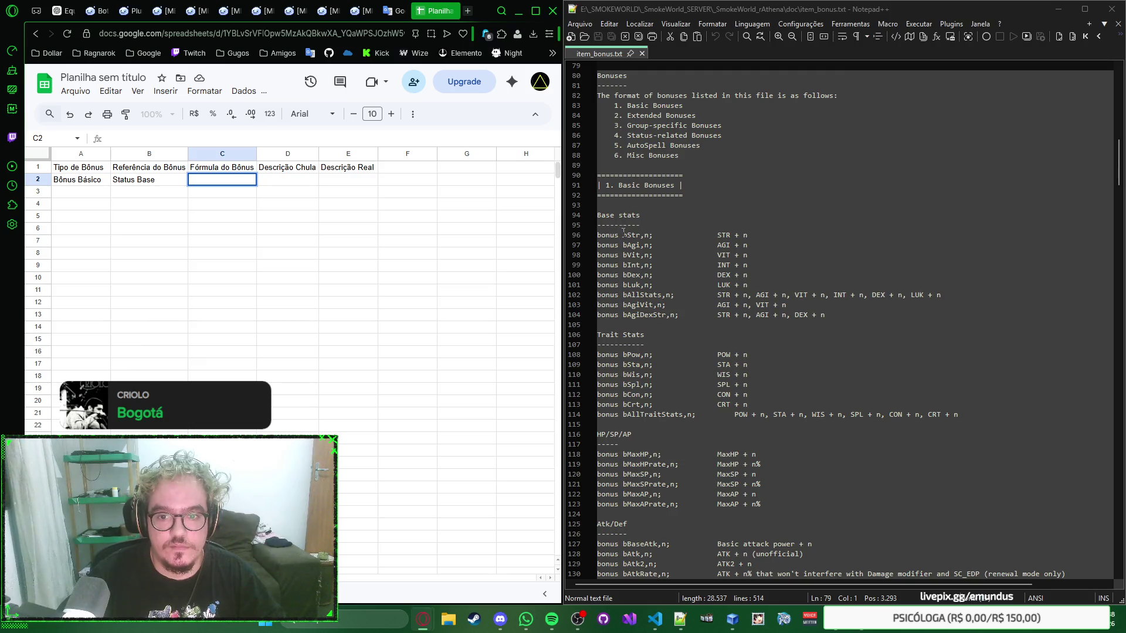
Paste the nine Base stats bonus lines from item_bonus.txt into the sheet at C2
{"action": "left_click_drag", "start_coordinate": [849, 314], "coordinate": [586, 236]}
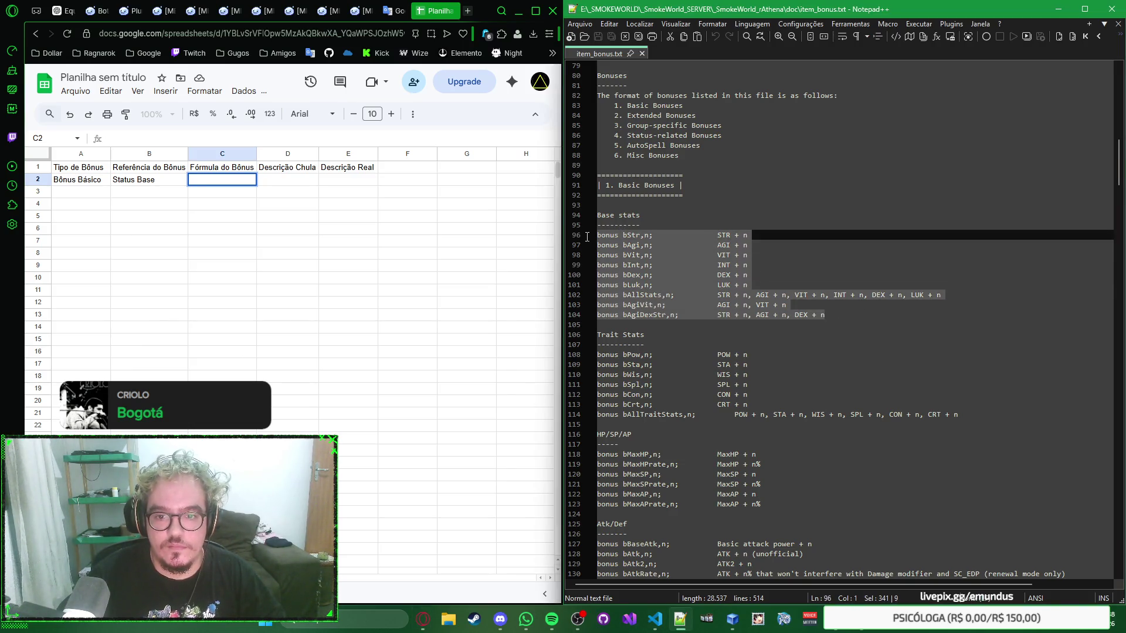
{"action": "left_click", "coordinate": [220, 183]}
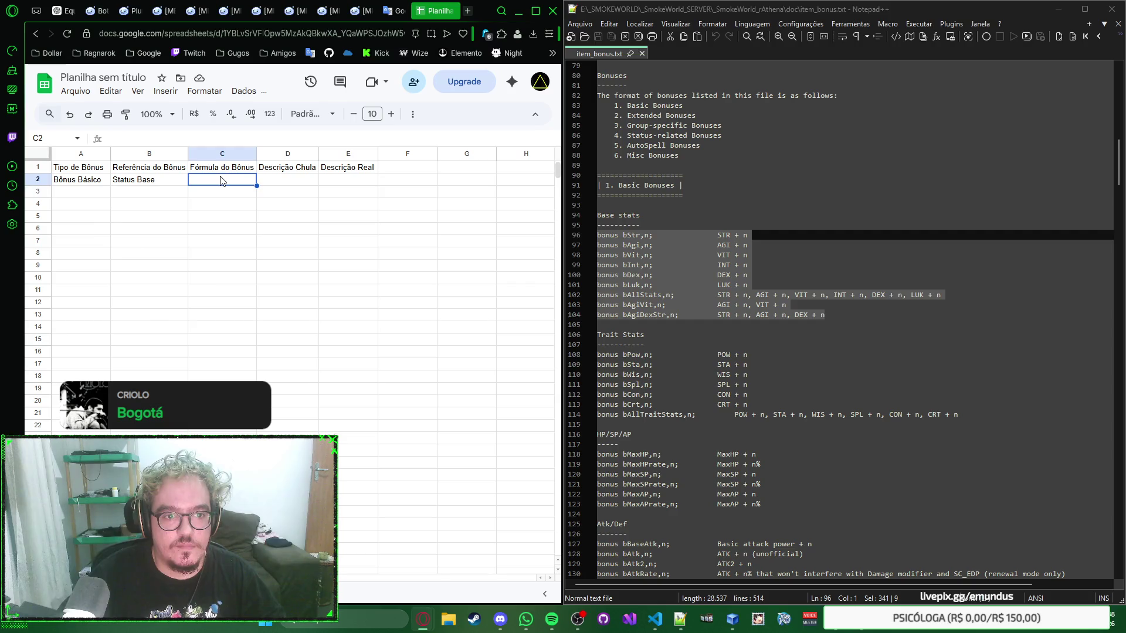
{"action": "key", "text": "ctrl+v"}
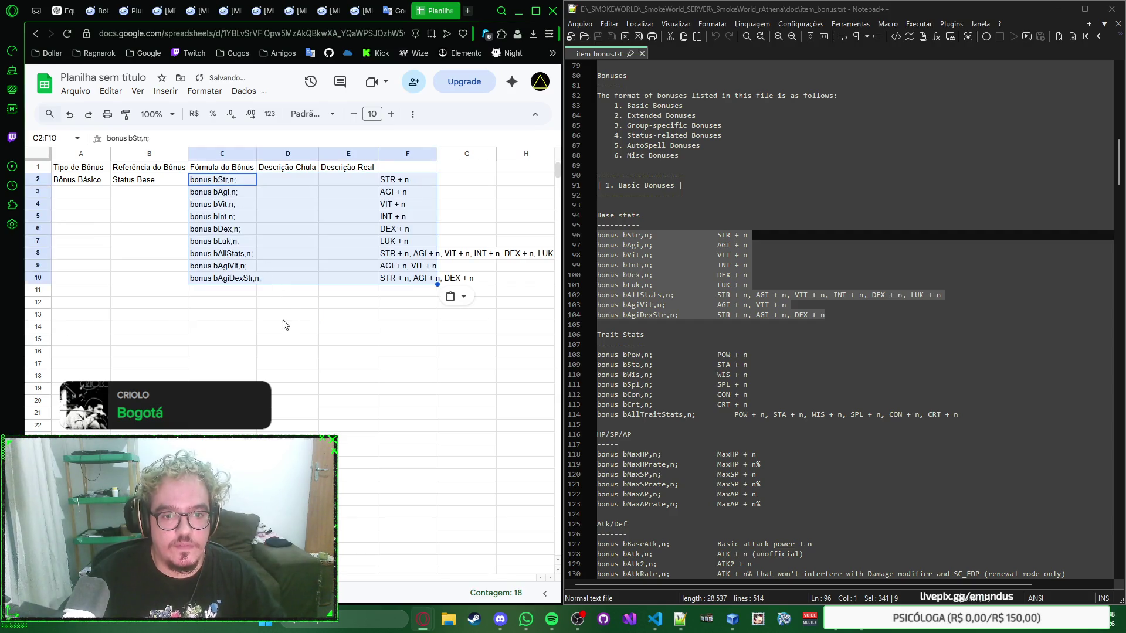
{"action": "left_click", "coordinate": [283, 323]}
Move the effect descriptions from F2:F10 into column D under Descrição Chula
{"action": "left_click", "coordinate": [281, 180]}
{"action": "left_click", "coordinate": [356, 183]}
{"action": "left_click", "coordinate": [412, 180]}
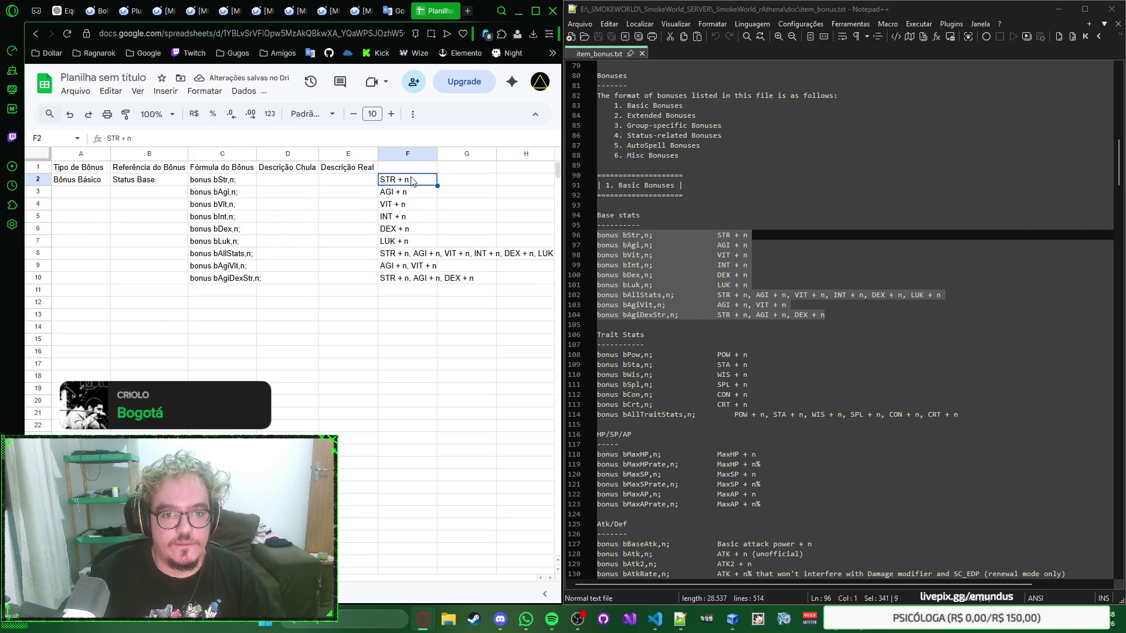
{"action": "left_click", "coordinate": [402, 280], "text": "shift"}
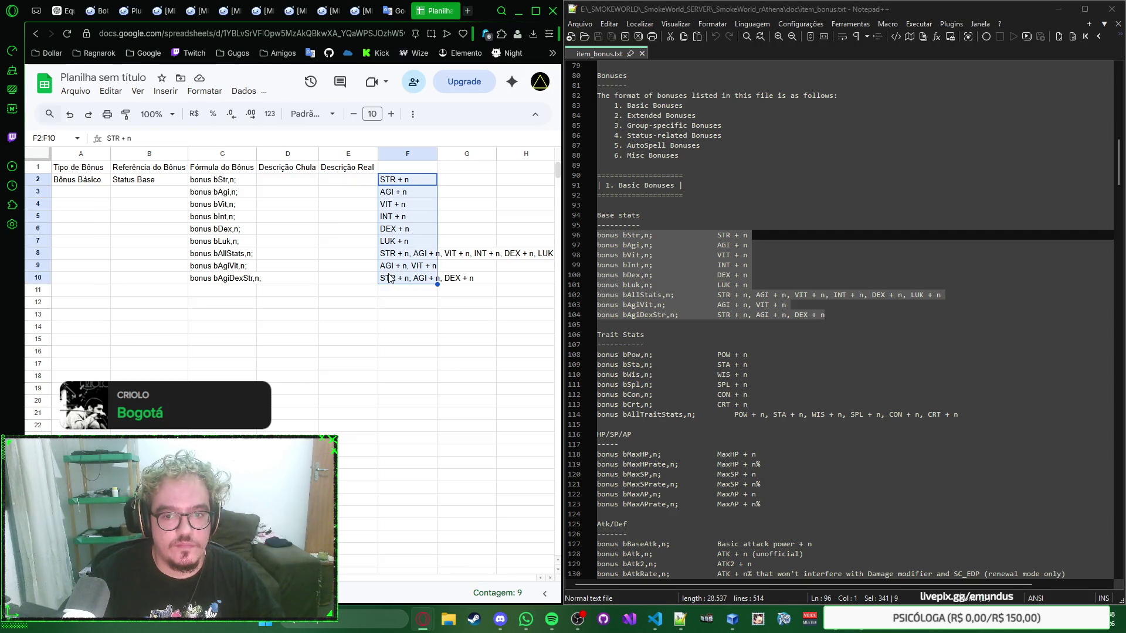
{"action": "key", "text": "ctrl+c"}
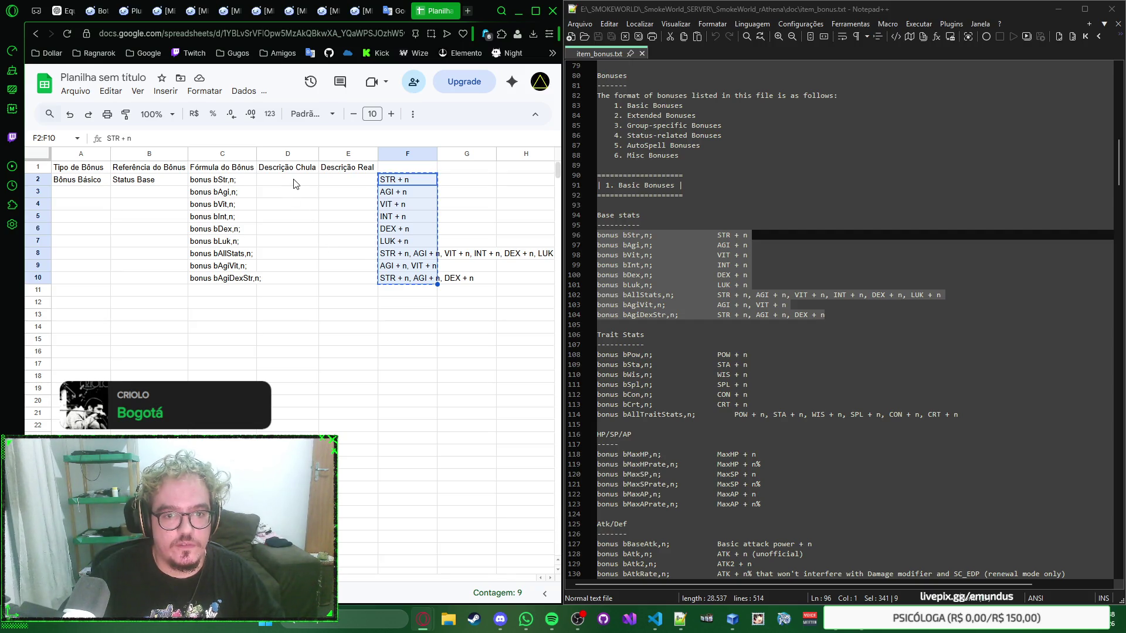
{"action": "left_click", "coordinate": [294, 181]}
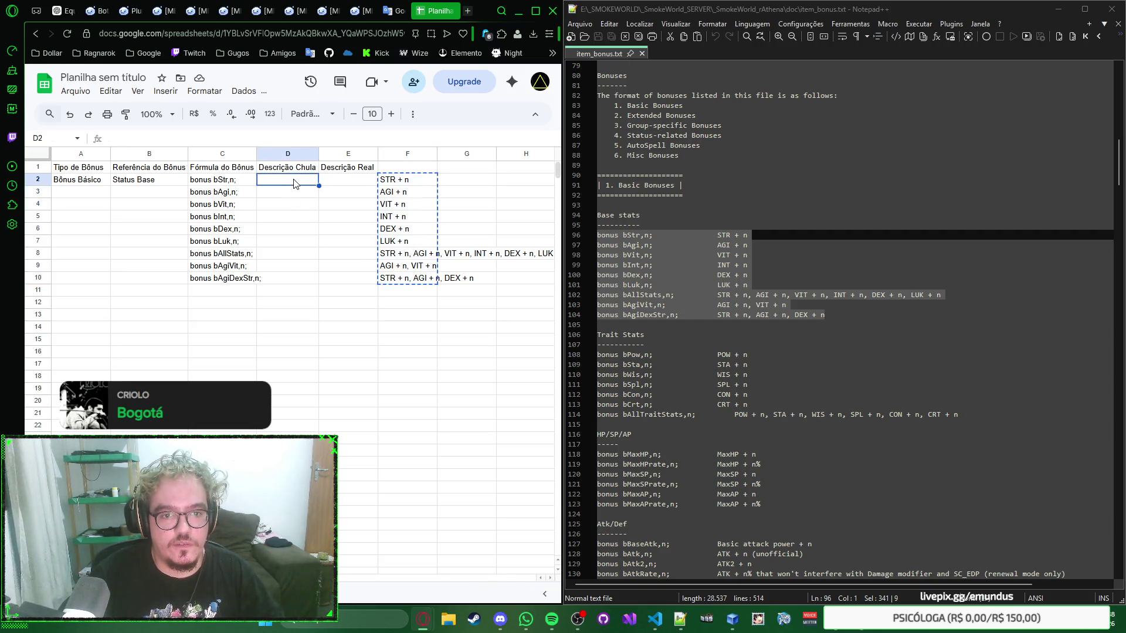
{"action": "key", "text": "ctrl+v"}
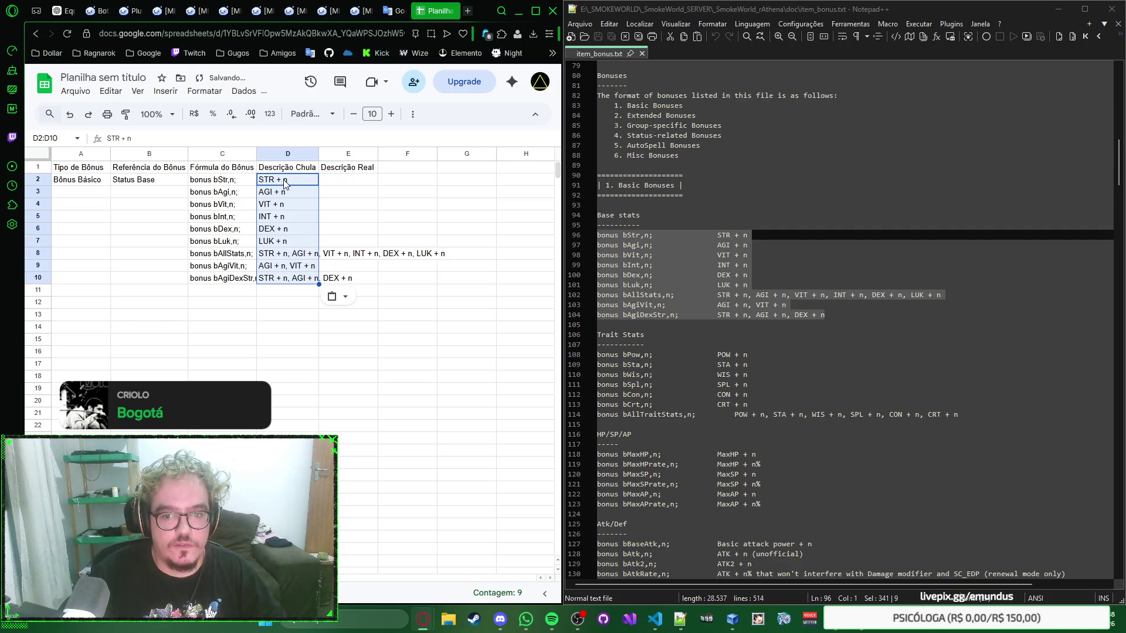
{"action": "left_click", "coordinate": [233, 181]}
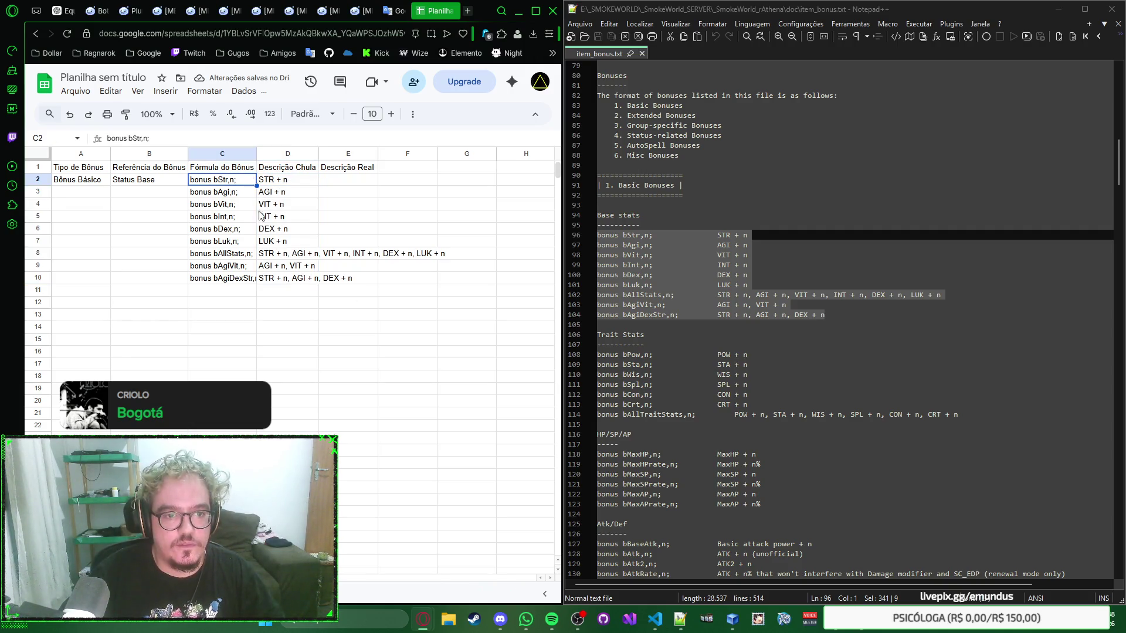
{"action": "double_click", "coordinate": [318, 154]}
{"action": "key", "text": "ctrl+z"}
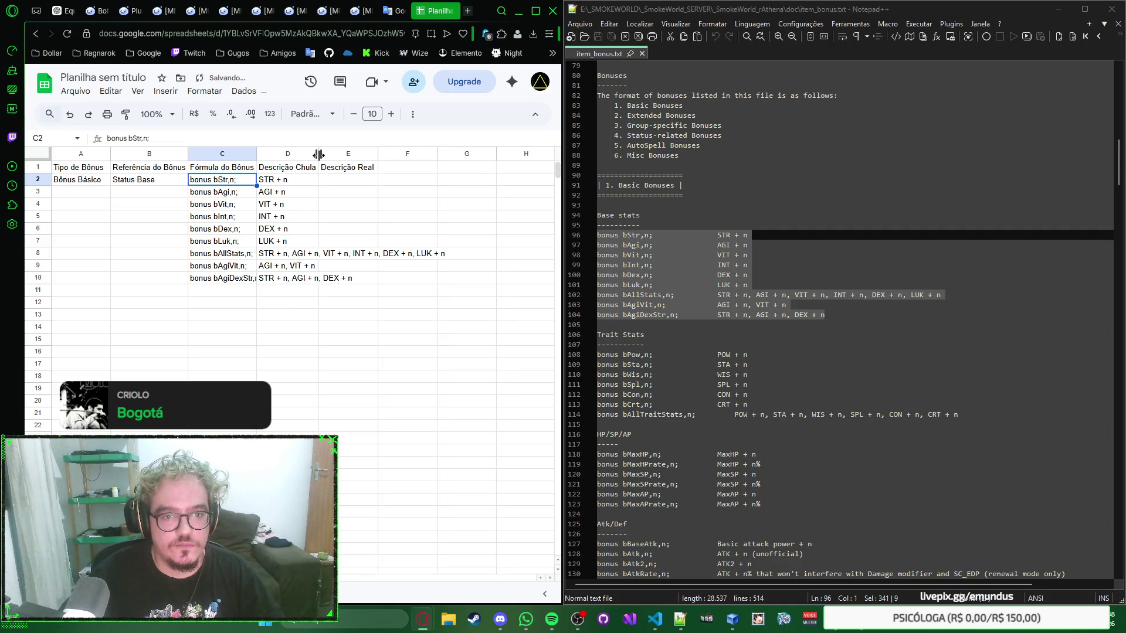
{"action": "right_click", "coordinate": [311, 184]}
{"action": "key", "text": "Escape"}
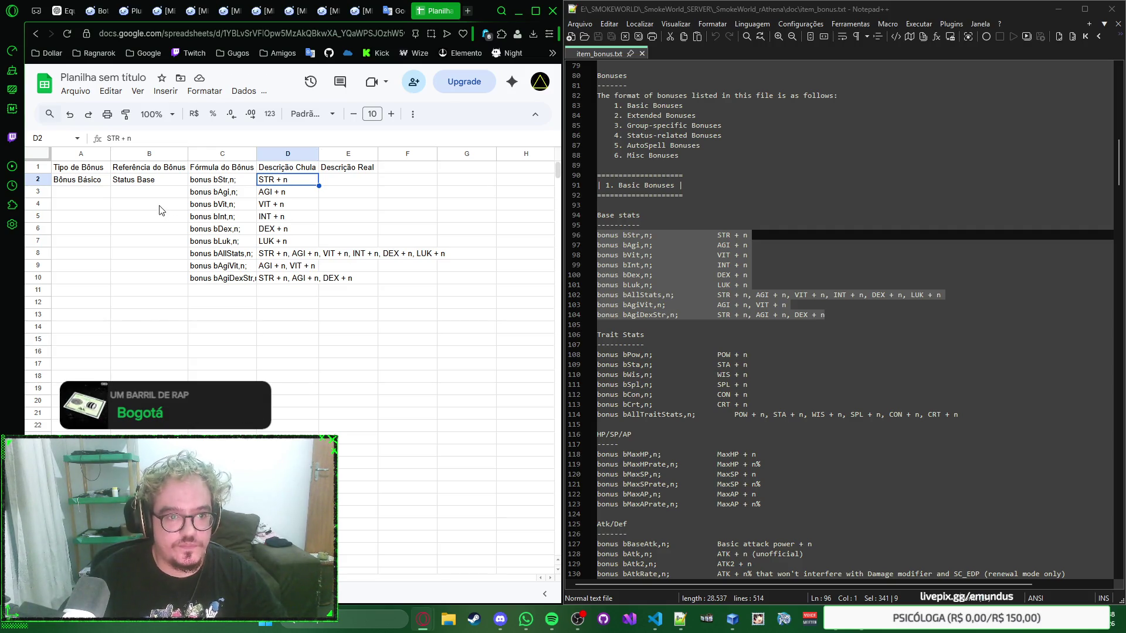
{"action": "left_click", "coordinate": [162, 185]}
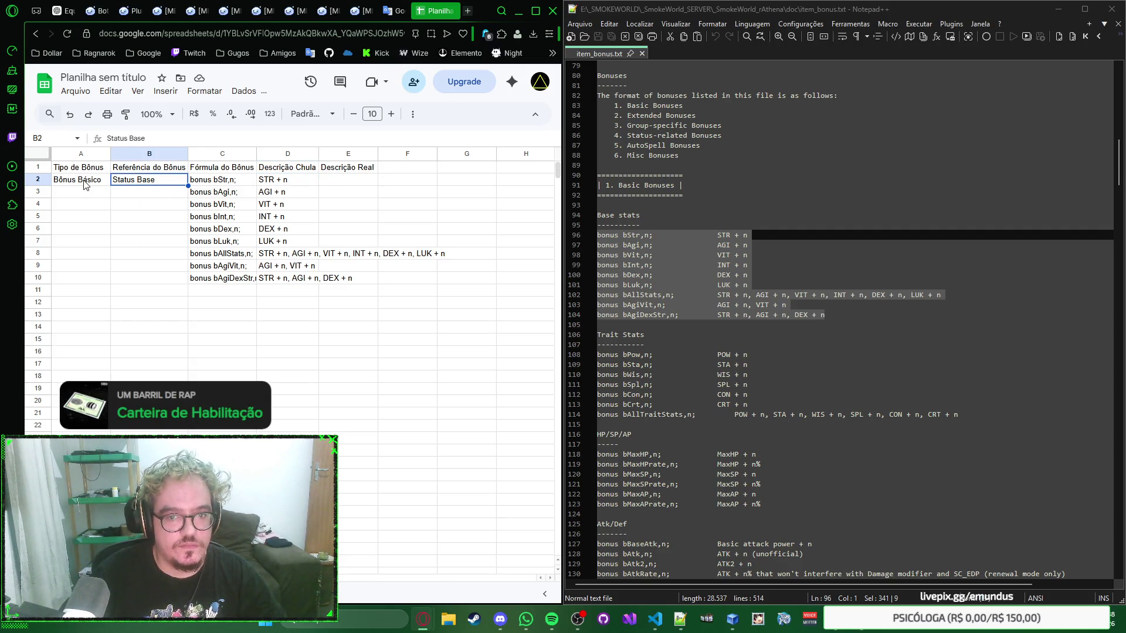
{"action": "left_click", "coordinate": [164, 284], "text": "shift"}
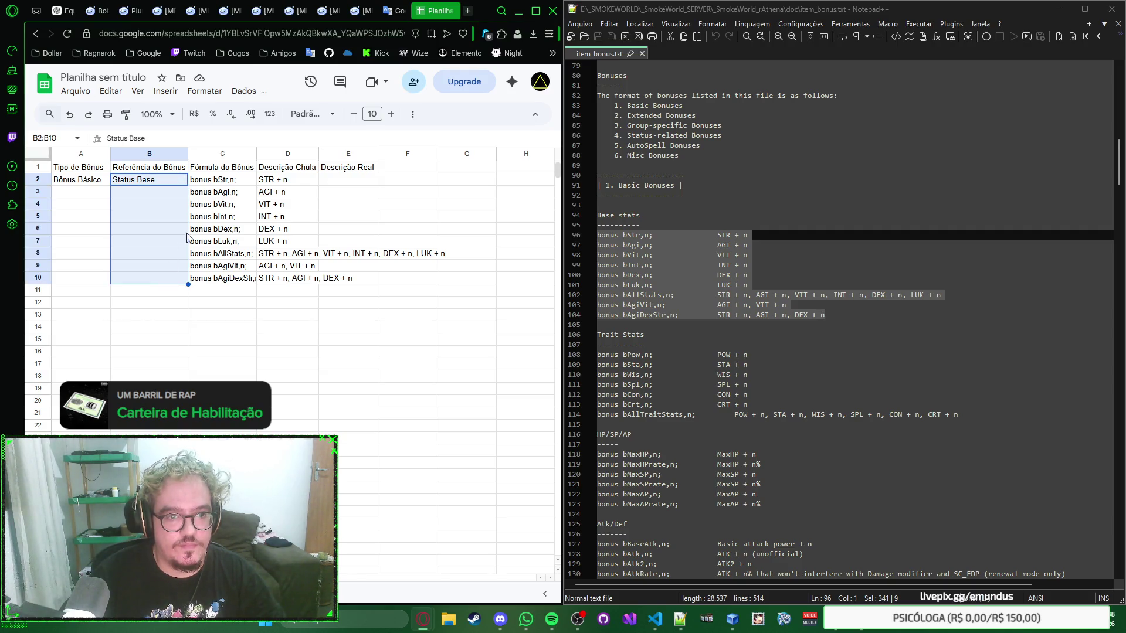
{"action": "left_click", "coordinate": [413, 114]}
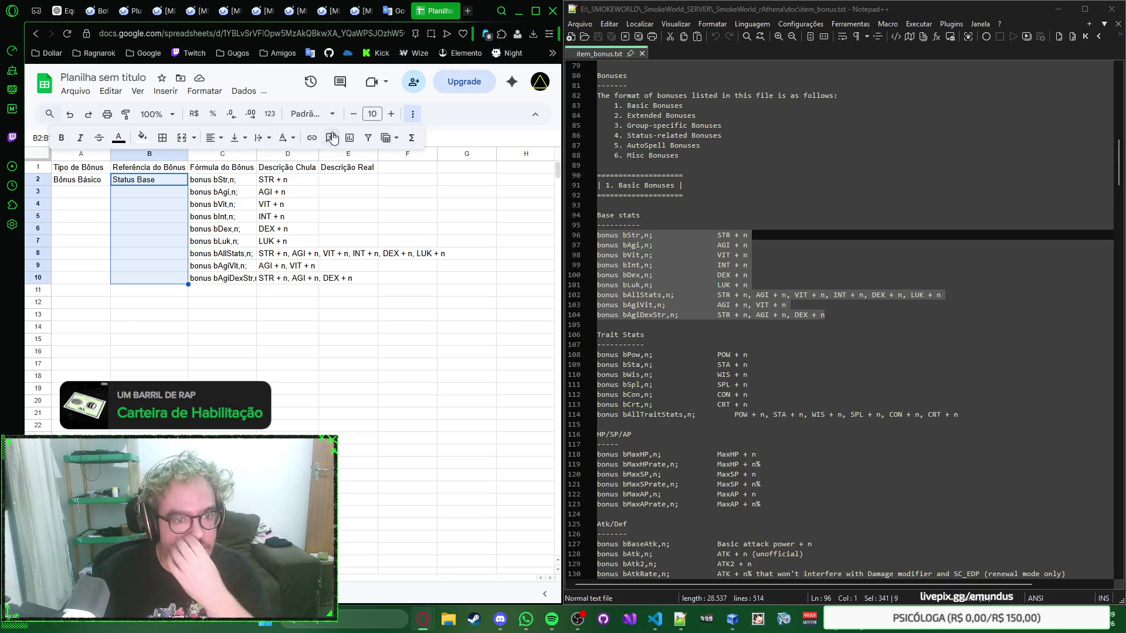
{"action": "left_click", "coordinate": [412, 114]}
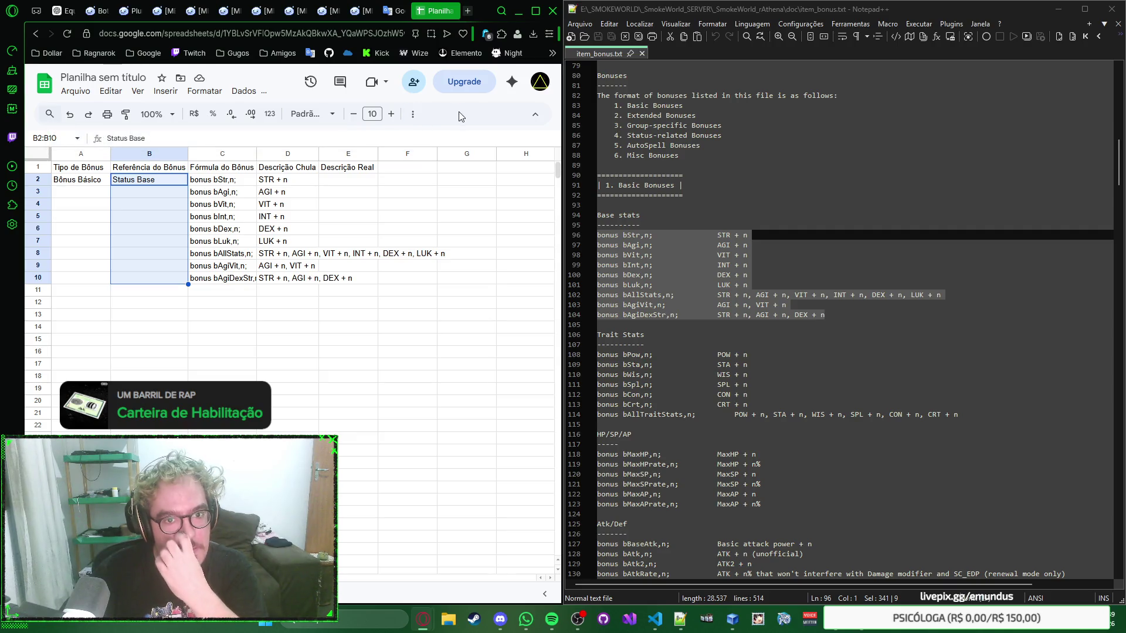
{"action": "left_click", "coordinate": [149, 296]}
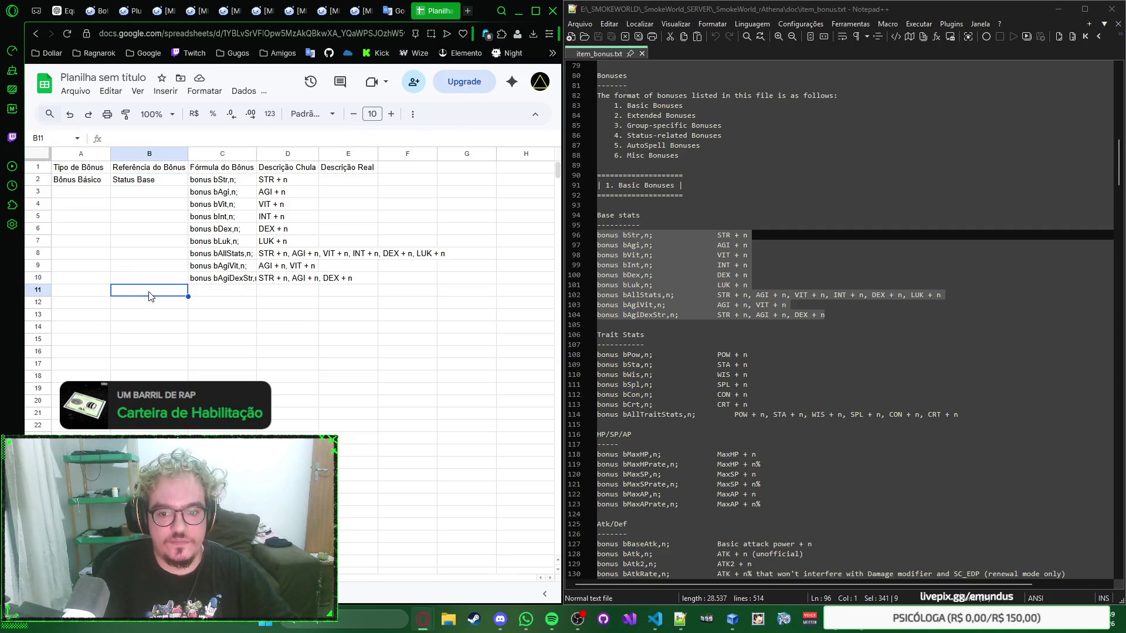
Enter Status de Traço in B11 and move to C11 for its formula
{"action": "double_click", "coordinate": [149, 297]}
{"action": "type", "text": "Status Traço"}
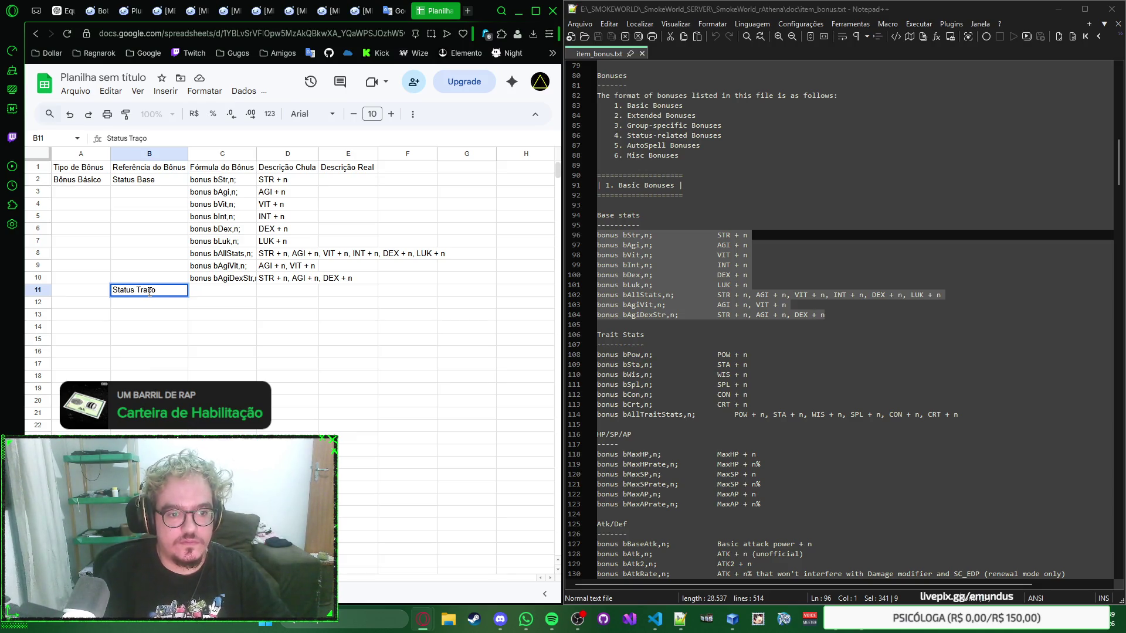
{"action": "key", "text": "Escape"}
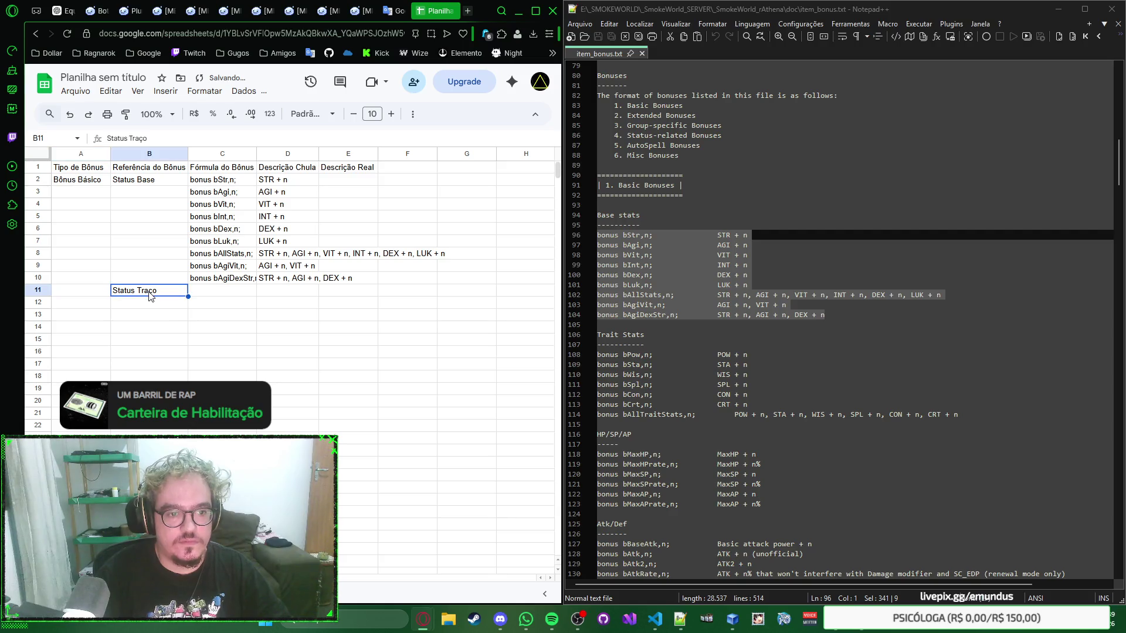
{"action": "double_click", "coordinate": [150, 296]}
{"action": "type", "text": "de"}
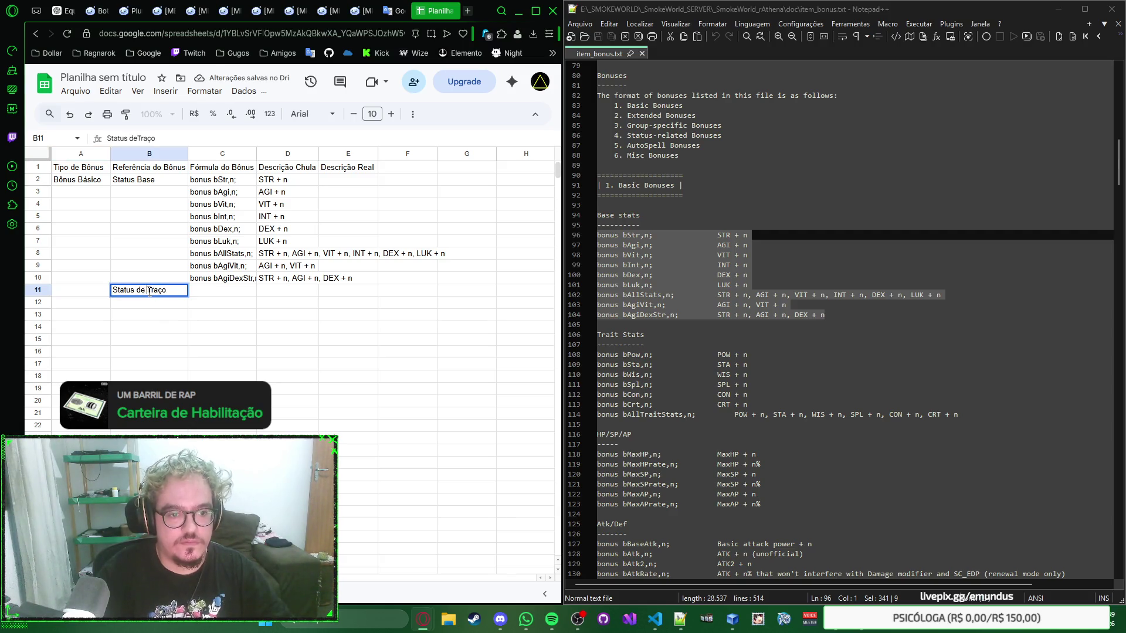
{"action": "key", "text": "Return"}
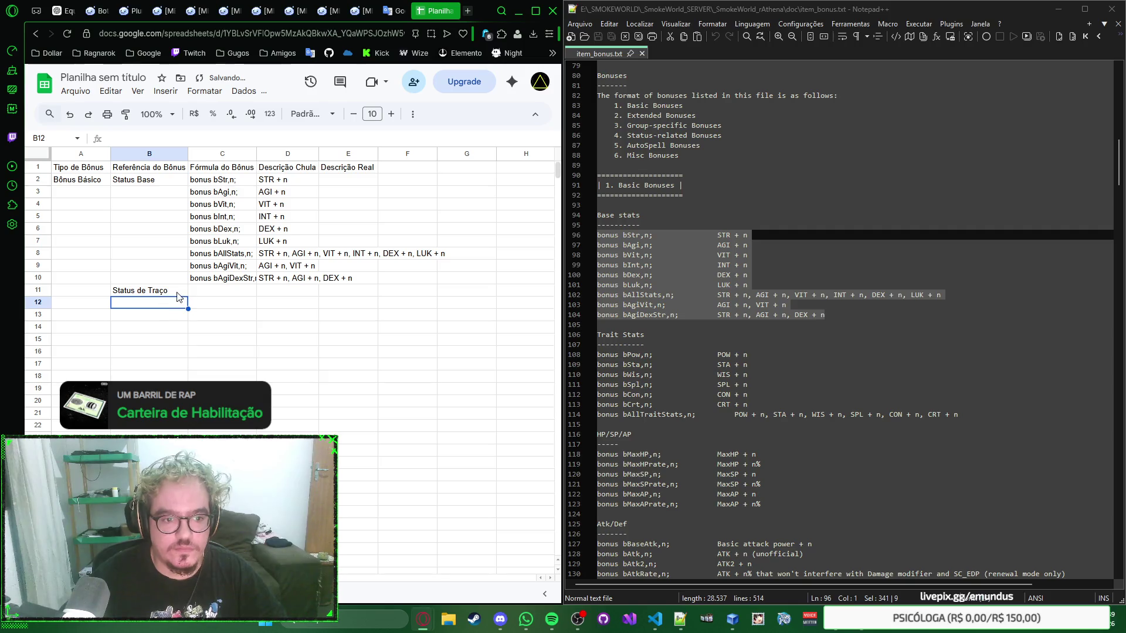
{"action": "left_click", "coordinate": [204, 294]}
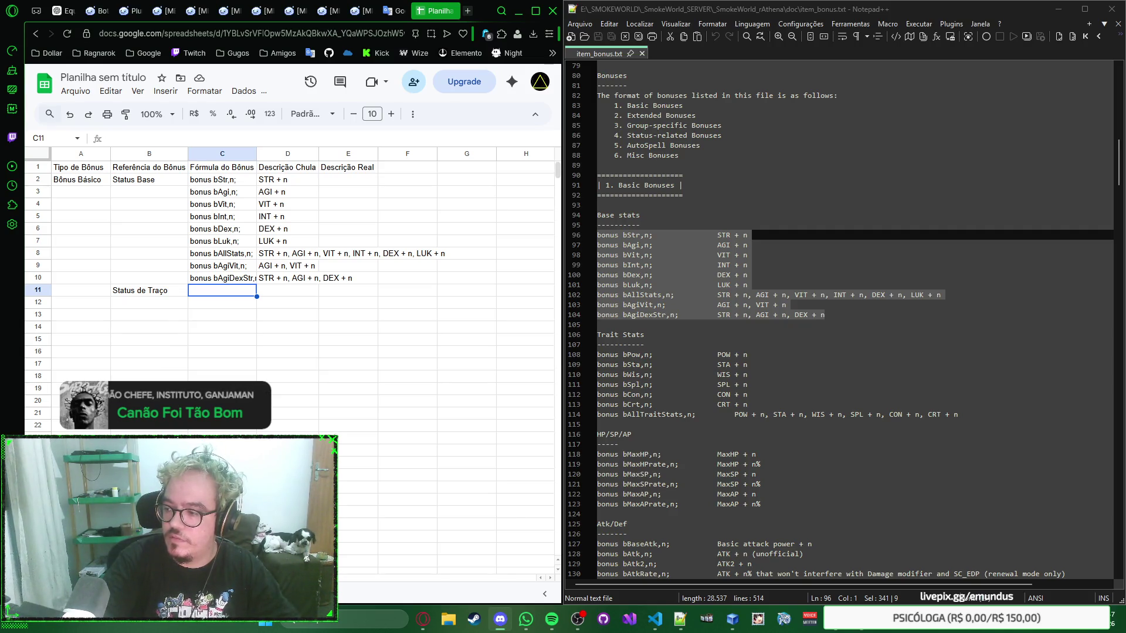
Switch to another open window
{"action": "key", "text": "alt+Tab"}
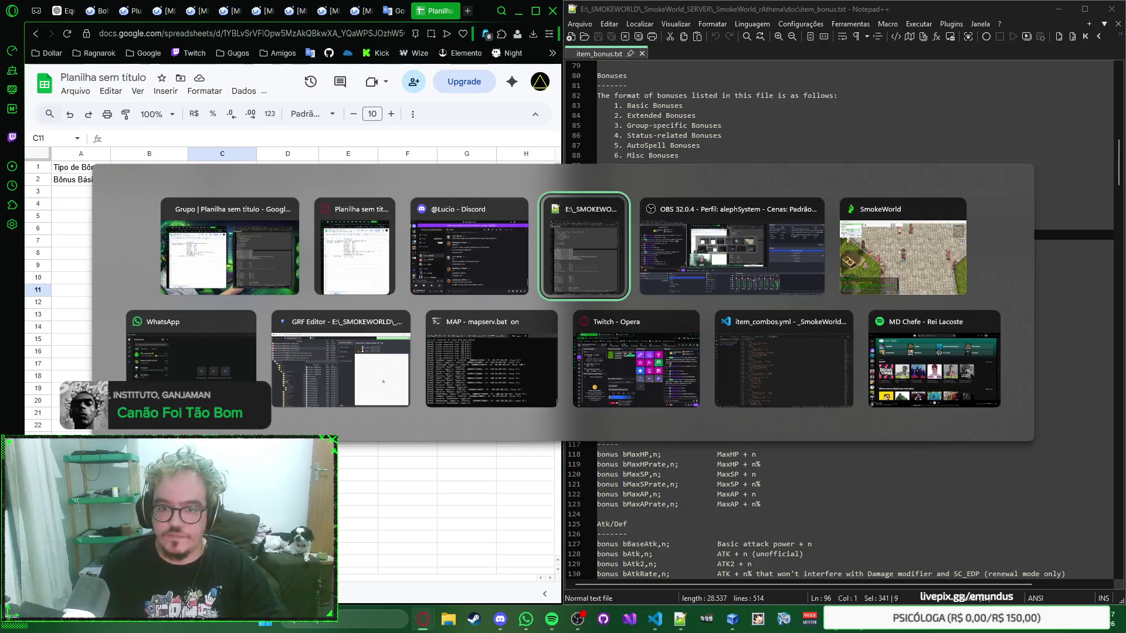
{"action": "key", "text": "alt+Tab"}
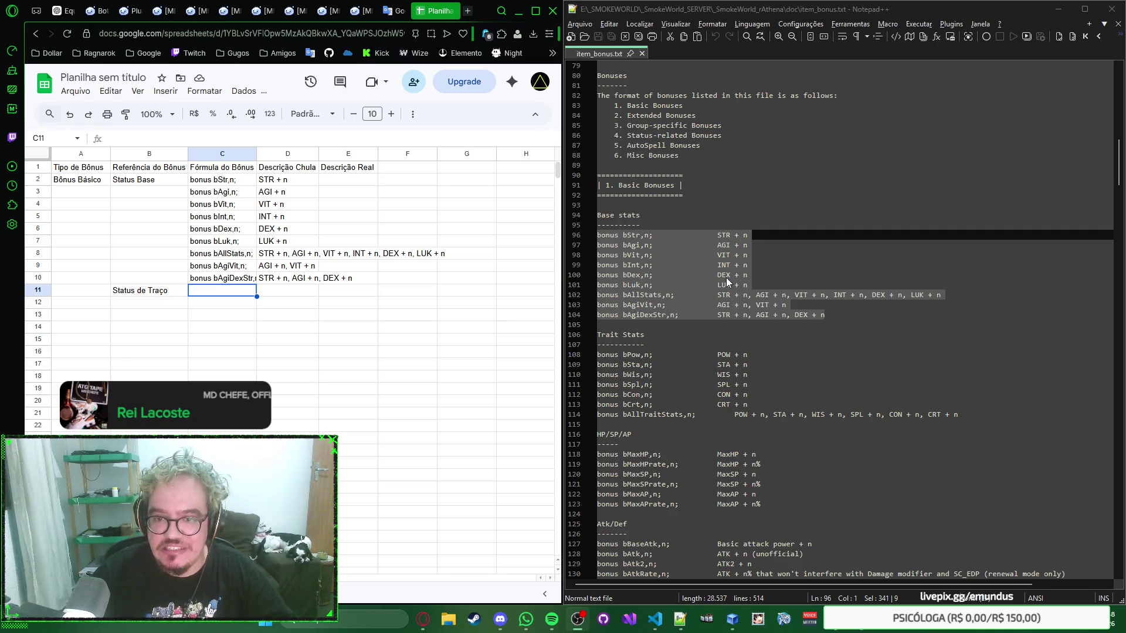
{"action": "left_click", "coordinate": [871, 11]}
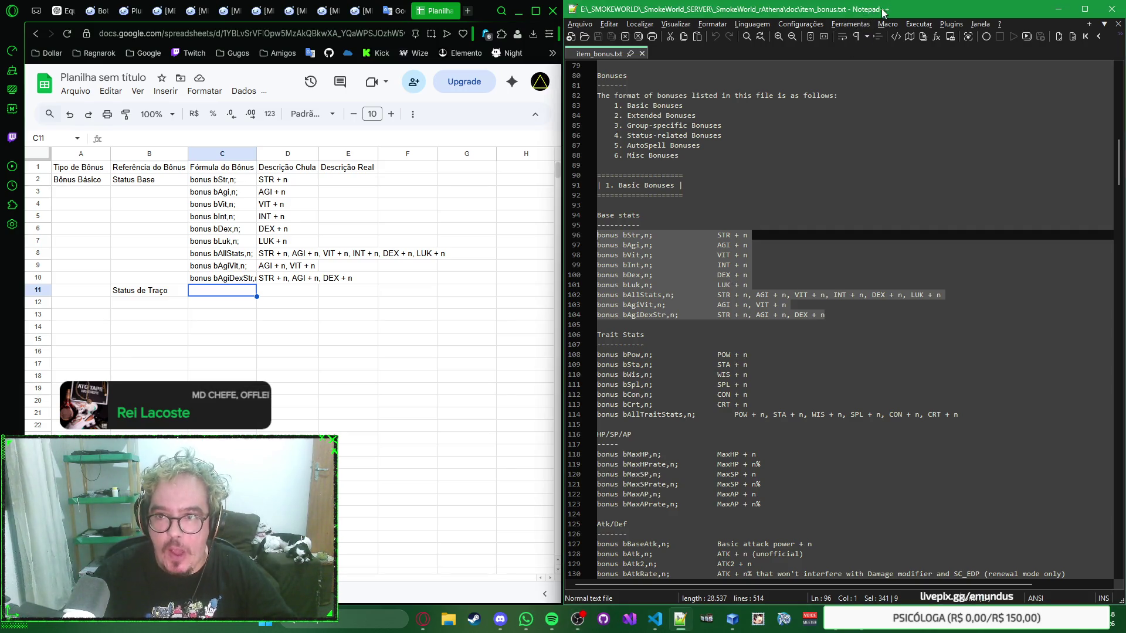
{"action": "left_click", "coordinate": [489, 16]}
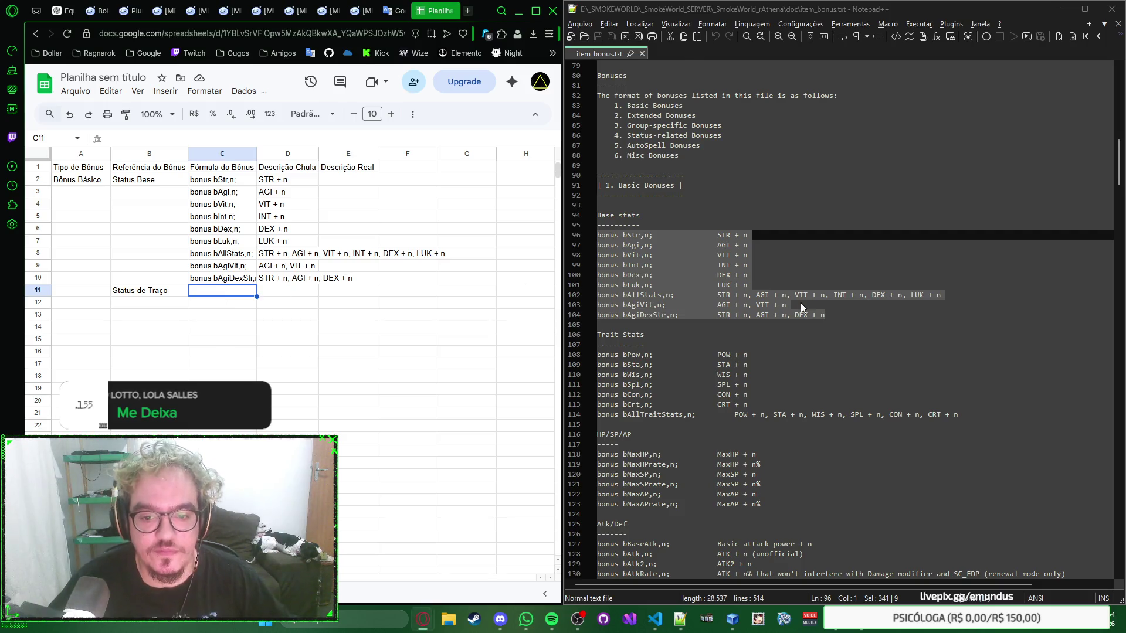
{"action": "scroll", "coordinate": [954, 325], "scroll_direction": "down", "scroll_amount": 3}
Paste the seven Trait Stats bonus lines from item_bonus.txt into the sheet at C11
{"action": "left_click_drag", "start_coordinate": [954, 325], "coordinate": [588, 269]}
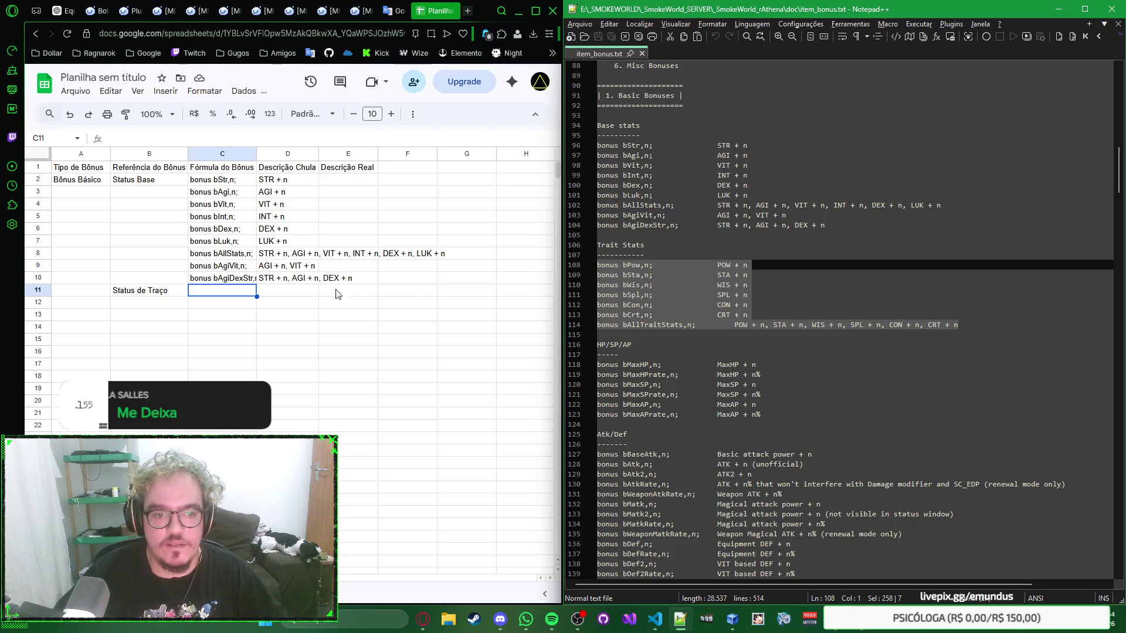
{"action": "left_click", "coordinate": [226, 292]}
{"action": "type", "text": "bonus bPow,n;\t\t\tPOW + n bonus bSta,n;\t\t\tSTA + n bonus bWis,n;\t\t\tWIS + n bonus bSpl,n;\t\t\tSPL + n bonus bCon,n;\t\t\tCON + n bonus bCrt,n;\t\t\tCRT + n bonus bAllTraitStats,n;\t\tPOW + n, STA + n, WIS + n, SPL + n, CON + n, CRT + n"}
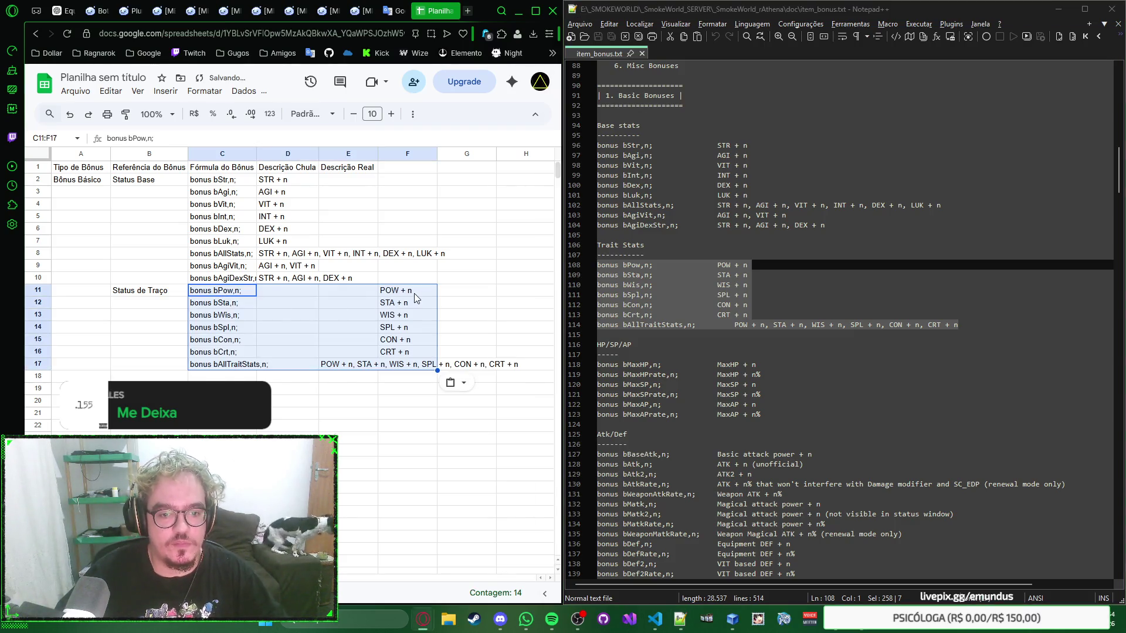
{"action": "left_click", "coordinate": [415, 293]}
Move the trait descriptions from E17 and F11:F16 into column D, then select B18
{"action": "left_click", "coordinate": [339, 366]}
{"action": "key", "text": "ctrl+x"}
{"action": "left_click", "coordinate": [295, 368]}
{"action": "key", "text": "ctrl+v"}
{"action": "left_click", "coordinate": [407, 294]}
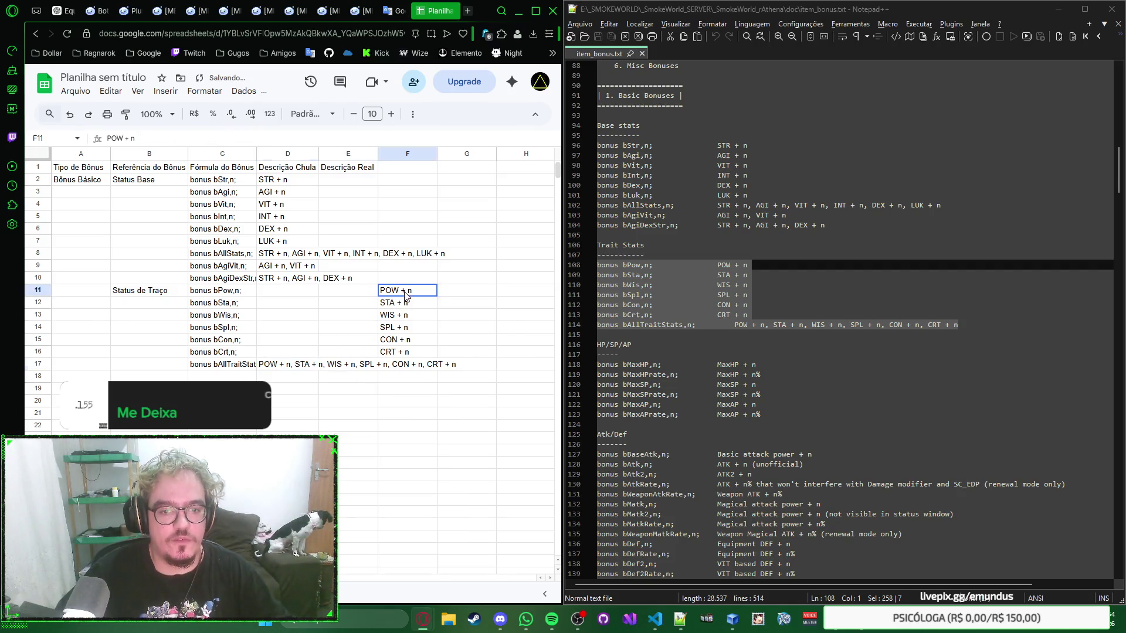
{"action": "left_click", "coordinate": [401, 364]}
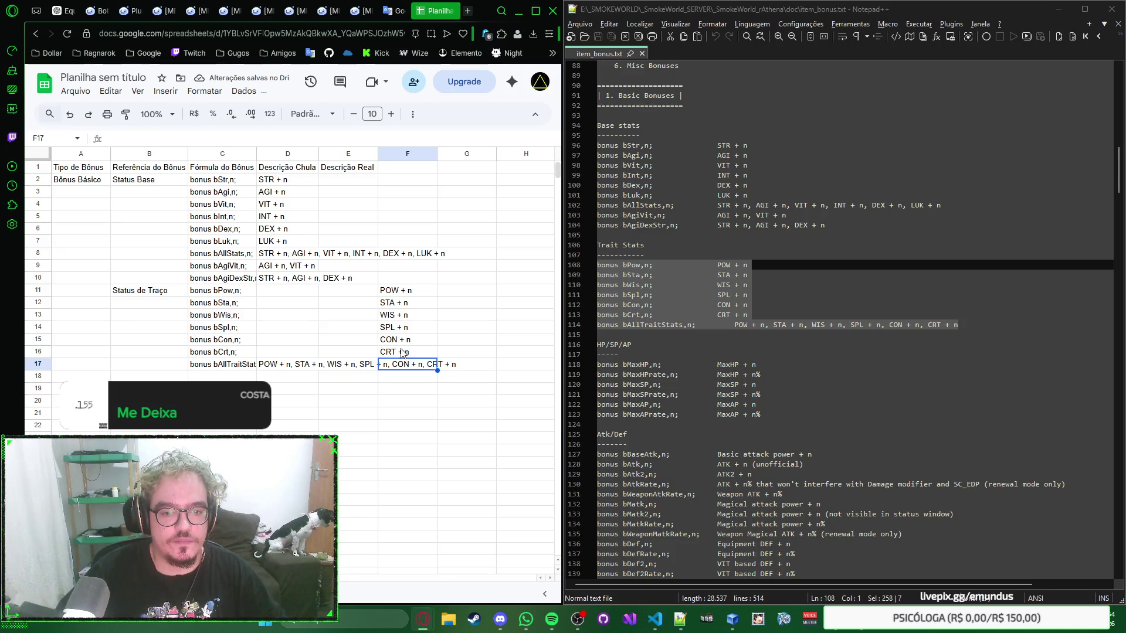
{"action": "left_click_drag", "start_coordinate": [405, 294], "coordinate": [402, 354]}
{"action": "key", "text": "ctrl+x"}
{"action": "left_click", "coordinate": [289, 294]}
{"action": "key", "text": "ctrl+v"}
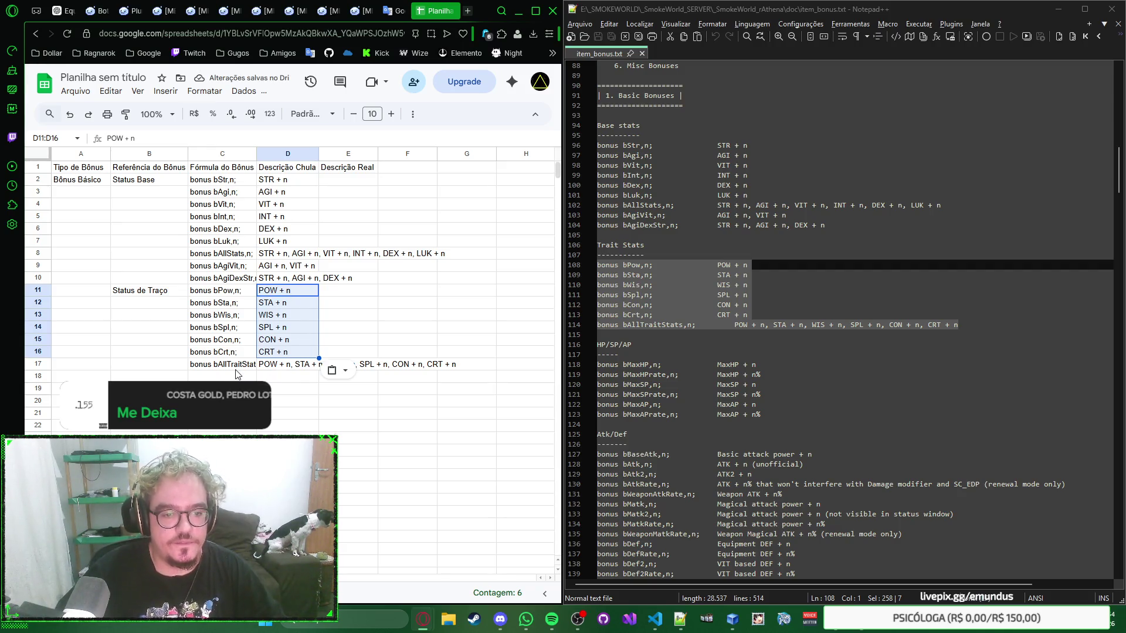
{"action": "left_click", "coordinate": [162, 376]}
{"action": "scroll", "coordinate": [866, 290], "scroll_direction": "down", "scroll_amount": 1}
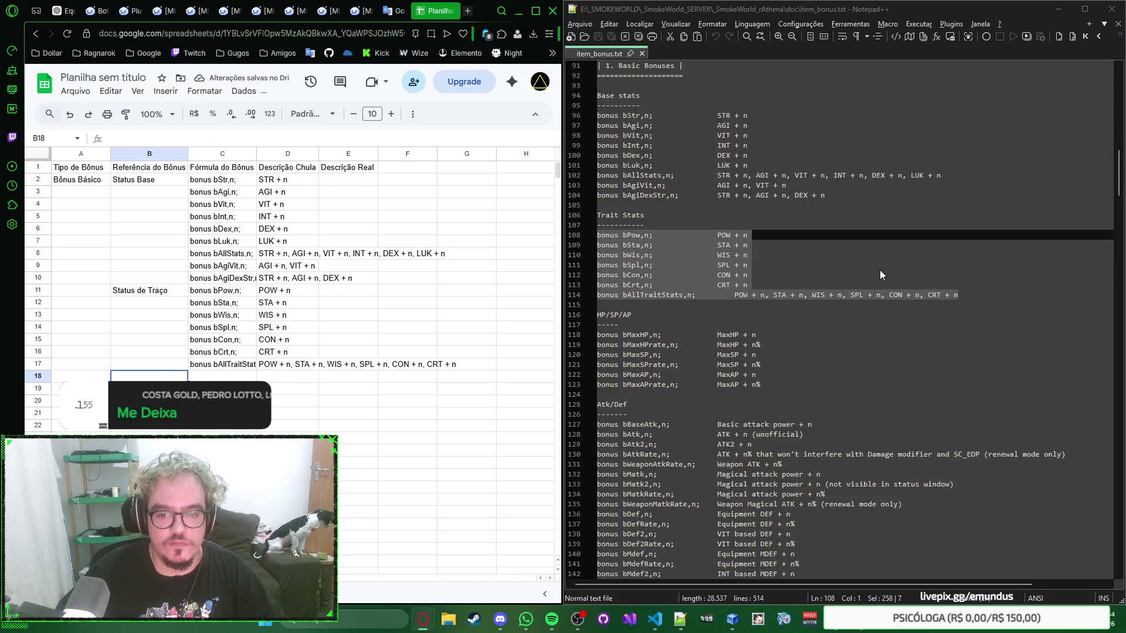
{"action": "scroll", "coordinate": [880, 275], "scroll_direction": "down", "scroll_amount": 1}
{"action": "type", "text": "HP"}
{"action": "type", "text": "P/AP"}
Label B18 as HP/SP/AP and paste its six bonus lines (118–123) at C18
{"action": "key", "text": "Return"}
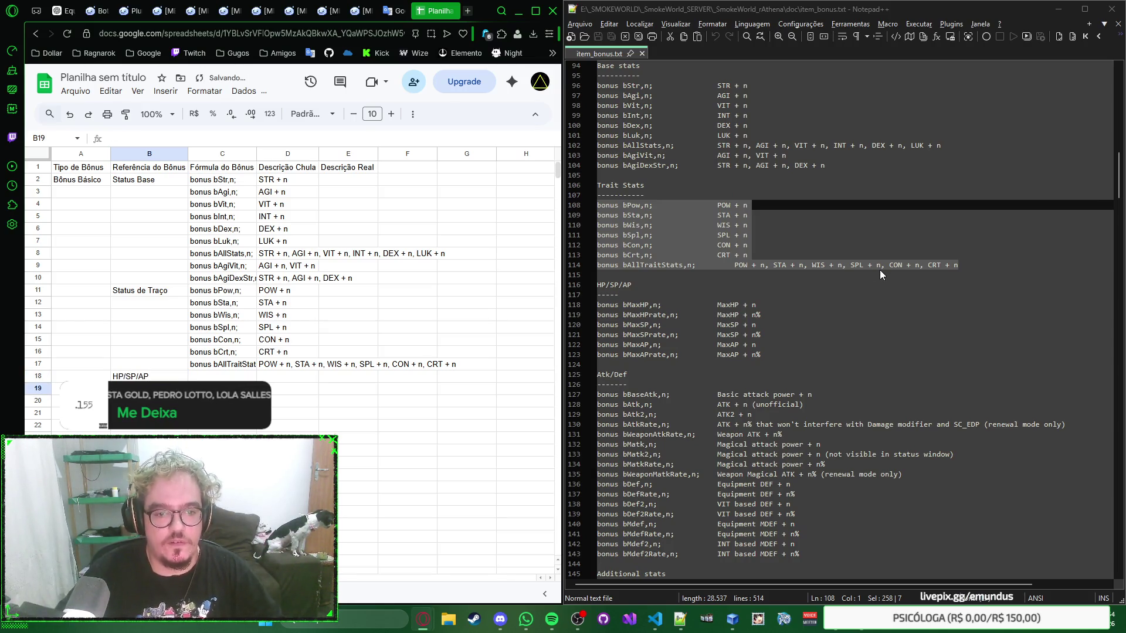
{"action": "left_click_drag", "start_coordinate": [764, 354], "coordinate": [595, 305]}
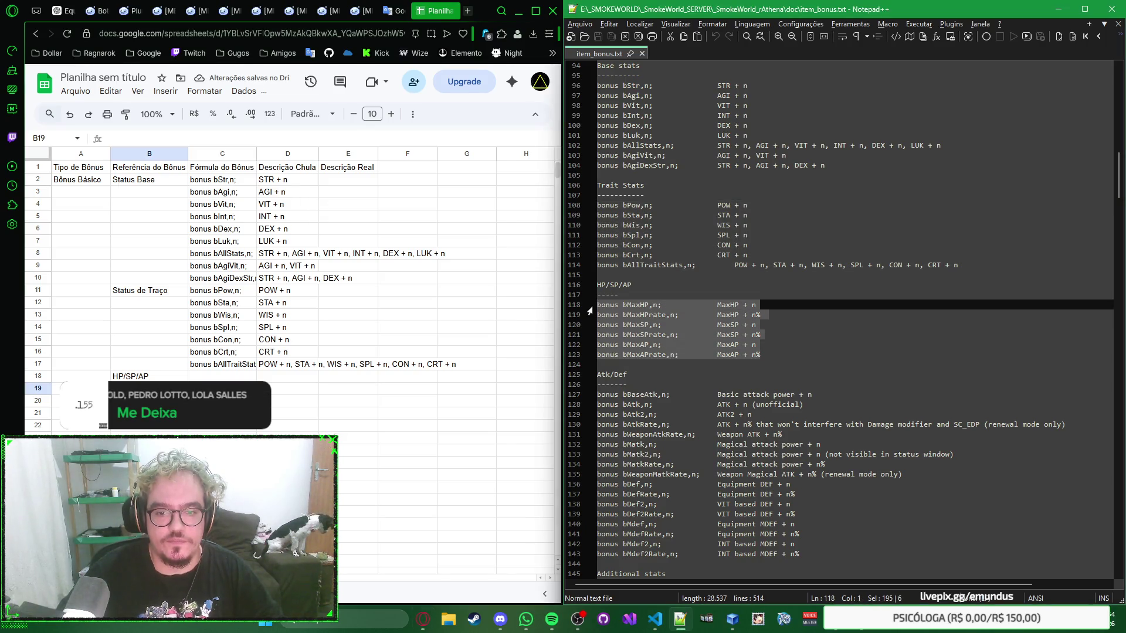
{"action": "left_click", "coordinate": [222, 376]}
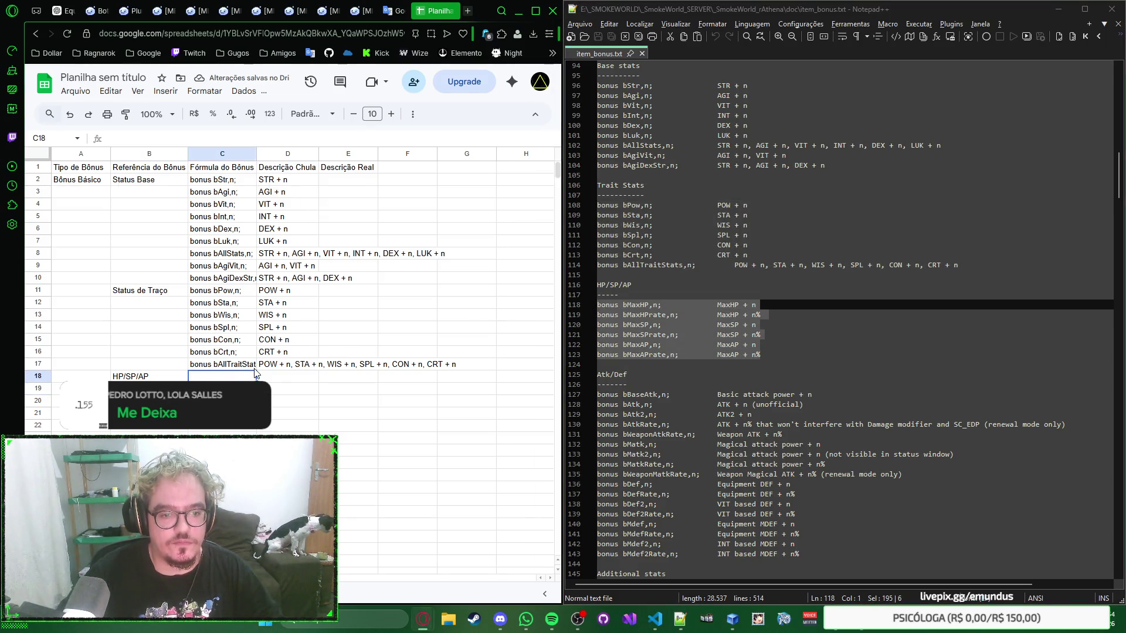
{"action": "key", "text": "ctrl+v"}
{"action": "scroll", "coordinate": [226, 362], "scroll_direction": "down", "scroll_amount": 2}
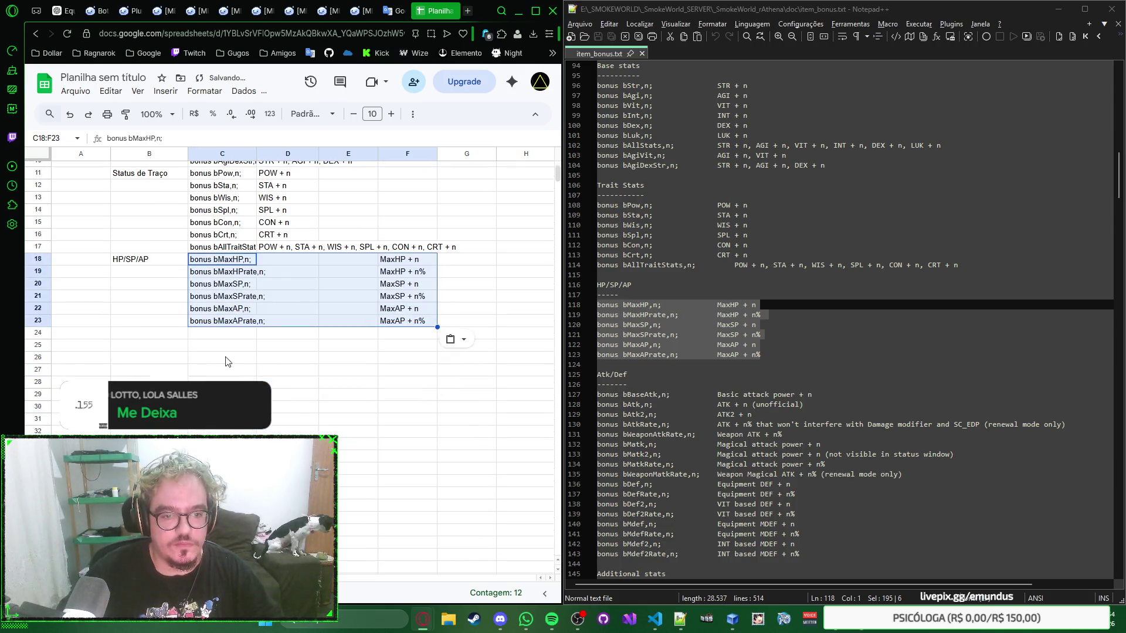
Label B24 as Atk/Def and select its bonus lines 127–143 in the text file
{"action": "left_click", "coordinate": [170, 339]}
{"action": "scroll", "coordinate": [811, 292], "scroll_direction": "down", "scroll_amount": 2}
{"action": "type", "text": "At"}
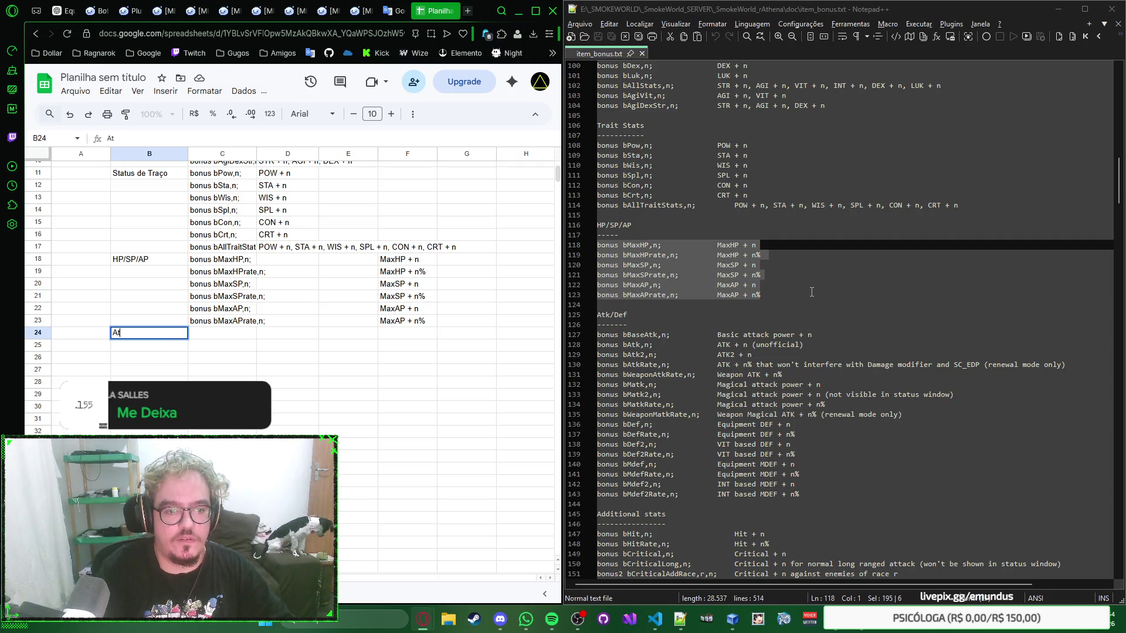
{"action": "type", "text": "f"}
{"action": "key", "text": "Return"}
{"action": "key", "text": "Up"}
{"action": "key", "text": "Right"}
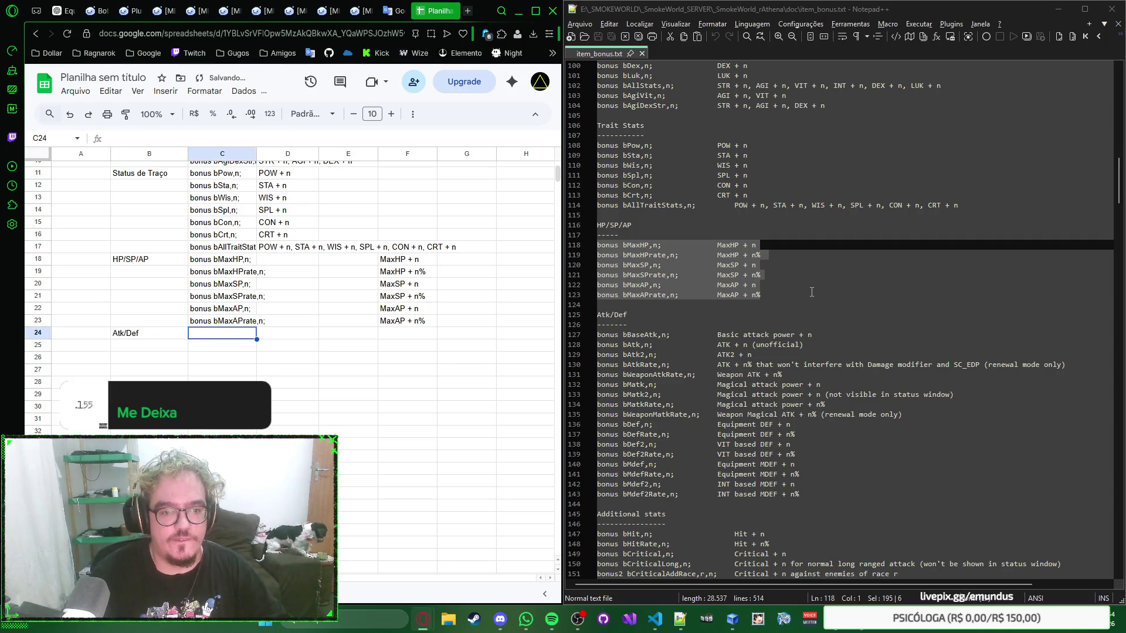
{"action": "scroll", "coordinate": [764, 370], "scroll_direction": "down", "scroll_amount": 2}
{"action": "left_click_drag", "start_coordinate": [805, 433], "coordinate": [598, 276]}
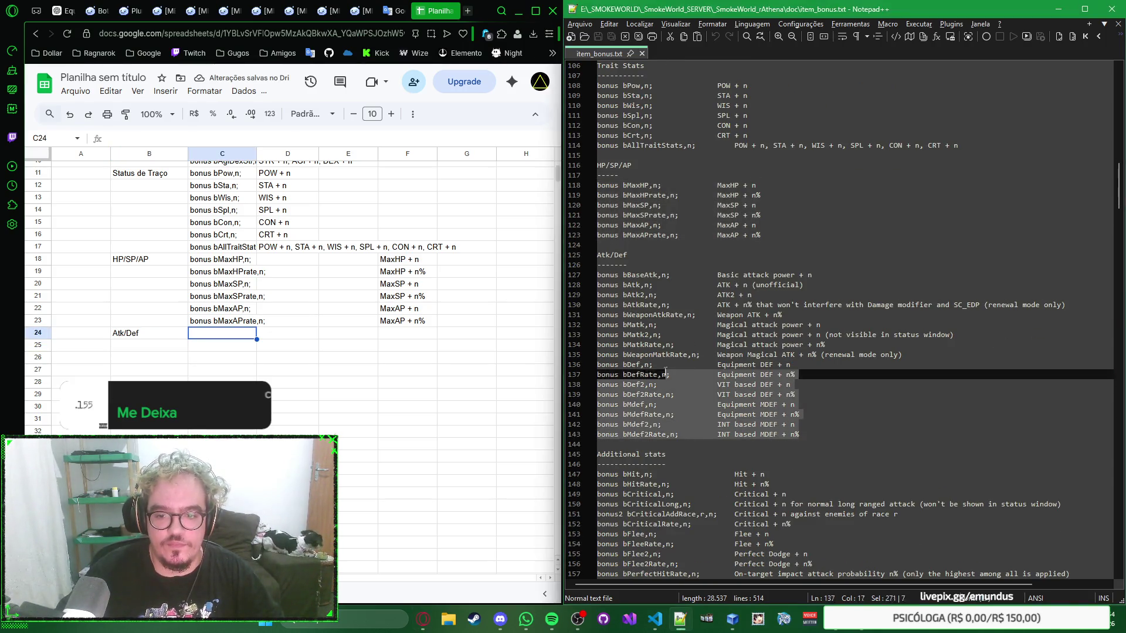
Paste the seventeen Atk/Def bonuses at C24 and move the Weapon ATK + n% description to F28
{"action": "left_click", "coordinate": [231, 333]}
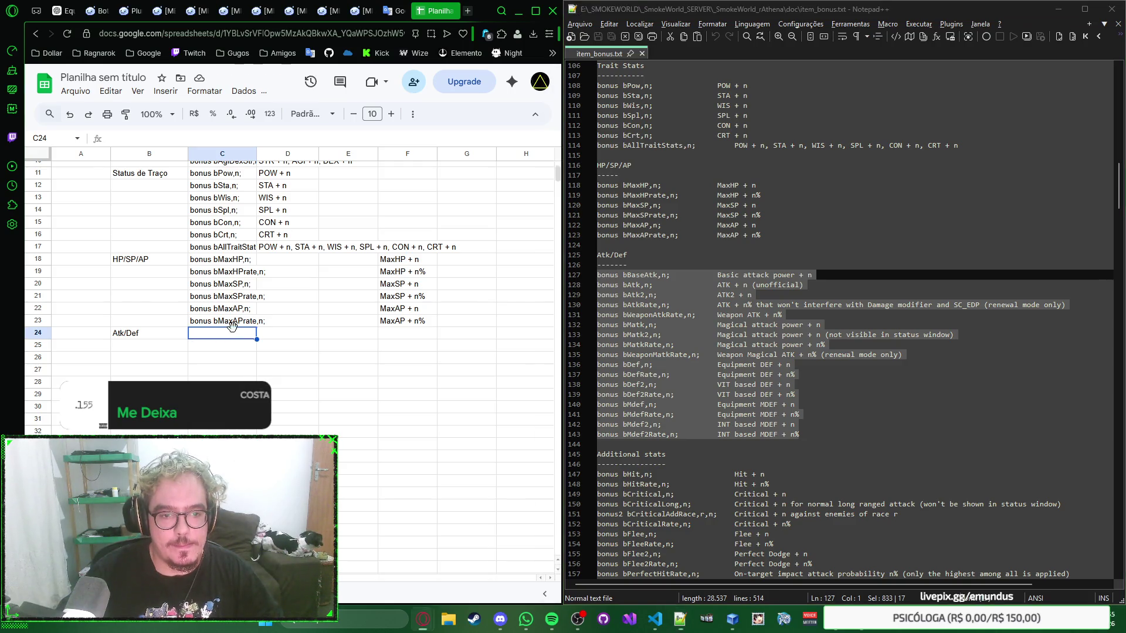
{"action": "key", "text": "ctrl+v"}
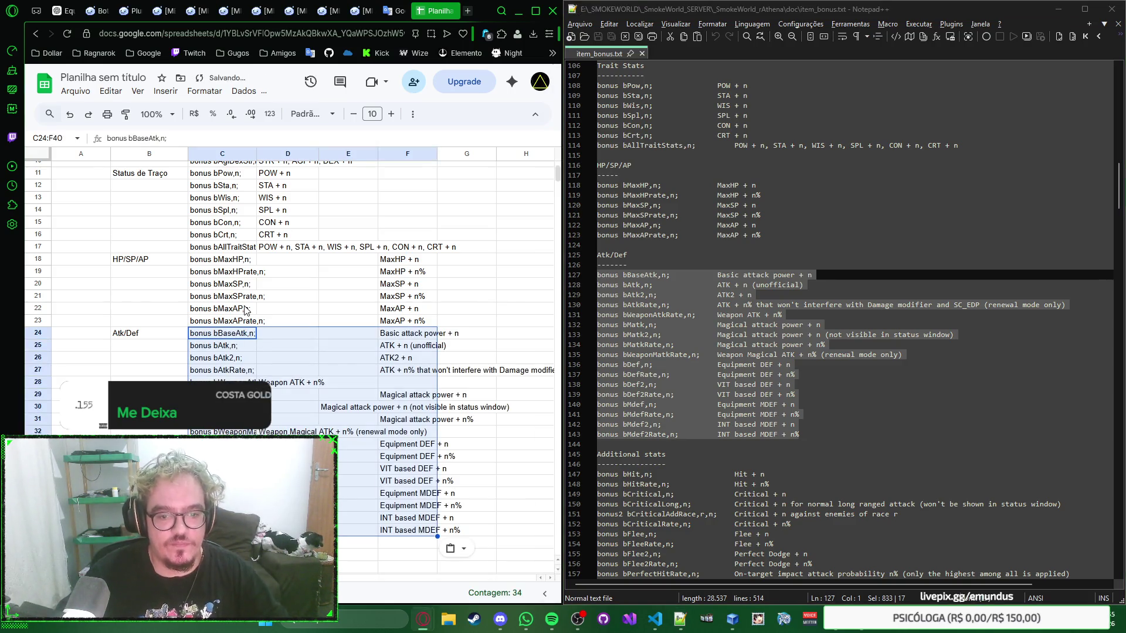
{"action": "scroll", "coordinate": [258, 344], "scroll_direction": "down", "scroll_amount": 3}
{"action": "left_click", "coordinate": [359, 294]}
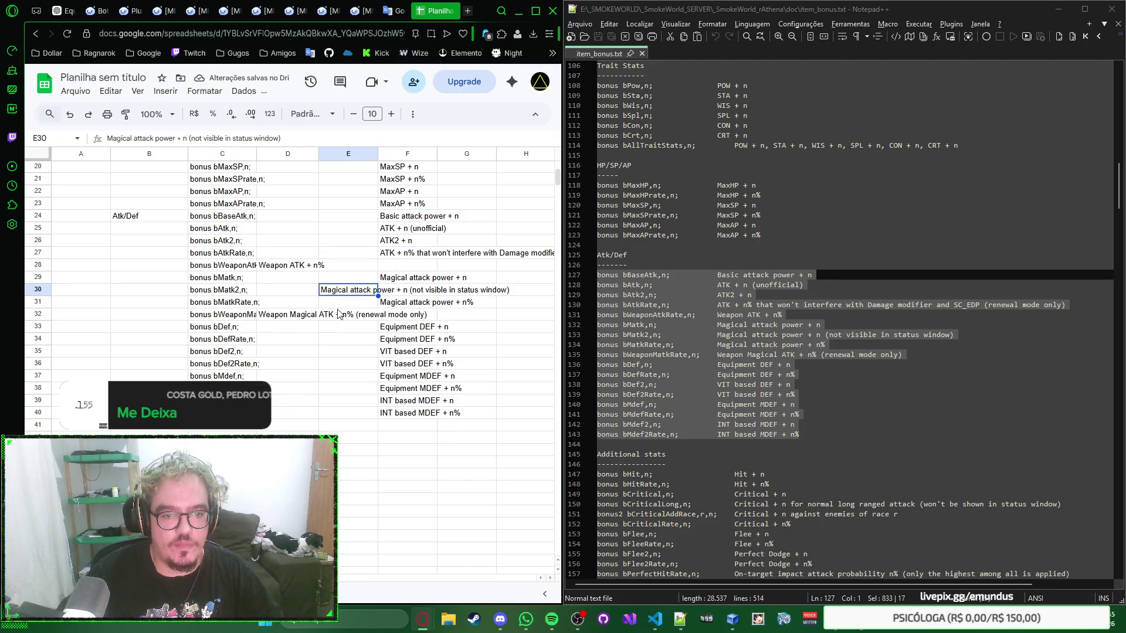
{"action": "scroll", "coordinate": [355, 313], "scroll_direction": "up", "scroll_amount": 3}
{"action": "scroll", "coordinate": [351, 313], "scroll_direction": "down", "scroll_amount": 1}
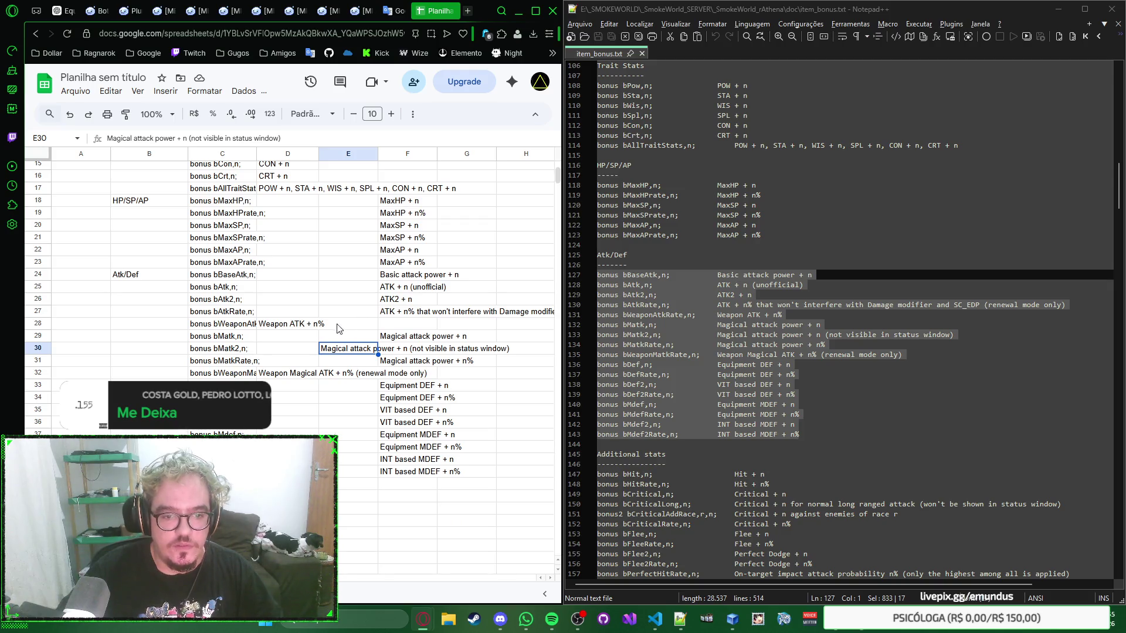
{"action": "left_click", "coordinate": [282, 326]}
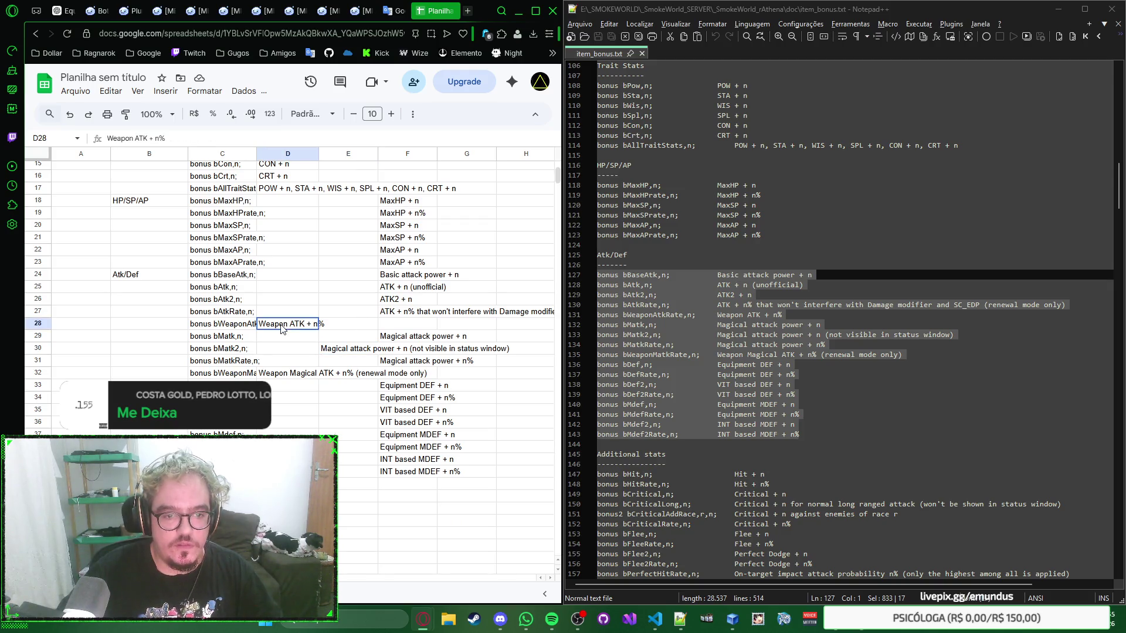
{"action": "left_click", "coordinate": [402, 328]}
{"action": "key", "text": "ctrl+v"}
Move the stray descriptions from E30 and D32 into F30 and F32, then settle on B41
{"action": "left_click", "coordinate": [361, 350]}
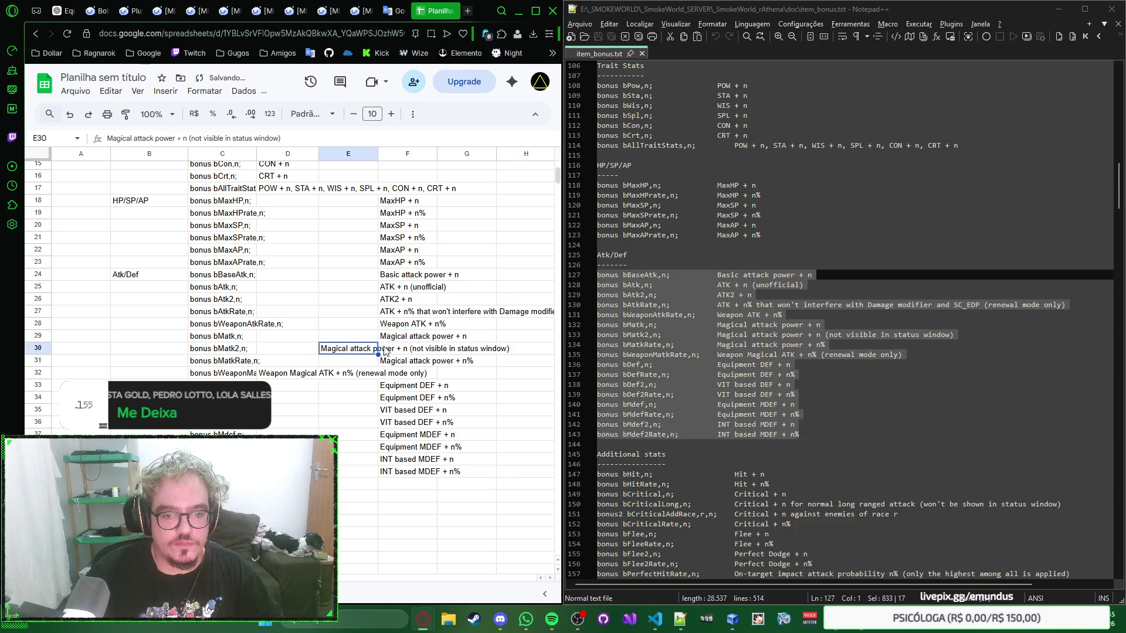
{"action": "left_click", "coordinate": [404, 349]}
{"action": "key", "text": "ctrl+v"}
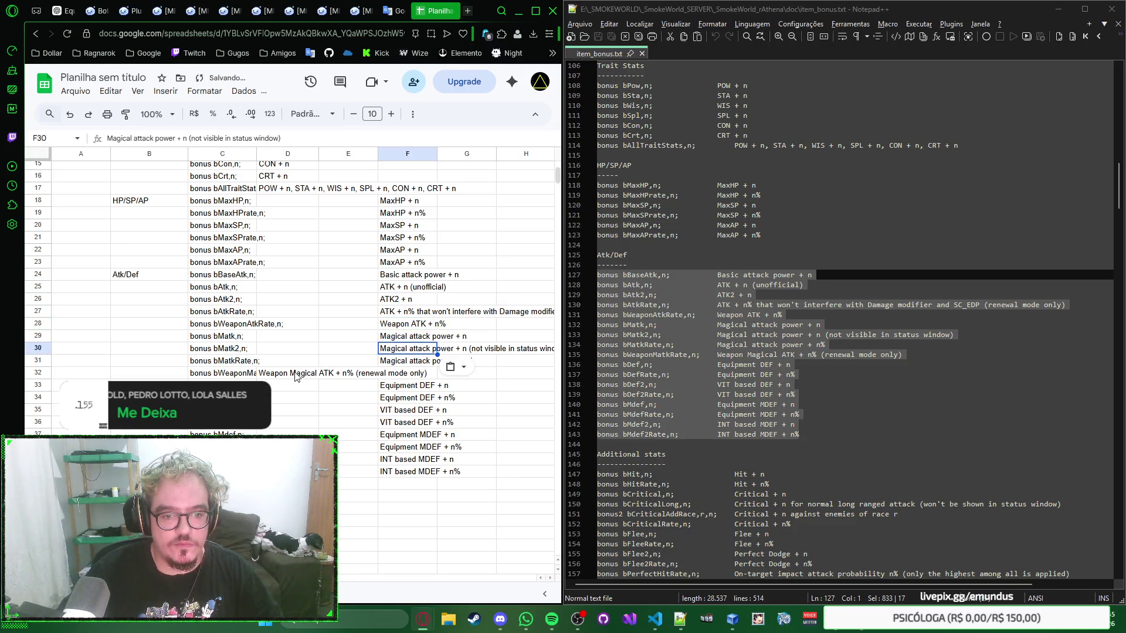
{"action": "left_click", "coordinate": [296, 376]}
{"action": "left_click", "coordinate": [400, 375]}
{"action": "type", "text": "Weapon Magical ATK + n% (renewal mode only)"}
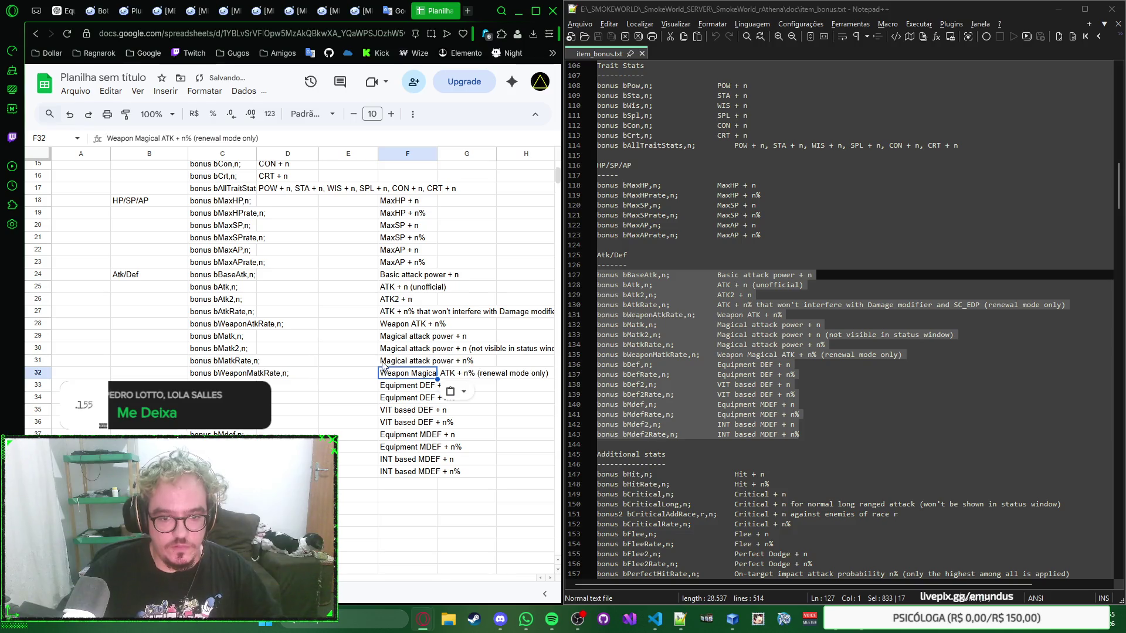
{"action": "scroll", "coordinate": [366, 344], "scroll_direction": "up", "scroll_amount": 2}
{"action": "scroll", "coordinate": [366, 343], "scroll_direction": "up", "scroll_amount": 2}
{"action": "scroll", "coordinate": [366, 343], "scroll_direction": "down", "scroll_amount": 2}
{"action": "scroll", "coordinate": [366, 343], "scroll_direction": "down", "scroll_amount": 3}
{"action": "scroll", "coordinate": [350, 345], "scroll_direction": "down", "scroll_amount": 2}
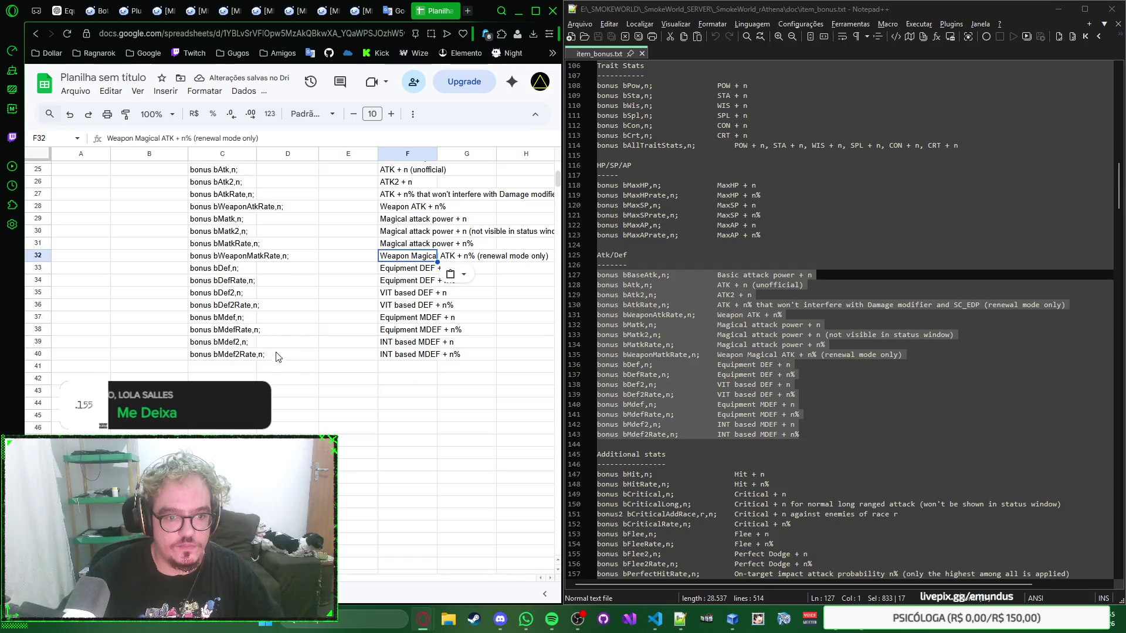
{"action": "left_click", "coordinate": [149, 366]}
{"action": "scroll", "coordinate": [798, 313], "scroll_direction": "down", "scroll_amount": 5}
{"action": "left_click", "coordinate": [859, 295]}
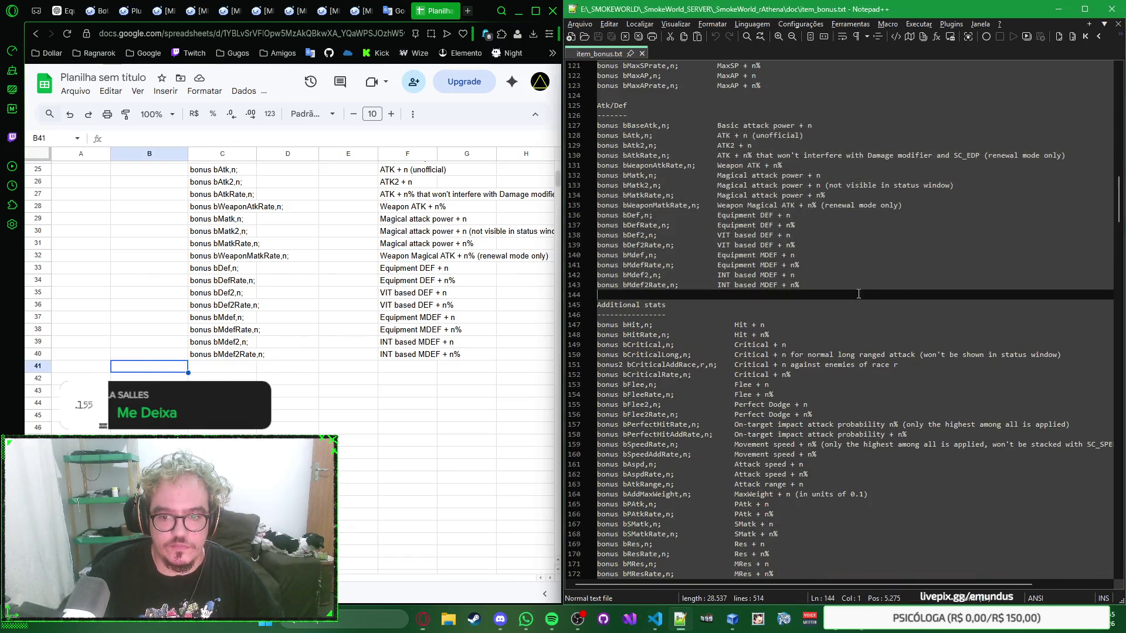
{"action": "scroll", "coordinate": [866, 292], "scroll_direction": "up", "scroll_amount": 1}
{"action": "scroll", "coordinate": [857, 273], "scroll_direction": "up", "scroll_amount": 10}
{"action": "scroll", "coordinate": [847, 248], "scroll_direction": "up", "scroll_amount": 6}
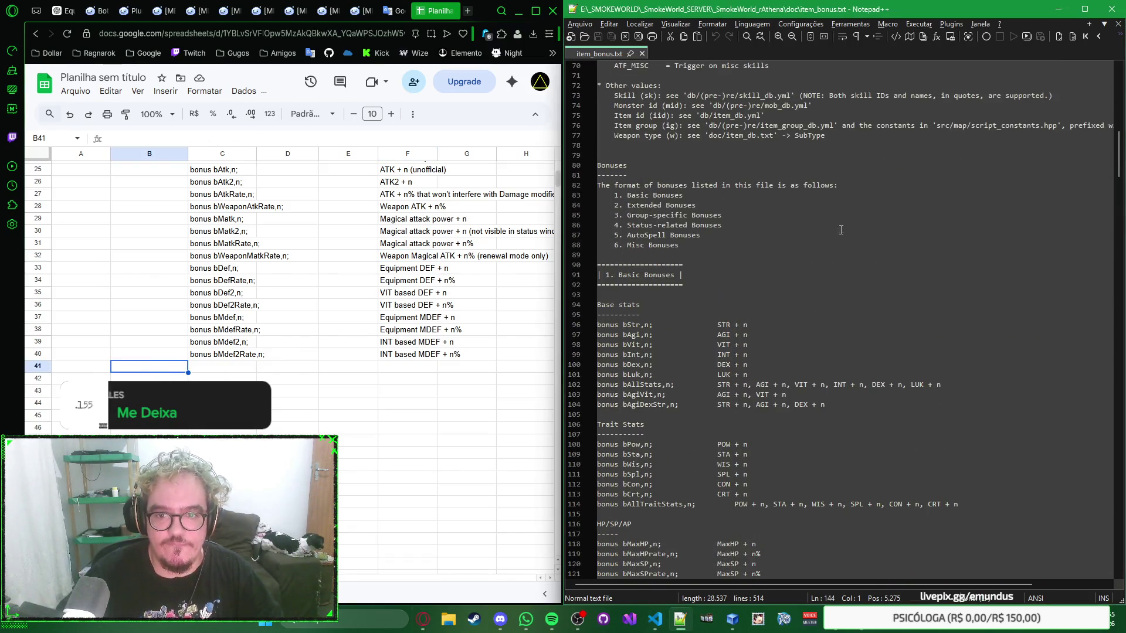
{"action": "scroll", "coordinate": [847, 248], "scroll_direction": "down", "scroll_amount": 8}
{"action": "scroll", "coordinate": [846, 245], "scroll_direction": "down", "scroll_amount": 7}
{"action": "scroll", "coordinate": [843, 243], "scroll_direction": "down", "scroll_amount": 5}
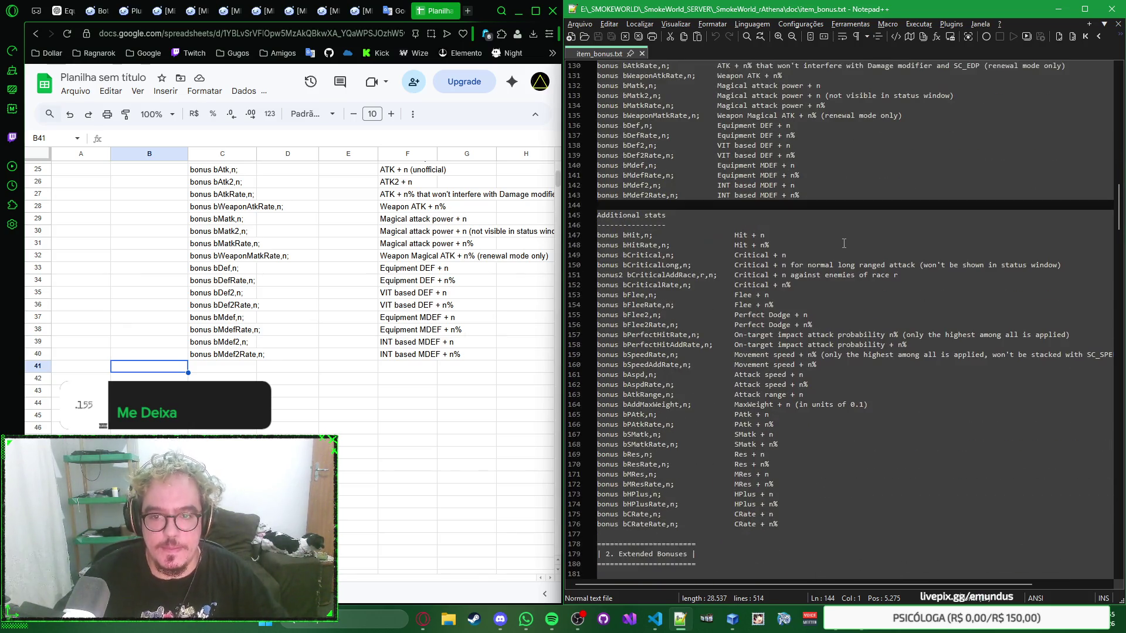
{"action": "scroll", "coordinate": [844, 255], "scroll_direction": "down", "scroll_amount": 1}
{"action": "scroll", "coordinate": [842, 255], "scroll_direction": "up", "scroll_amount": 1}
Label B41 as Status Adicionais and paste the thirty additional stats bonuses (lines 147–176) at C41
{"action": "left_click", "coordinate": [172, 367]}
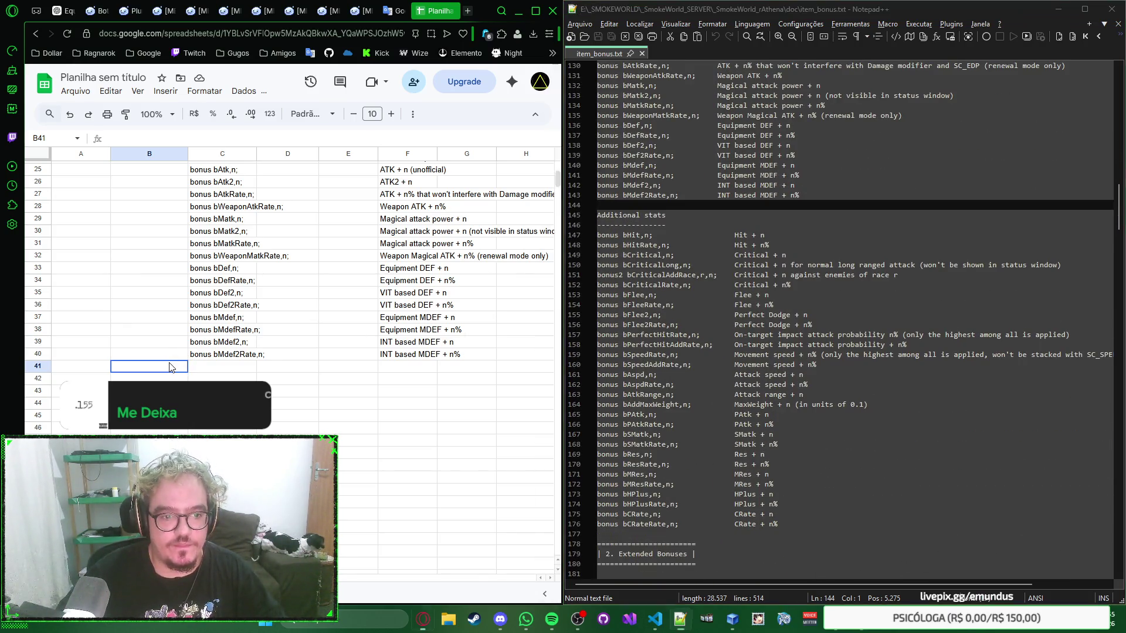
{"action": "type", "text": "Stat"}
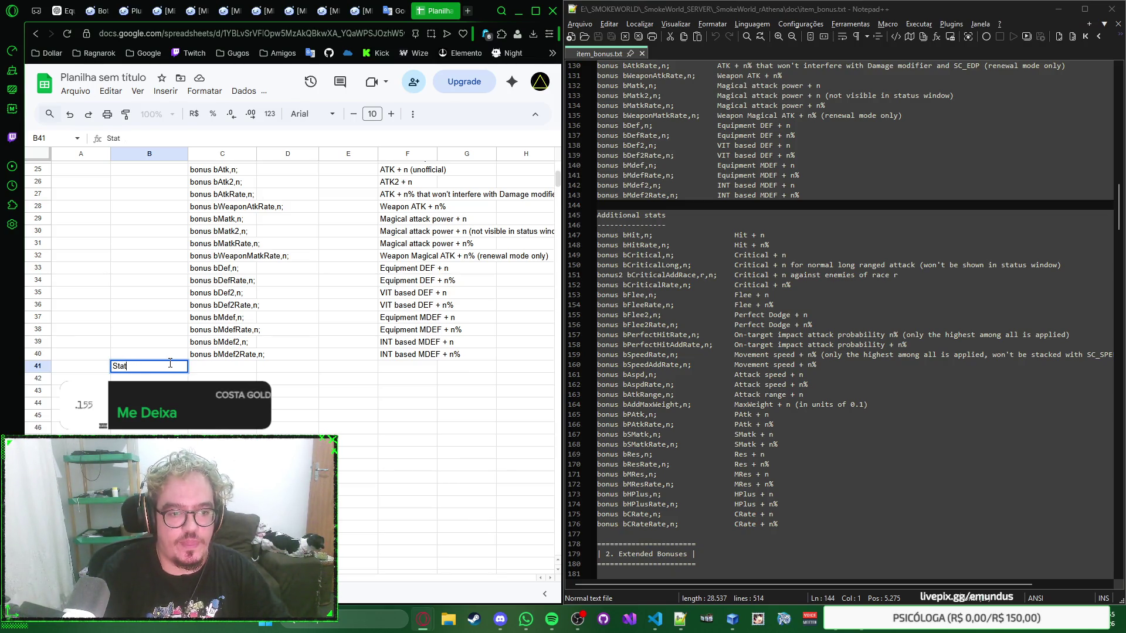
{"action": "type", "text": "usus Adicionais"}
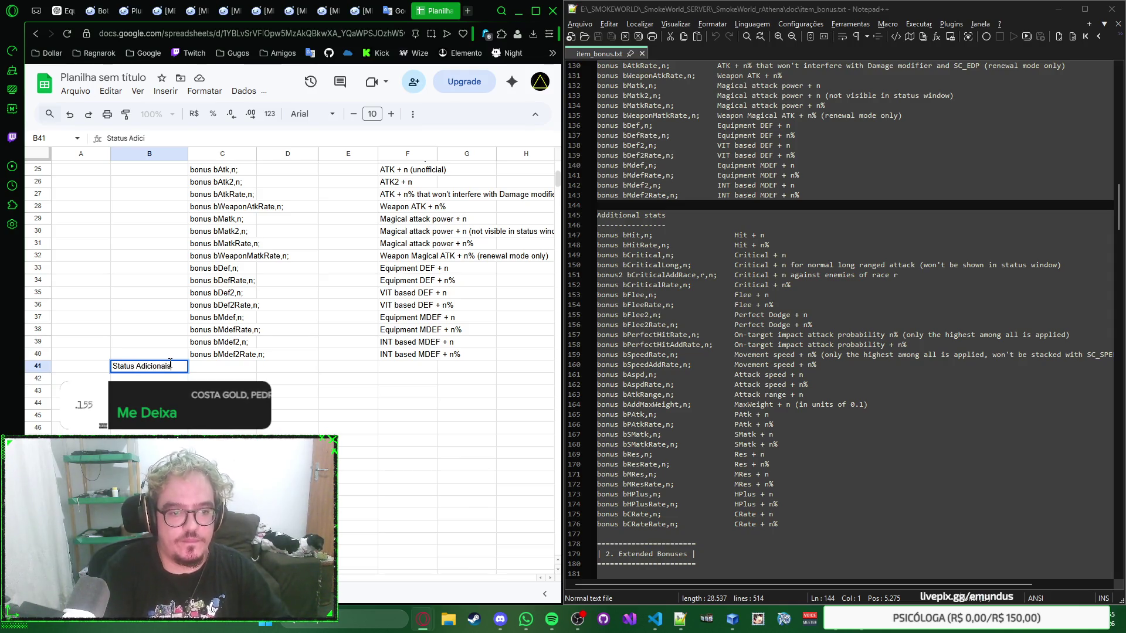
{"action": "key", "text": "Return"}
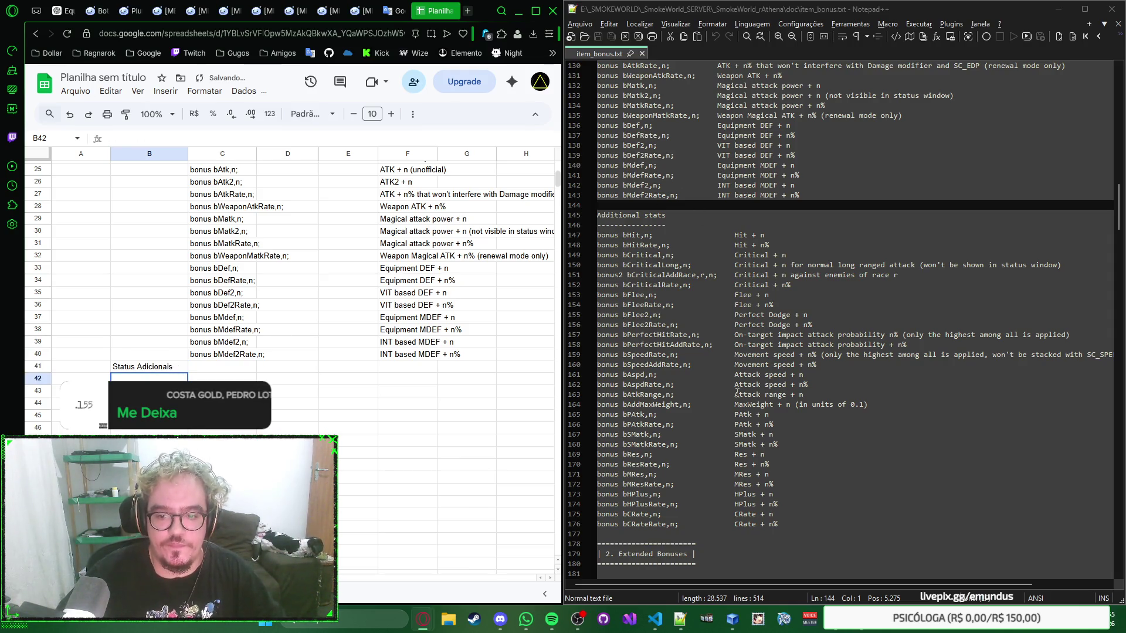
{"action": "left_click_drag", "start_coordinate": [782, 527], "coordinate": [572, 235]}
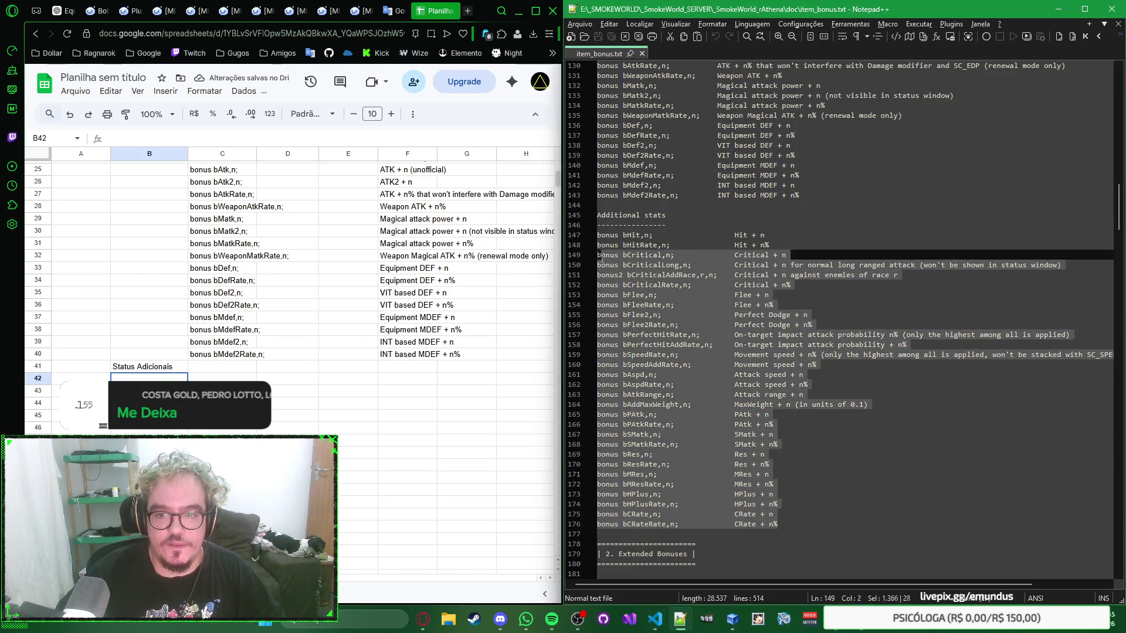
{"action": "left_click", "coordinate": [225, 366]}
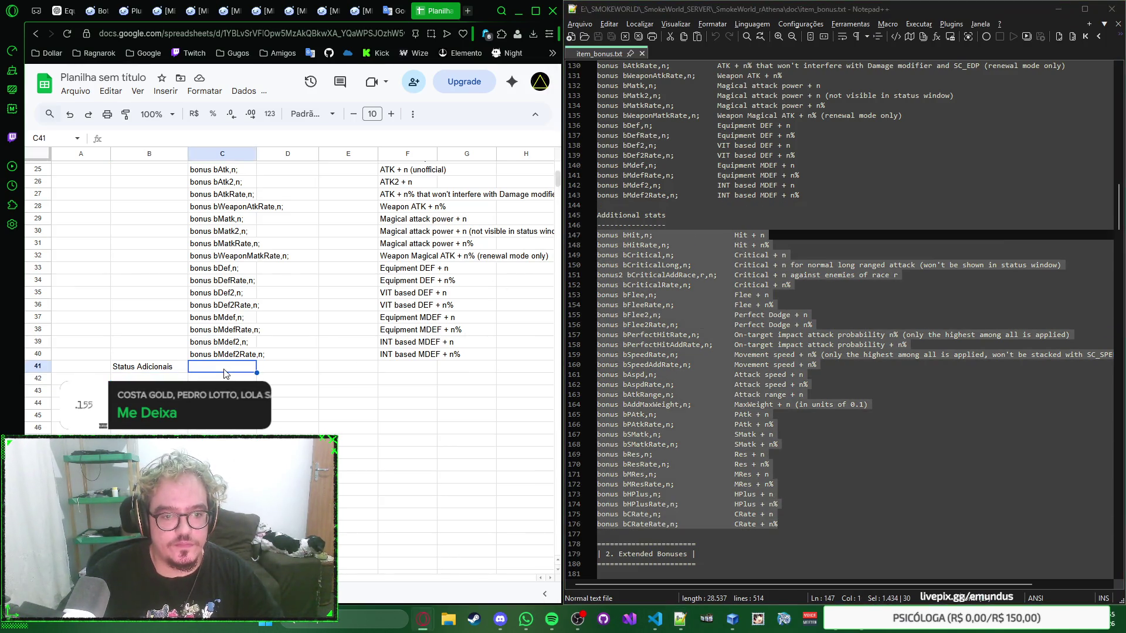
{"action": "key", "text": "ctrl+v"}
{"action": "scroll", "coordinate": [338, 327], "scroll_direction": "down", "scroll_amount": 3}
{"action": "scroll", "coordinate": [335, 323], "scroll_direction": "down", "scroll_amount": 2}
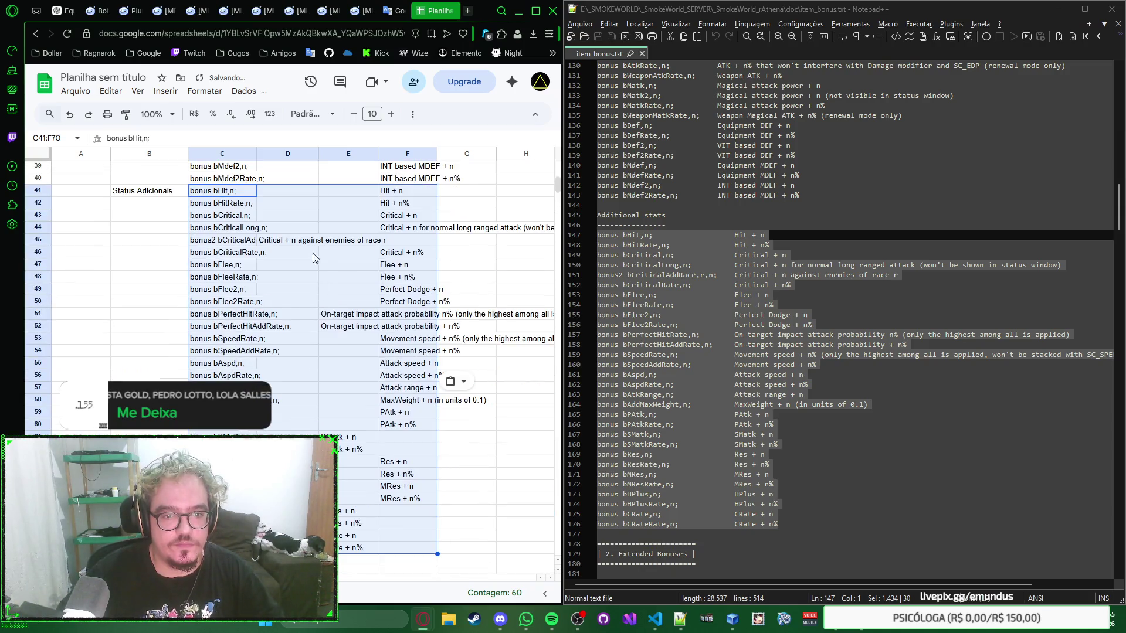
Move the misplaced descriptions in rows 45, 51–52 and the SMatk rows into column F
{"action": "left_click", "coordinate": [301, 244]}
{"action": "key", "text": "ctrl+x"}
{"action": "left_click", "coordinate": [413, 240]}
{"action": "key", "text": "ctrl+v"}
{"action": "left_click", "coordinate": [349, 315]}
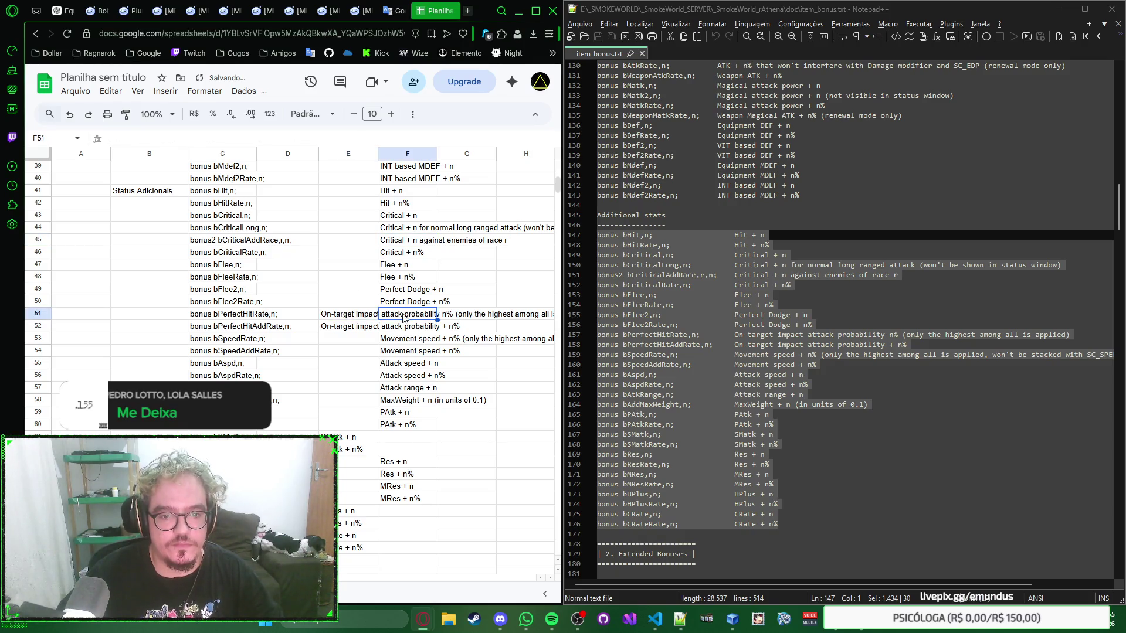
{"action": "mouse_move", "coordinate": [349, 314]}
{"action": "left_mouse_down"}
{"action": "mouse_move", "coordinate": [347, 329]}
{"action": "mouse_move", "coordinate": [421, 322]}
{"action": "left_mouse_up"}
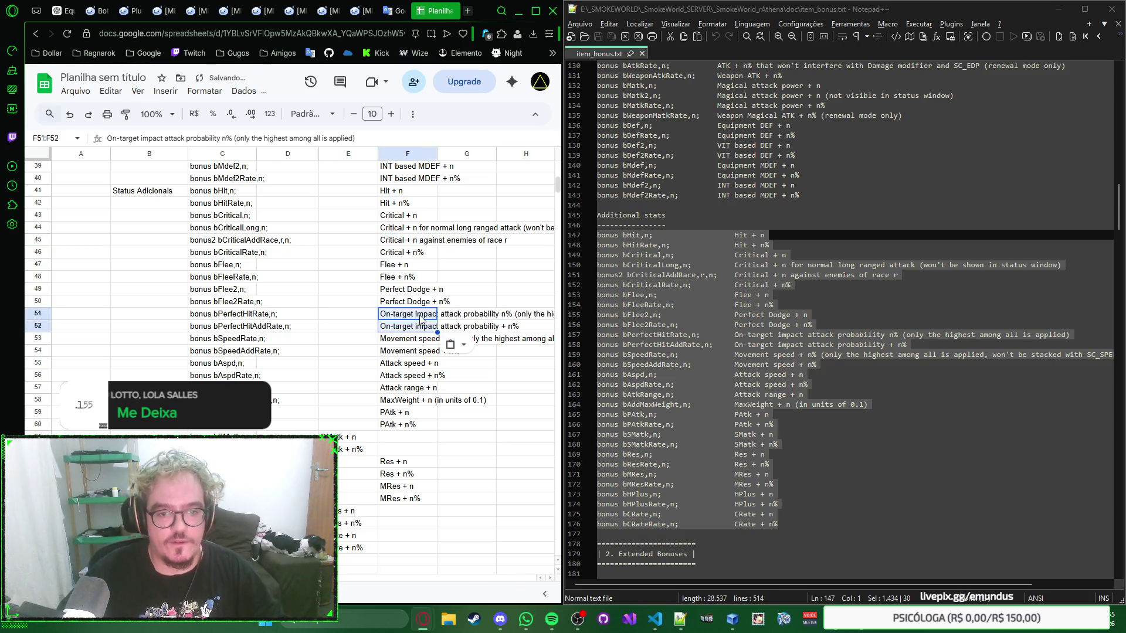
{"action": "scroll", "coordinate": [421, 322], "scroll_direction": "down", "scroll_amount": 3}
{"action": "mouse_move", "coordinate": [349, 319]}
{"action": "left_mouse_down"}
{"action": "mouse_move", "coordinate": [351, 330]}
{"action": "mouse_move", "coordinate": [409, 331]}
{"action": "left_mouse_up"}
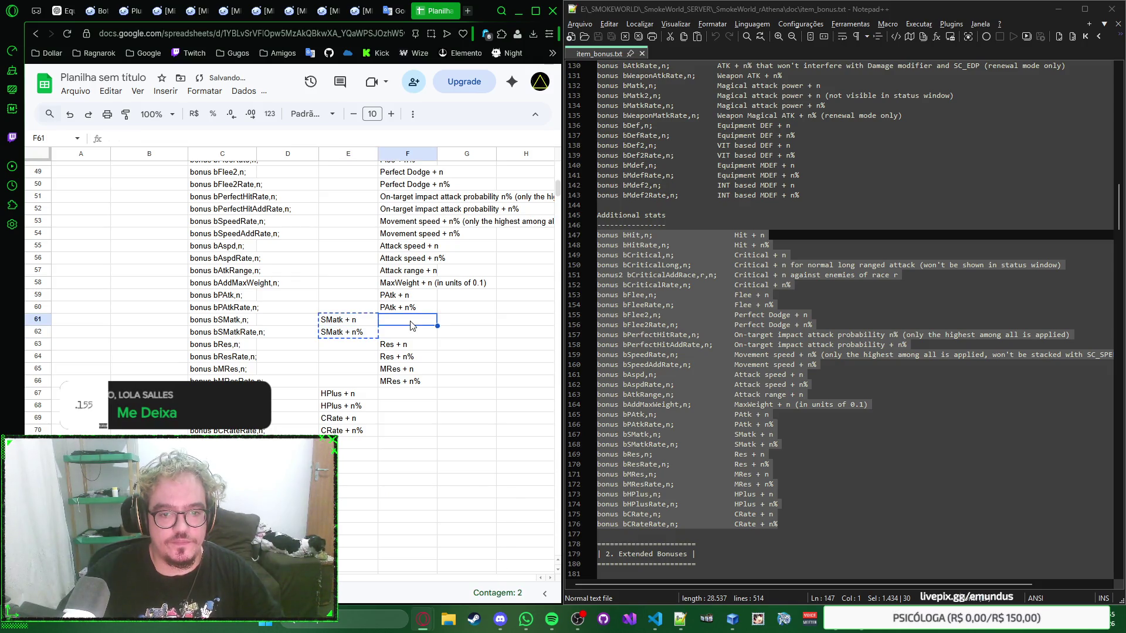
{"action": "left_click_drag", "start_coordinate": [349, 397], "coordinate": [348, 412]}
{"action": "left_click_drag", "start_coordinate": [383, 407], "coordinate": [442, 407]}
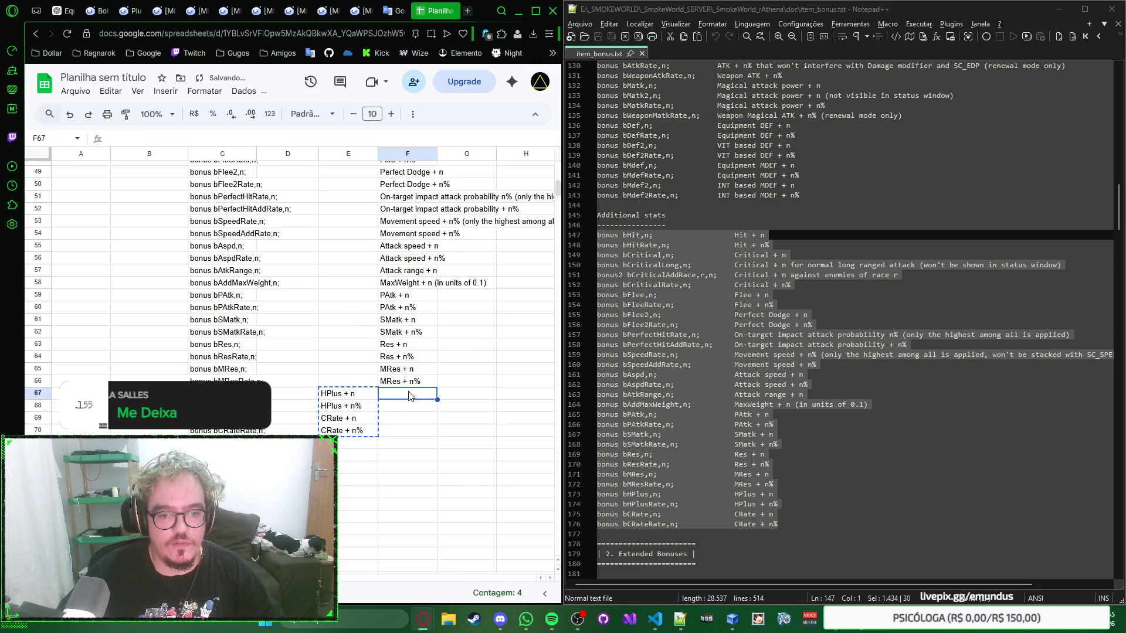
{"action": "scroll", "coordinate": [356, 352], "scroll_direction": "down", "scroll_amount": 1}
{"action": "left_click", "coordinate": [132, 384]}
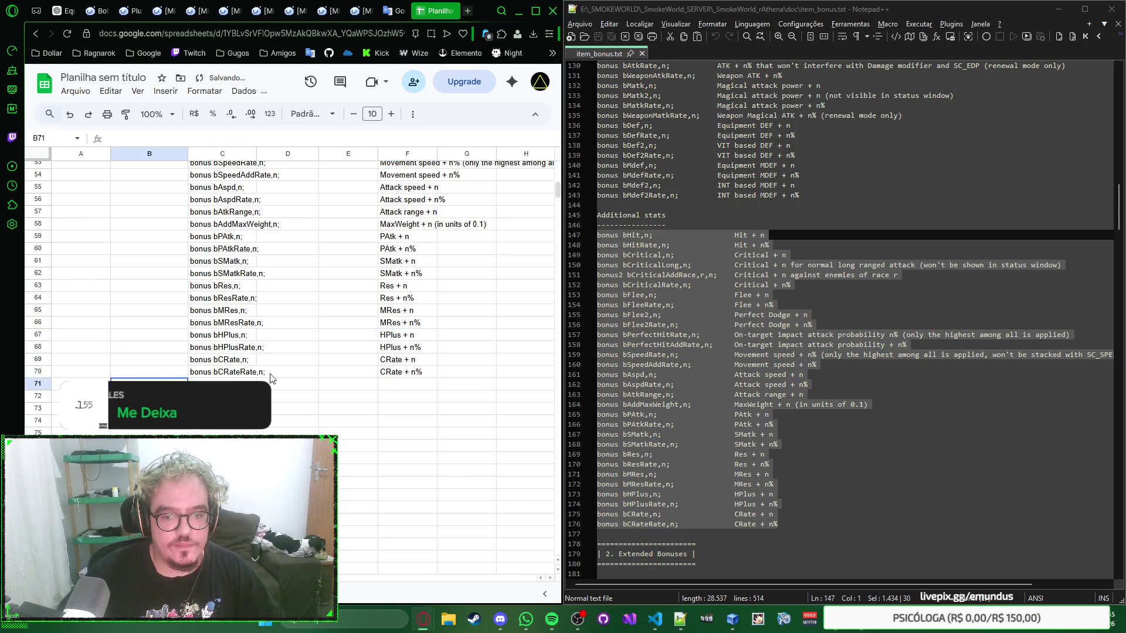
{"action": "scroll", "coordinate": [796, 321], "scroll_direction": "down", "scroll_amount": 3}
{"action": "scroll", "coordinate": [796, 321], "scroll_direction": "down", "scroll_amount": 3}
{"action": "scroll", "coordinate": [109, 378], "scroll_direction": "up", "scroll_amount": 5}
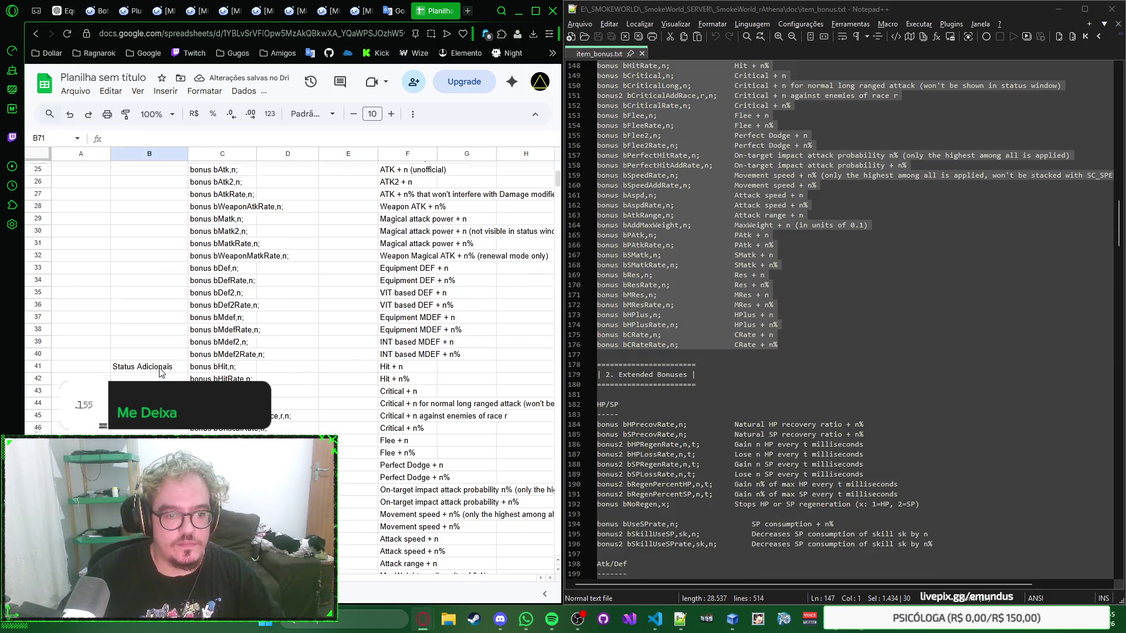
{"action": "scroll", "coordinate": [160, 374], "scroll_direction": "up", "scroll_amount": 10}
{"action": "scroll", "coordinate": [160, 373], "scroll_direction": "down", "scroll_amount": 10}
{"action": "scroll", "coordinate": [142, 361], "scroll_direction": "down", "scroll_amount": 10}
{"action": "scroll", "coordinate": [120, 348], "scroll_direction": "up", "scroll_amount": 3}
Label A71 Bônus Extendido and B71 HP/SP, then paste the HP/SP recovery bonuses (lines 184–192) at C71
{"action": "left_click", "coordinate": [96, 330]}
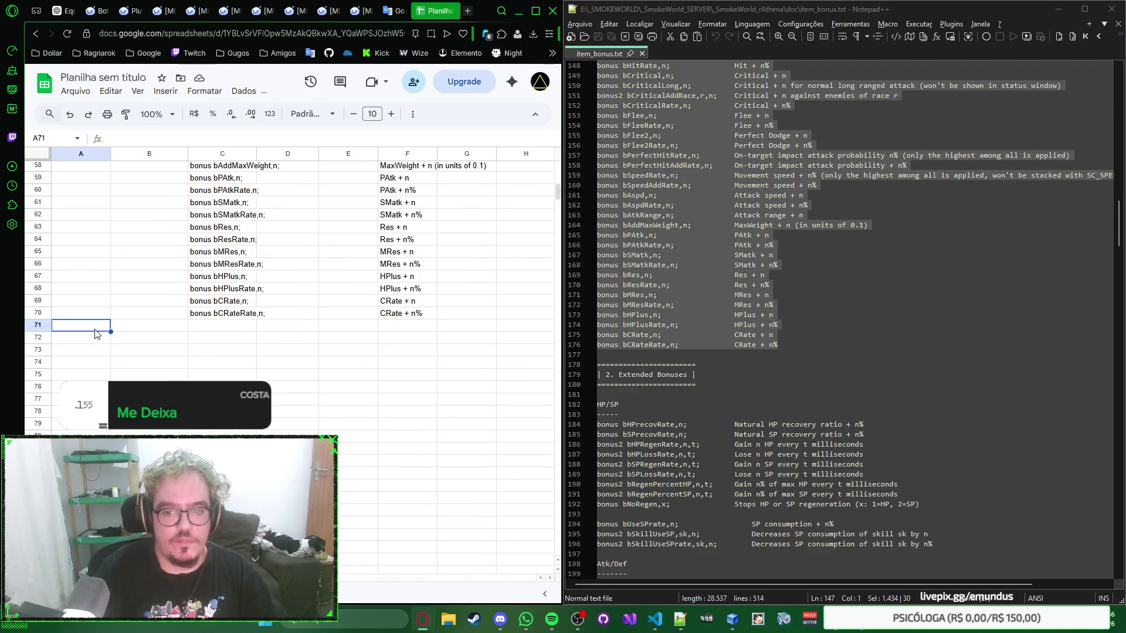
{"action": "type", "text": "Bônus Extendido"}
{"action": "key", "text": "Tab"}
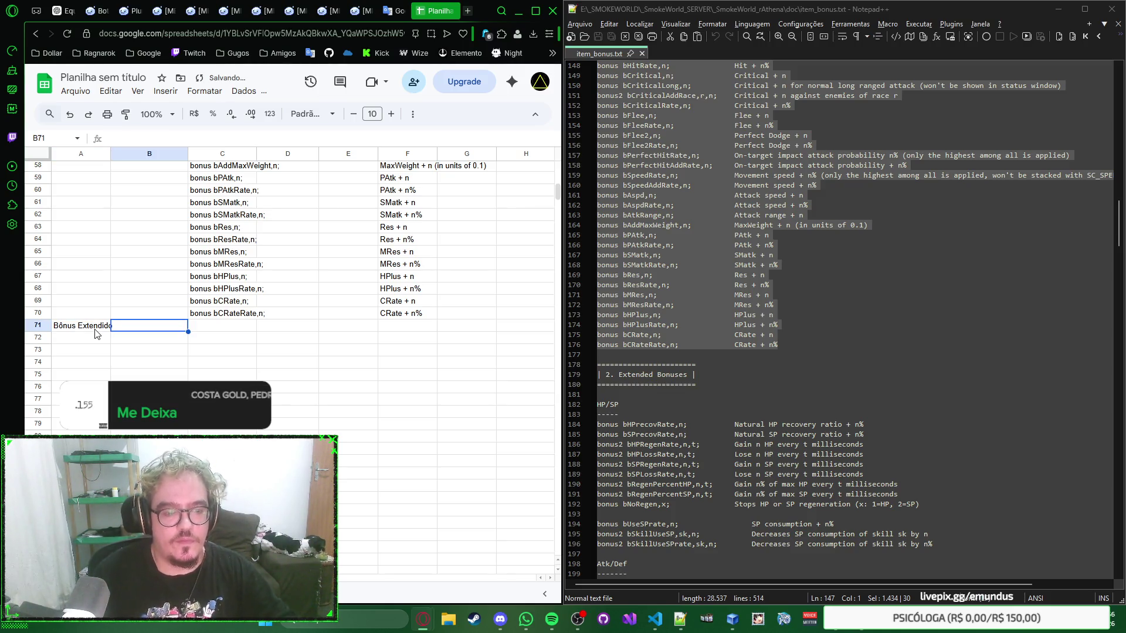
{"action": "scroll", "coordinate": [671, 325], "scroll_direction": "down", "scroll_amount": 2}
{"action": "scroll", "coordinate": [855, 319], "scroll_direction": "down", "scroll_amount": 1}
{"action": "type", "text": "HP/SP"}
{"action": "key", "text": "Tab"}
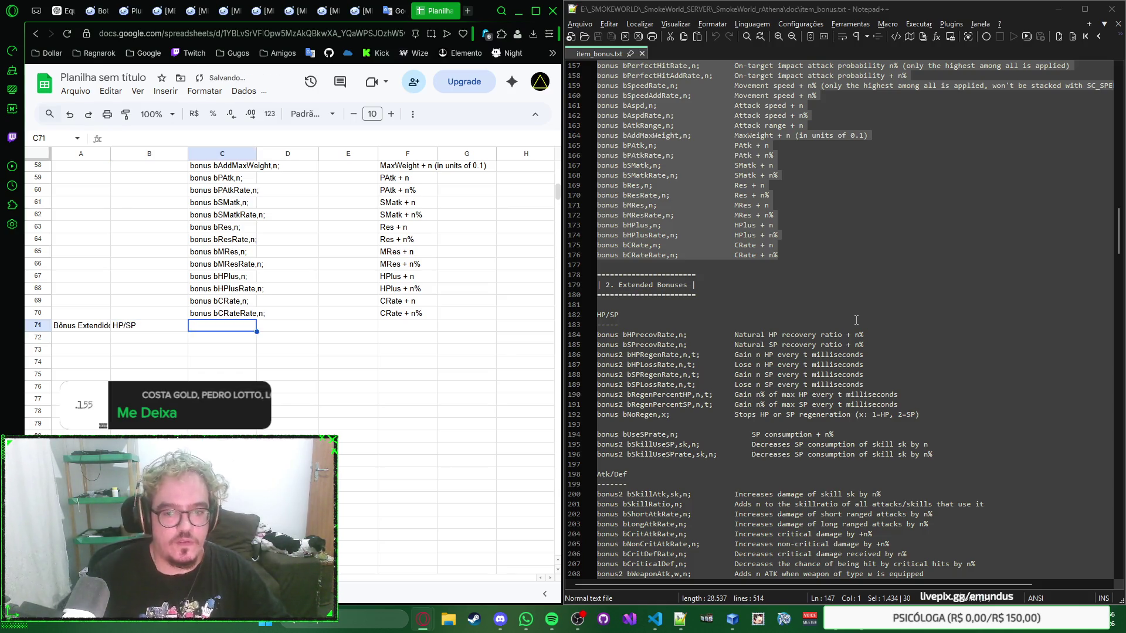
{"action": "left_click_drag", "start_coordinate": [920, 418], "coordinate": [591, 338]}
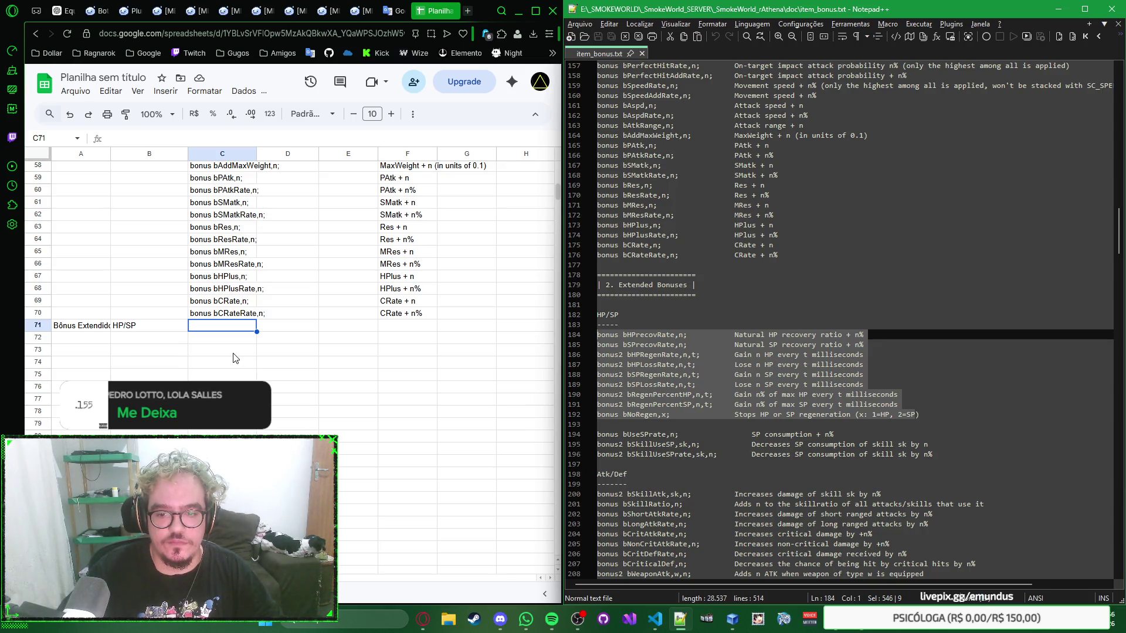
{"action": "left_click", "coordinate": [228, 331]}
{"action": "key", "text": "ctrl+v"}
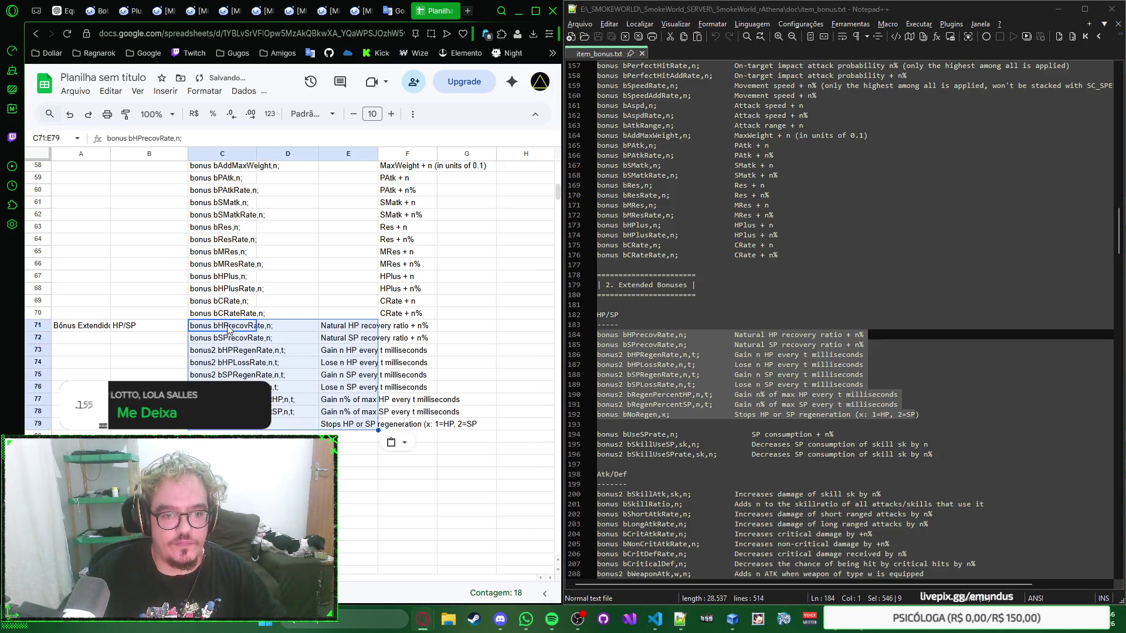
{"action": "scroll", "coordinate": [317, 339], "scroll_direction": "up", "scroll_amount": 5}
{"action": "scroll", "coordinate": [317, 339], "scroll_direction": "up", "scroll_amount": 5}
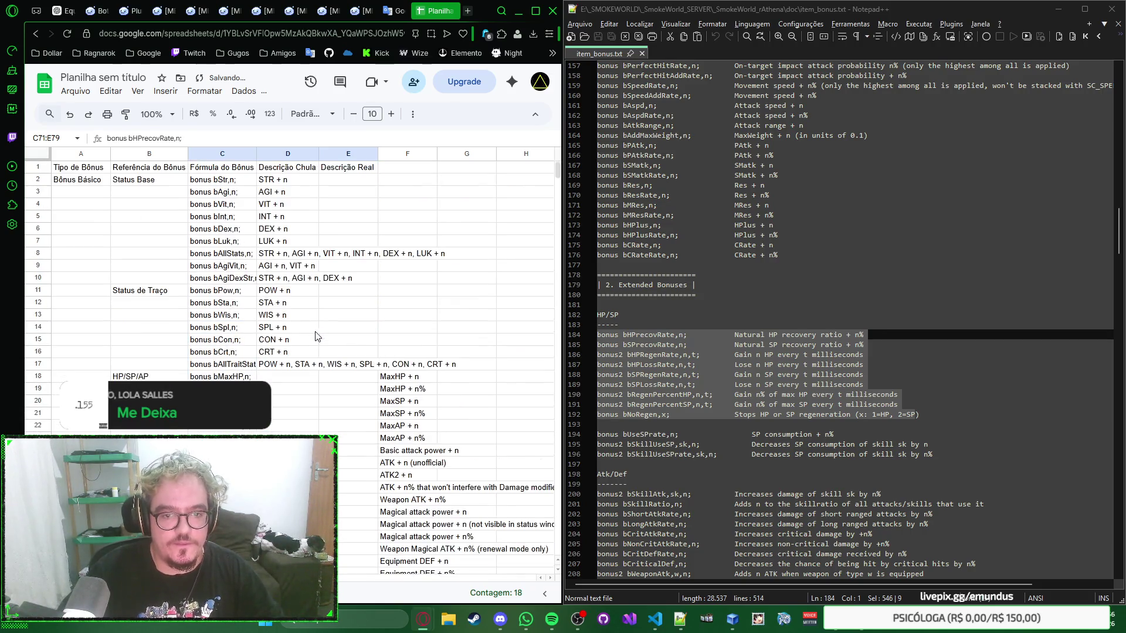
{"action": "scroll", "coordinate": [352, 332], "scroll_direction": "down", "scroll_amount": 1}
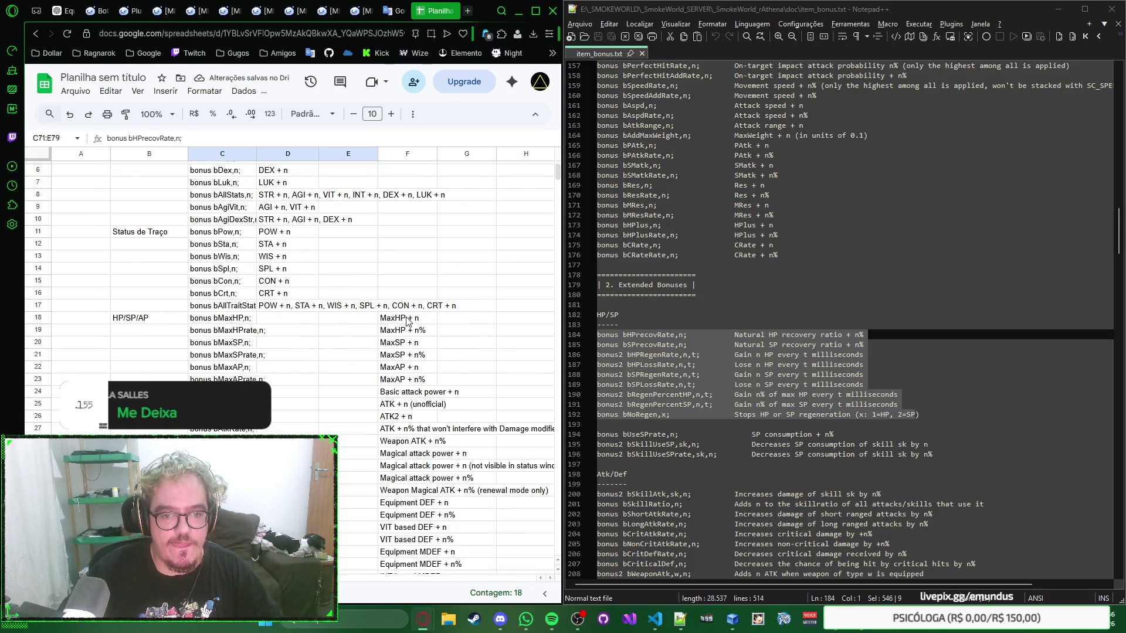
{"action": "scroll", "coordinate": [407, 322], "scroll_direction": "down", "scroll_amount": 10}
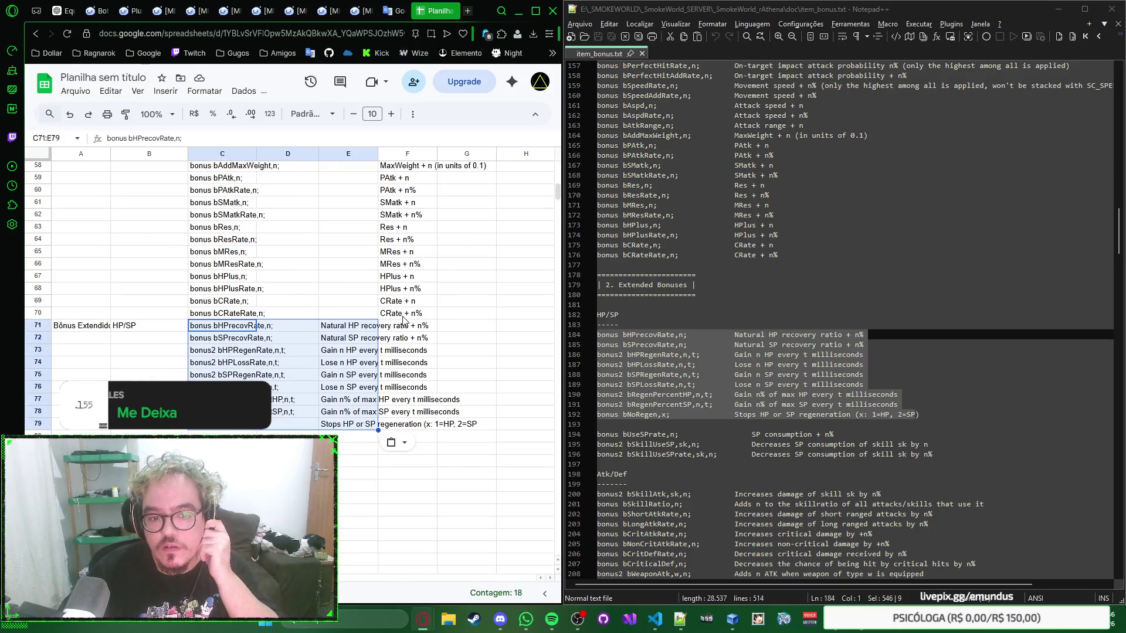
{"action": "scroll", "coordinate": [188, 317], "scroll_direction": "down", "scroll_amount": 2}
Paste the three SP consumption bonuses (lines 194–196) at C80
{"action": "left_click", "coordinate": [187, 318]}
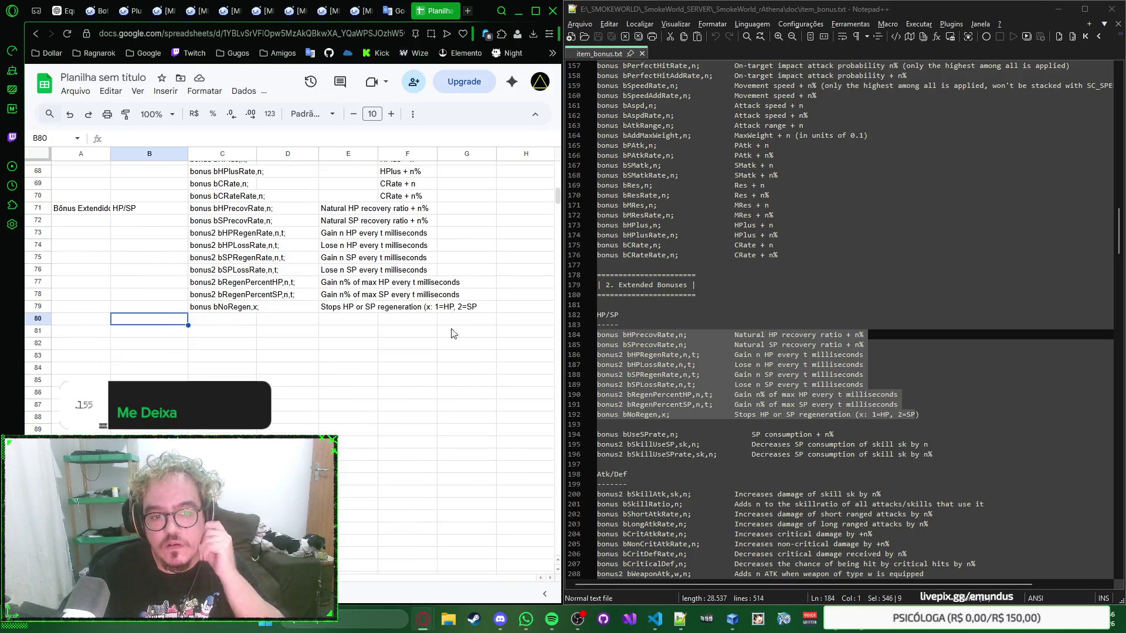
{"action": "scroll", "coordinate": [775, 338], "scroll_direction": "down", "scroll_amount": 2}
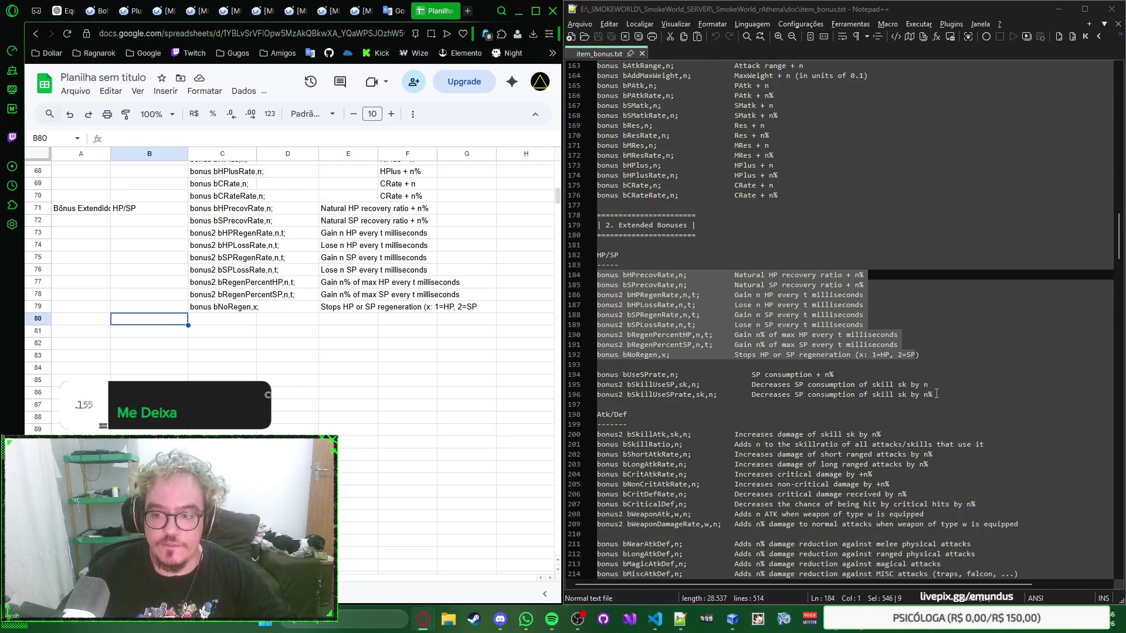
{"action": "left_click_drag", "start_coordinate": [938, 395], "coordinate": [572, 376]}
{"action": "key", "text": "ctrl+c"}
{"action": "left_click", "coordinate": [236, 326]}
{"action": "key", "text": "ctrl+v"}
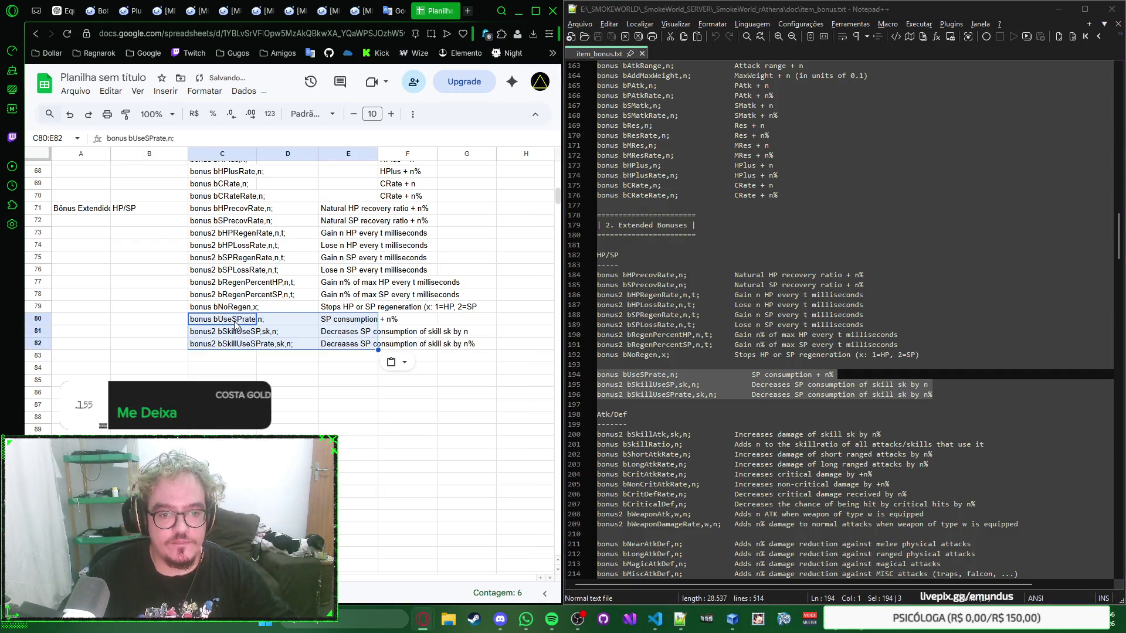
{"action": "left_click", "coordinate": [164, 355]}
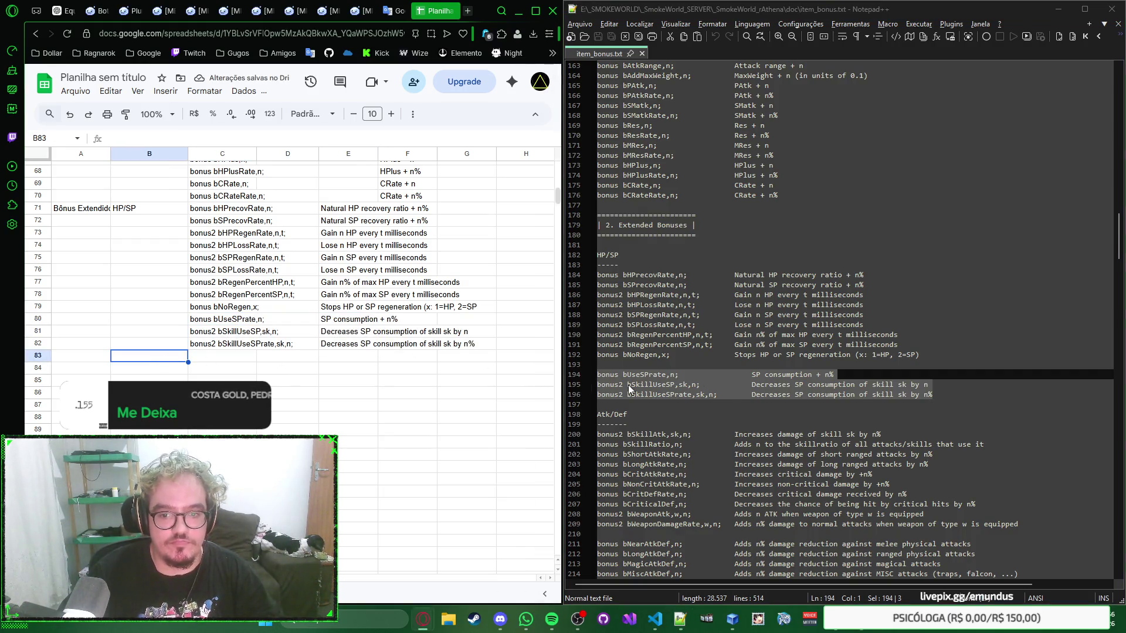
{"action": "scroll", "coordinate": [630, 390], "scroll_direction": "down", "scroll_amount": 3}
{"action": "type", "text": "Atk/Def"}
Label B83 Atk/Def and paste the extended attack/defense bonus lines at C83
{"action": "key", "text": "Tab"}
{"action": "scroll", "coordinate": [836, 312], "scroll_direction": "down", "scroll_amount": 1}
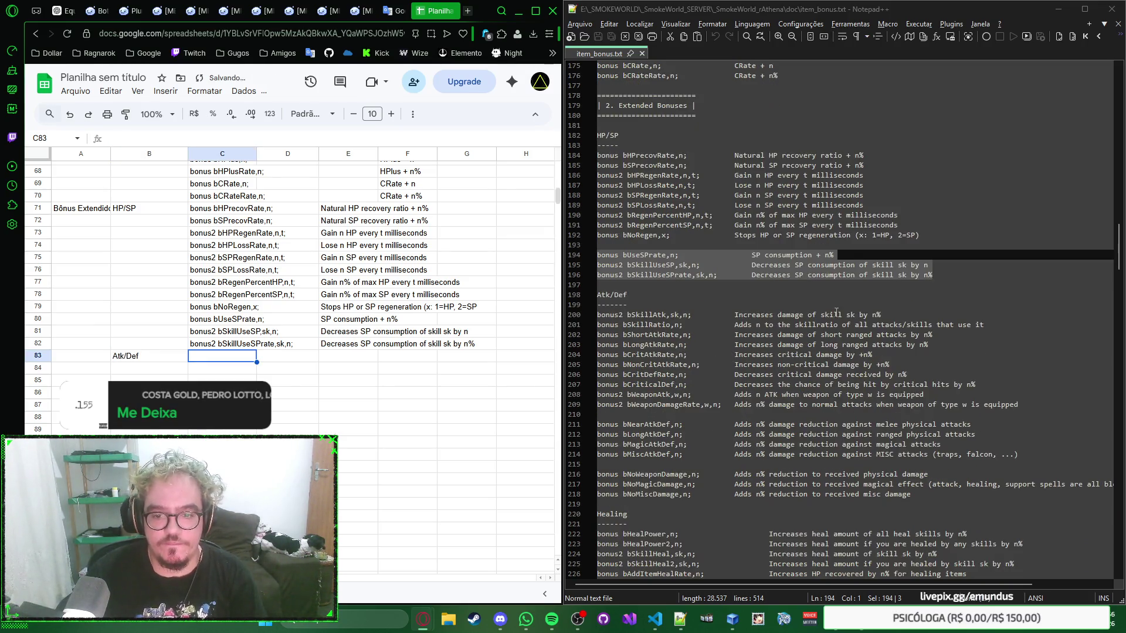
{"action": "scroll", "coordinate": [837, 312], "scroll_direction": "down", "scroll_amount": 1}
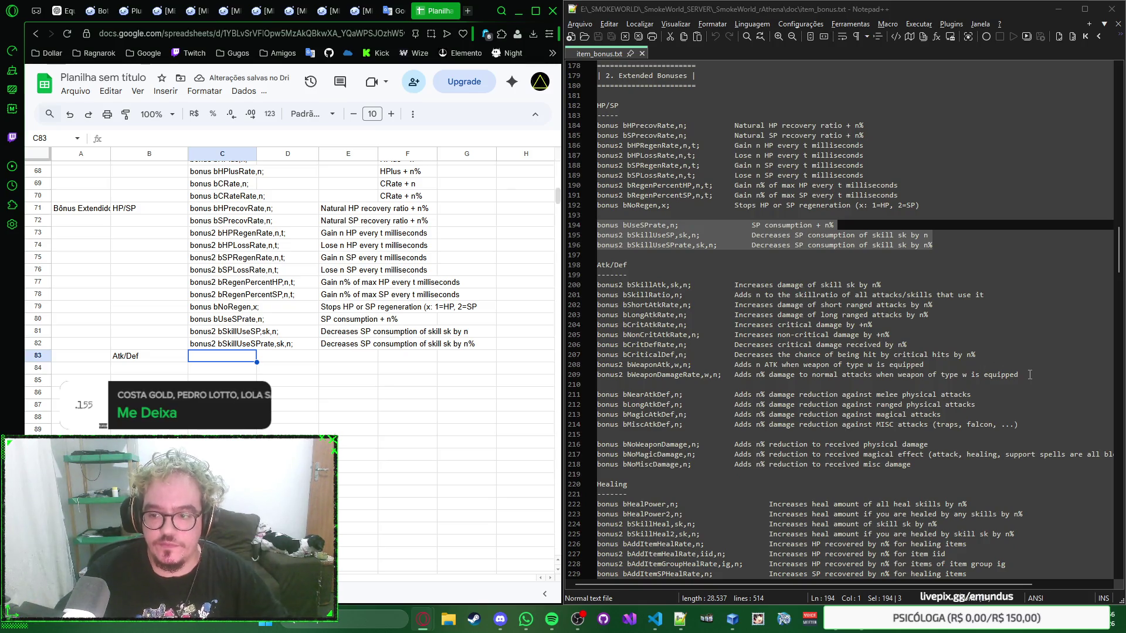
{"action": "left_click_drag", "start_coordinate": [1029, 374], "coordinate": [579, 285]}
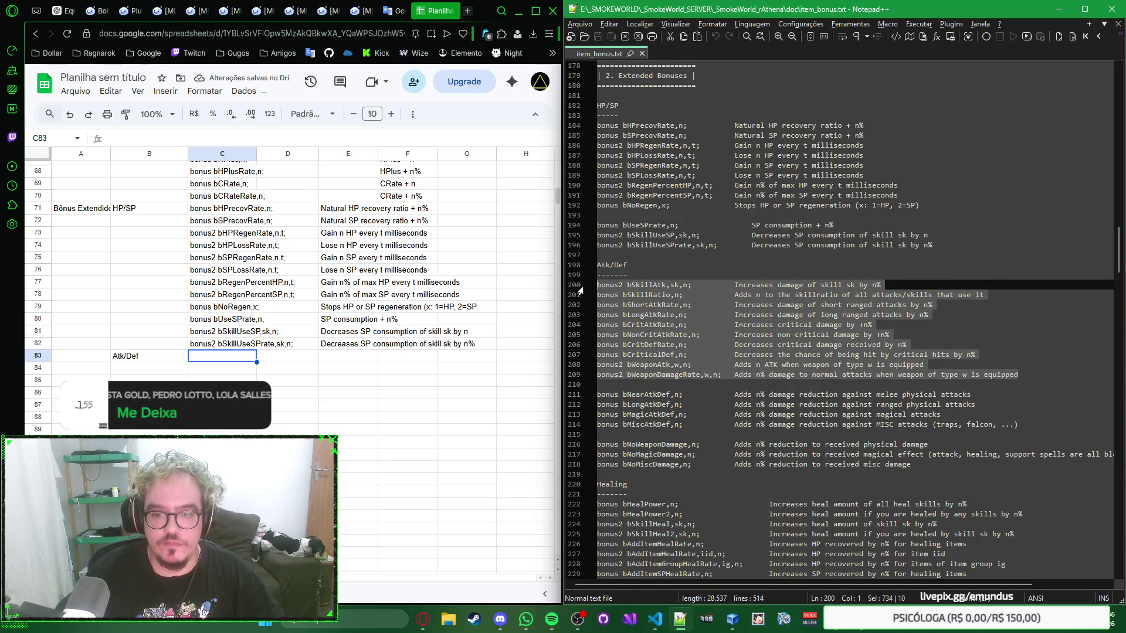
{"action": "key", "text": "ctrl+c"}
{"action": "left_click", "coordinate": [235, 357]}
{"action": "key", "text": "ctrl+v"}
{"action": "scroll", "coordinate": [247, 368], "scroll_direction": "down", "scroll_amount": 5}
{"action": "scroll", "coordinate": [300, 351], "scroll_direction": "up", "scroll_amount": 3}
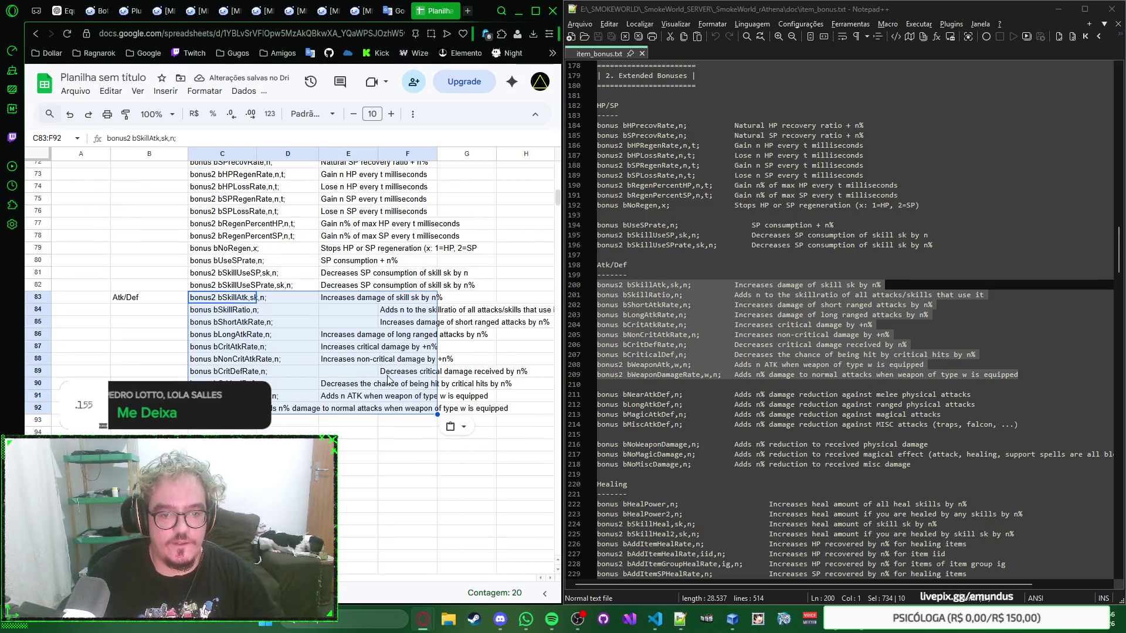
Paste the melee, ranged, magic and misc damage reduction bonuses (lines 211–214) at C93
{"action": "left_click", "coordinate": [220, 422]}
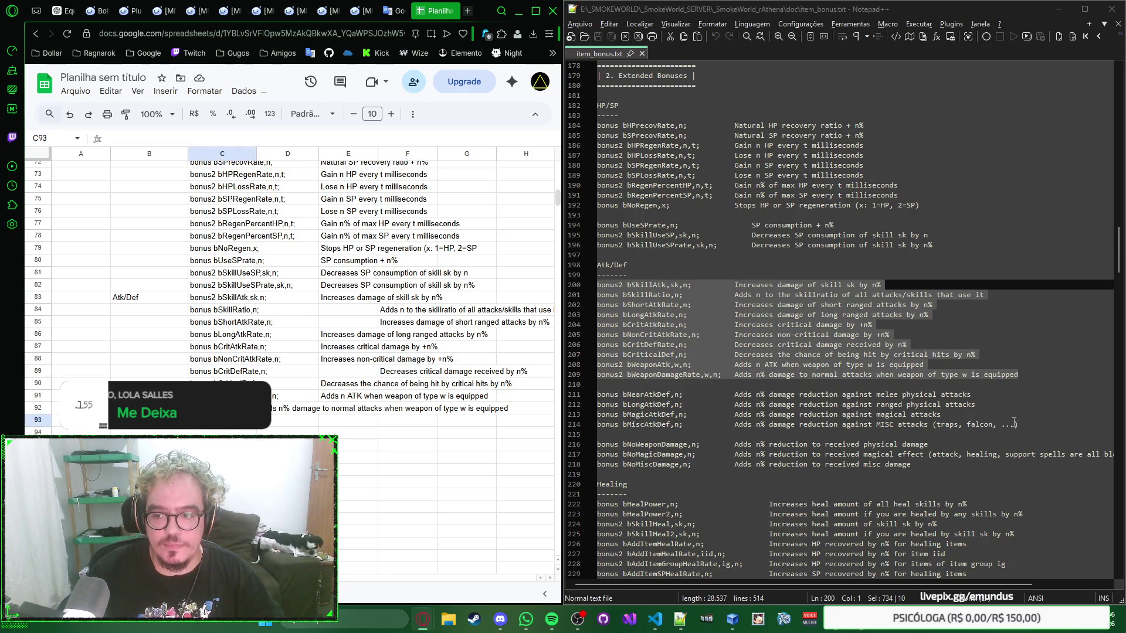
{"action": "left_click_drag", "start_coordinate": [1018, 424], "coordinate": [598, 395]}
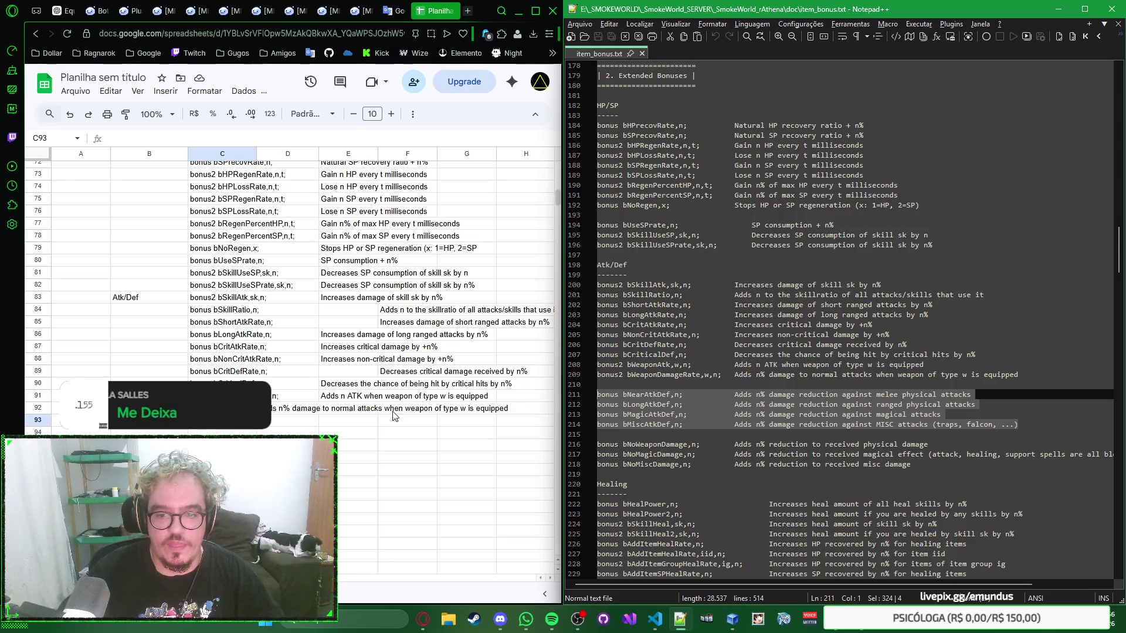
{"action": "key", "text": "alt+Tab"}
{"action": "key", "text": "ctrl+v"}
{"action": "scroll", "coordinate": [236, 308], "scroll_direction": "down", "scroll_amount": 2}
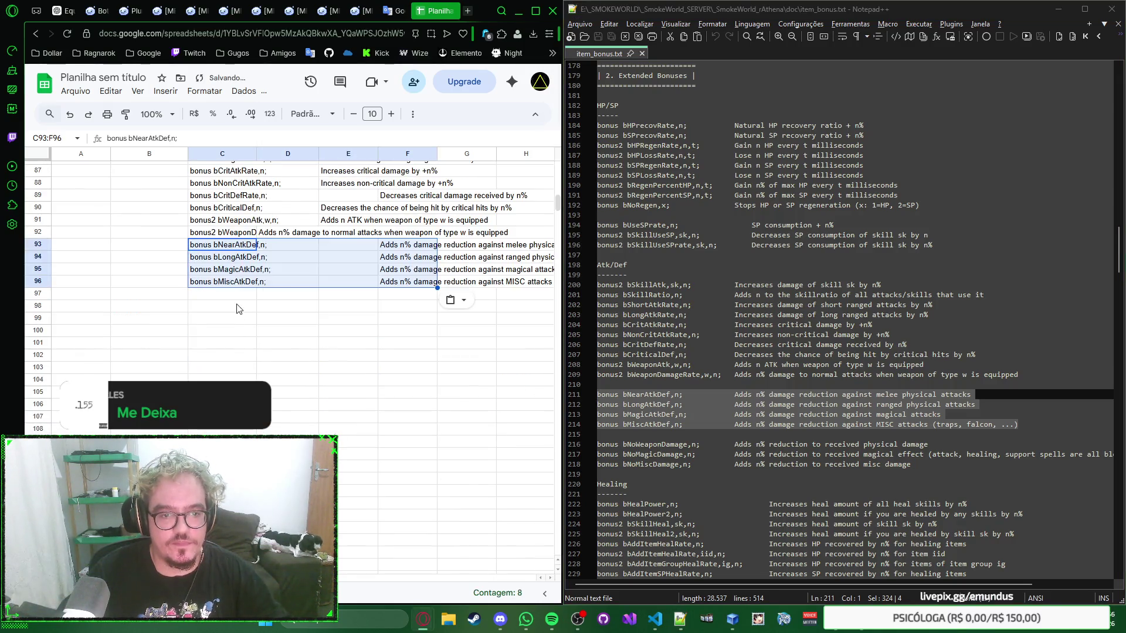
Paste the three received-damage reduction bonuses (lines 216–218) into rows 97–99 and move to B100
{"action": "left_click", "coordinate": [244, 298]}
{"action": "left_click_drag", "start_coordinate": [920, 465], "coordinate": [598, 443]}
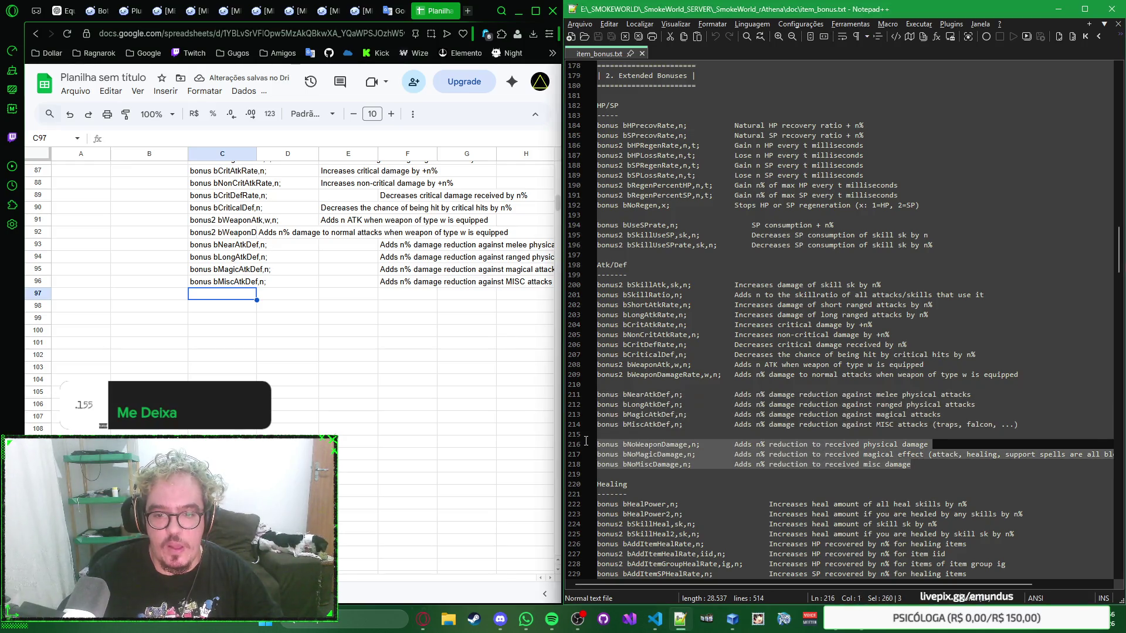
{"action": "left_click", "coordinate": [238, 296]}
{"action": "key", "text": "ctrl+v"}
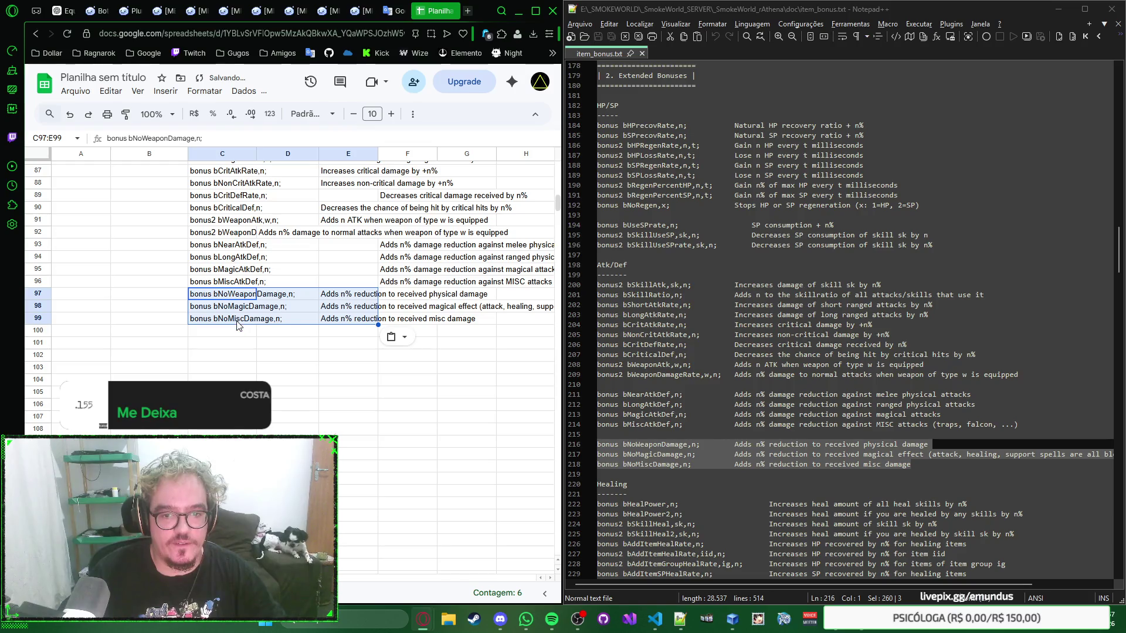
{"action": "left_click", "coordinate": [237, 333]}
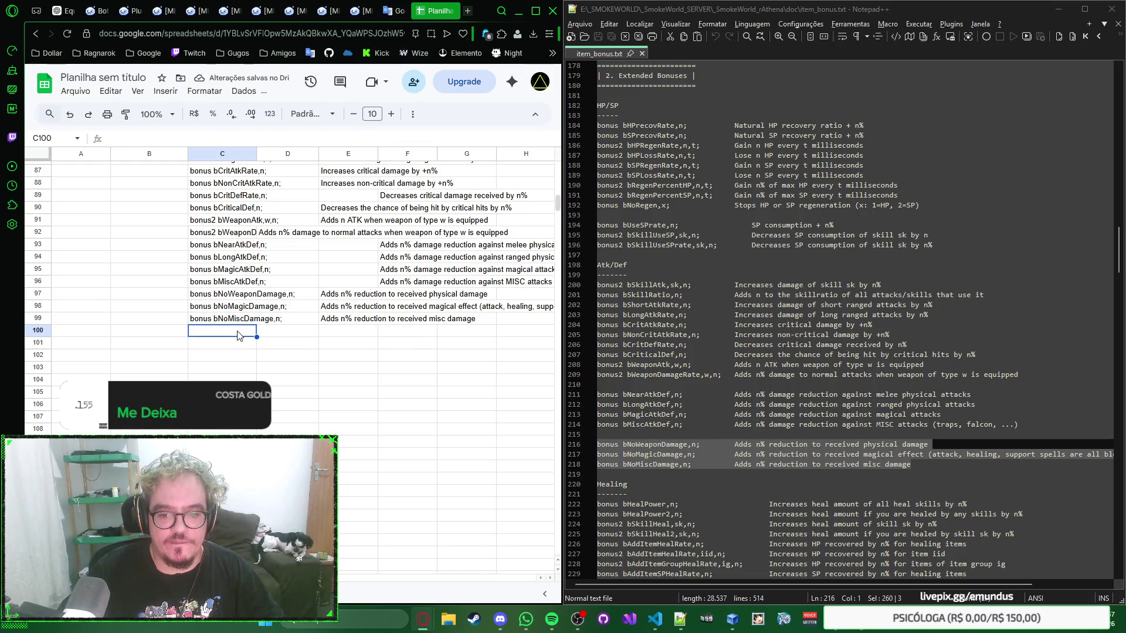
{"action": "left_click", "coordinate": [160, 334]}
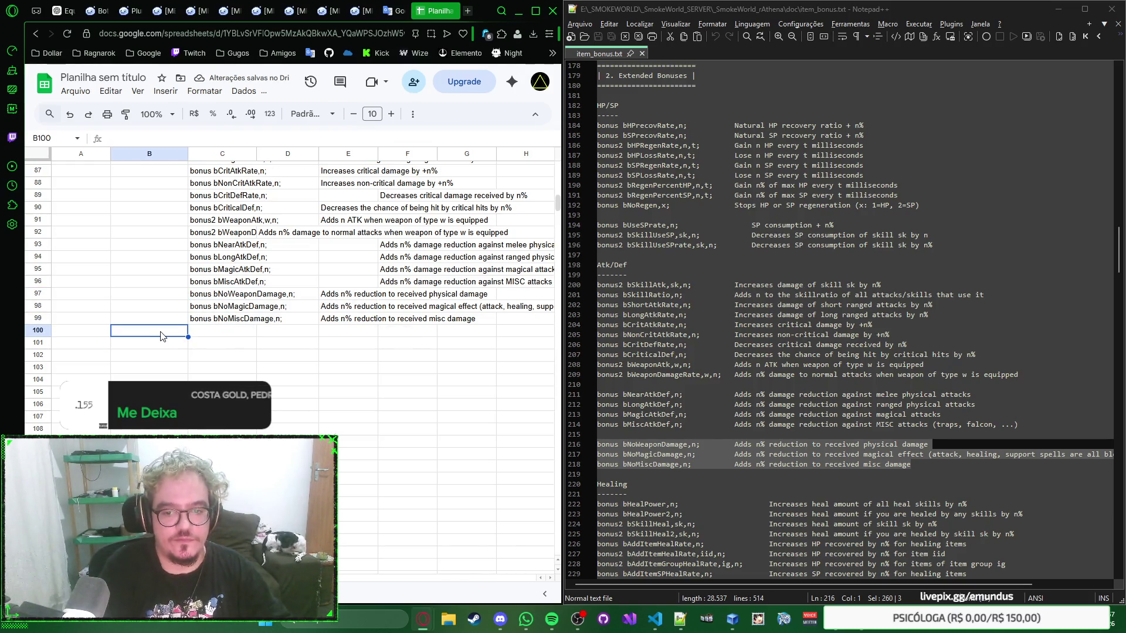
{"action": "type", "text": "Curas"}
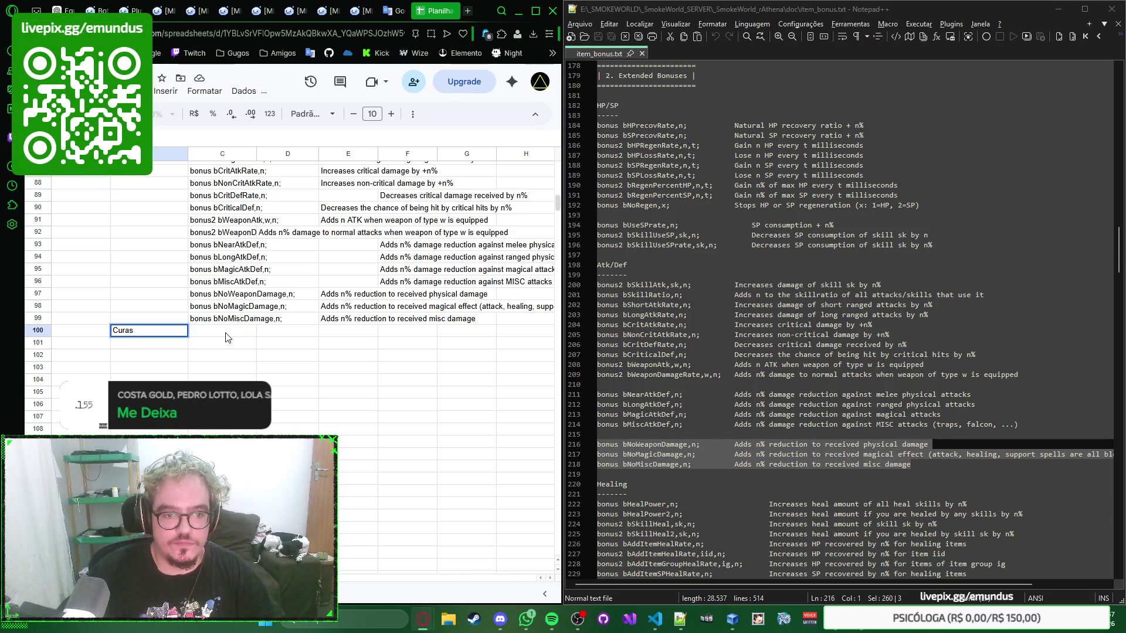
Label B100 Curas and paste the ten healing bonuses (lines 222–231) into rows 100–109
{"action": "key", "text": "Tab"}
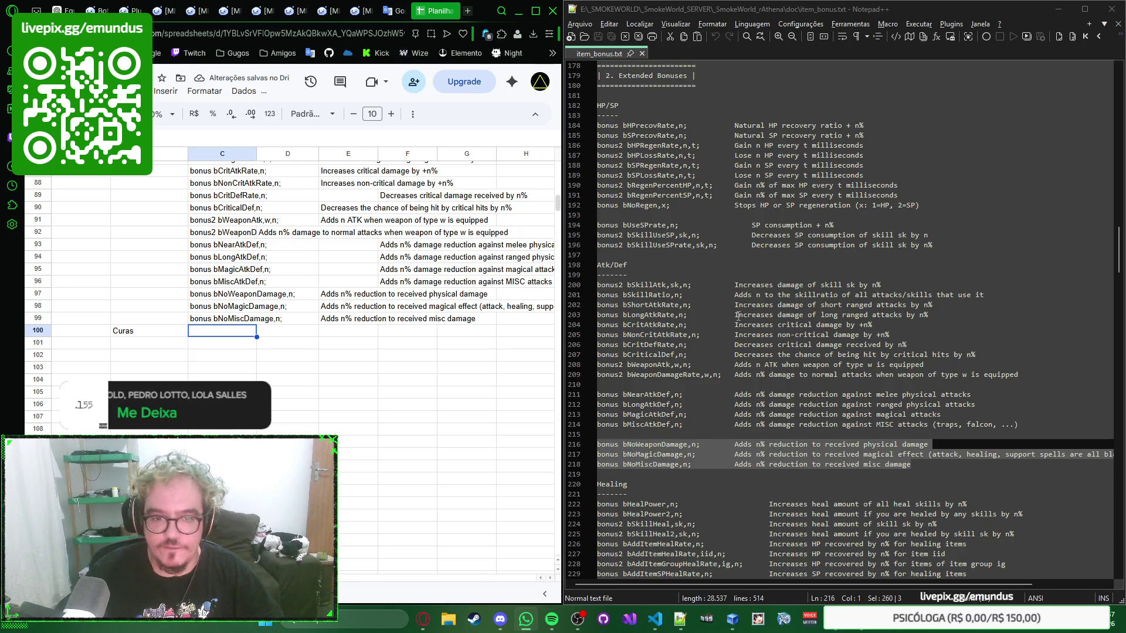
{"action": "left_click", "coordinate": [735, 463]}
{"action": "scroll", "coordinate": [880, 396], "scroll_direction": "down", "scroll_amount": 6}
{"action": "scroll", "coordinate": [978, 364], "scroll_direction": "down", "scroll_amount": 1}
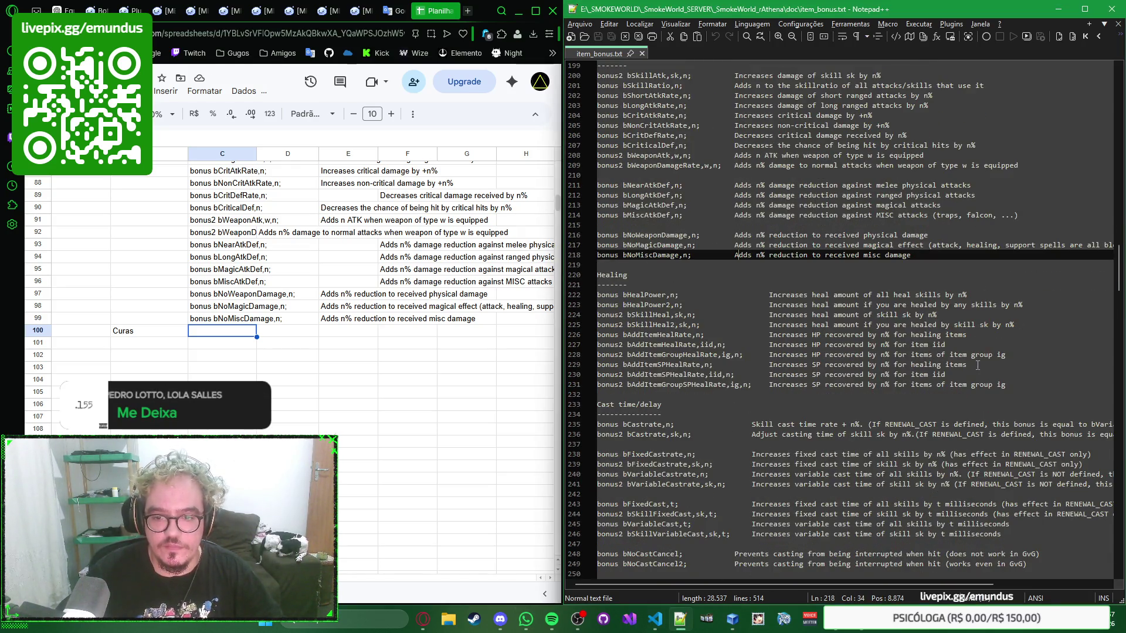
{"action": "left_click_drag", "start_coordinate": [1012, 385], "coordinate": [578, 295]}
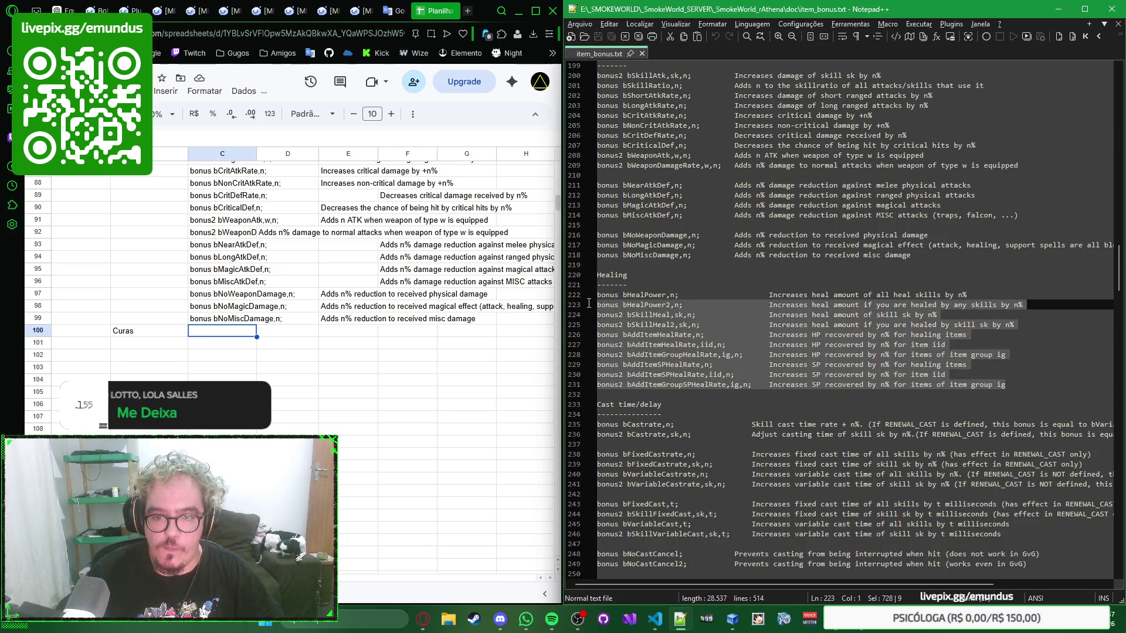
{"action": "left_click", "coordinate": [231, 334]}
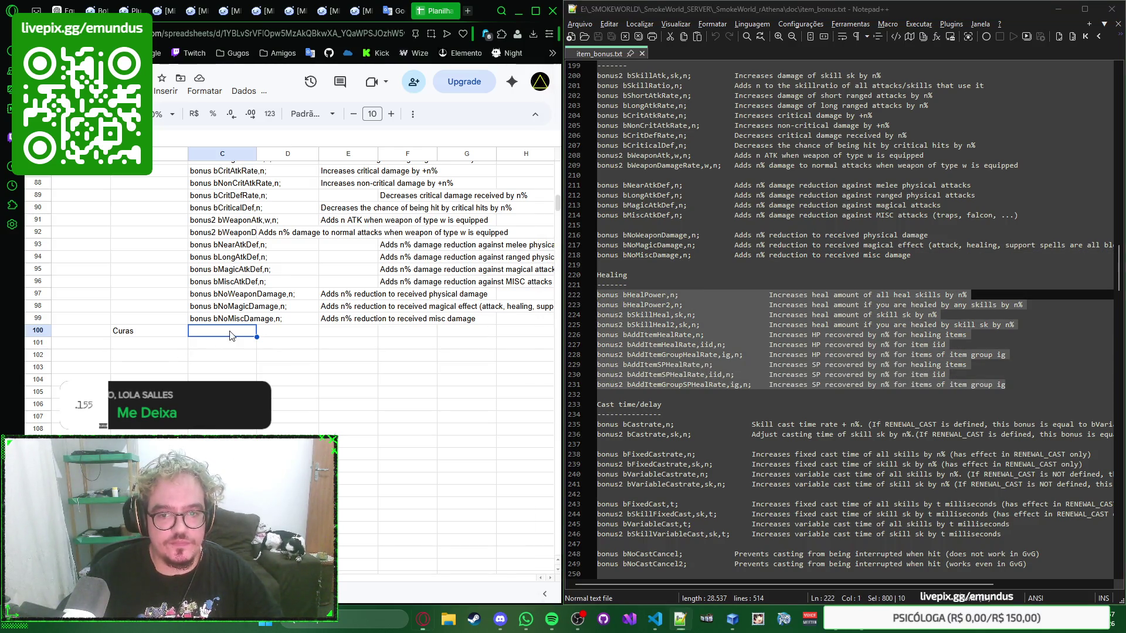
{"action": "key", "text": "ctrl+v"}
{"action": "scroll", "coordinate": [240, 325], "scroll_direction": "down", "scroll_amount": 2}
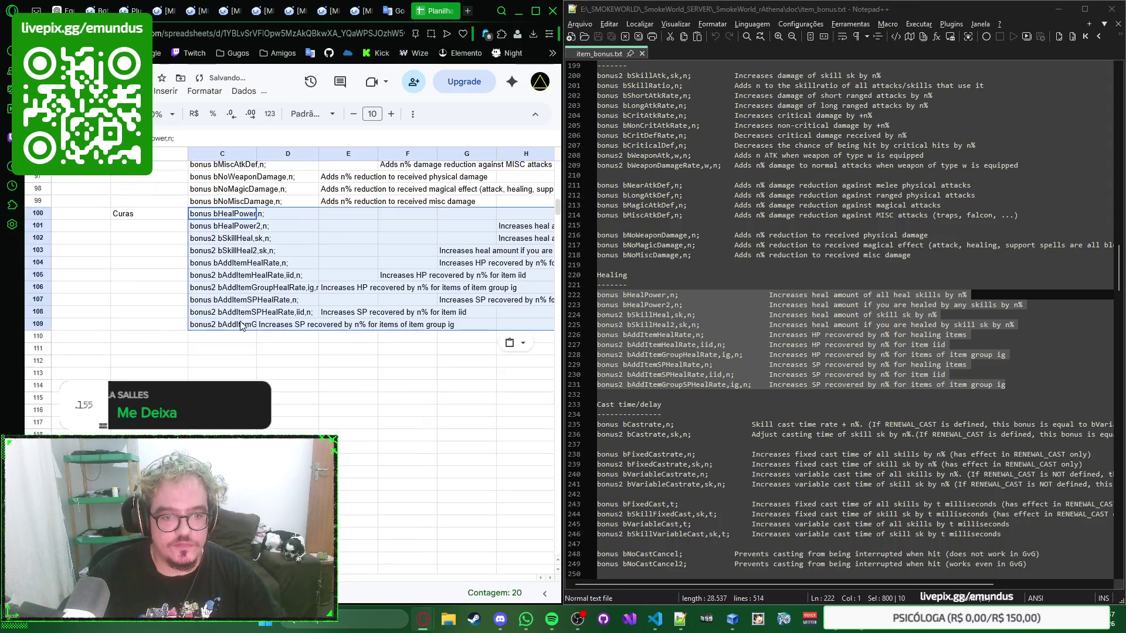
{"action": "scroll", "coordinate": [241, 325], "scroll_direction": "up", "scroll_amount": 1}
{"action": "scroll", "coordinate": [240, 325], "scroll_direction": "down", "scroll_amount": 2}
{"action": "scroll", "coordinate": [238, 328], "scroll_direction": "up", "scroll_amount": 1}
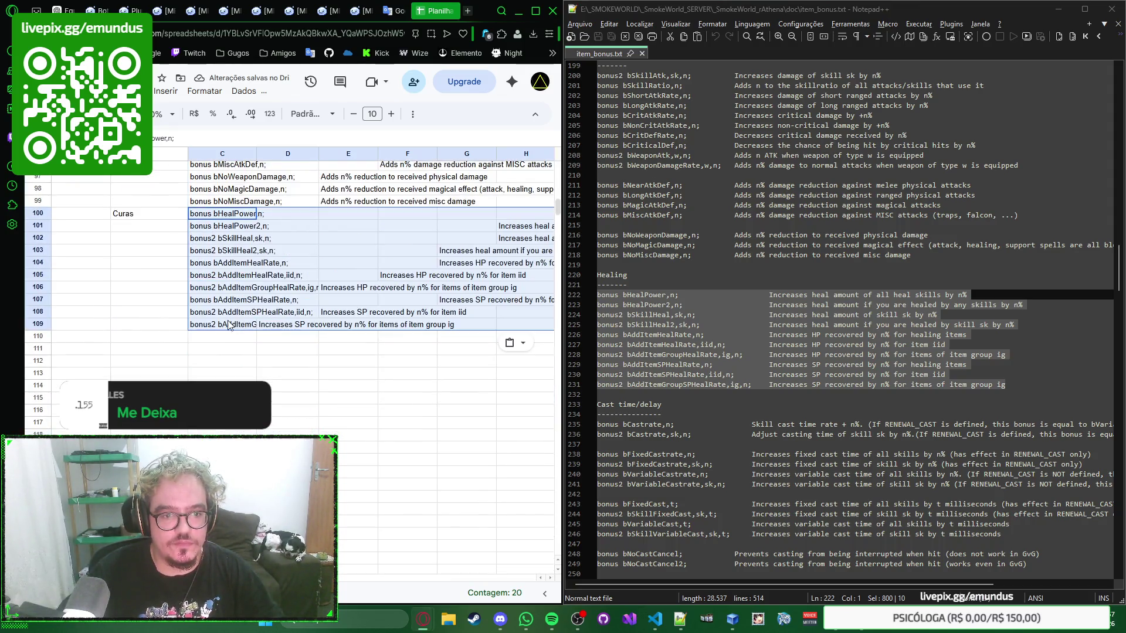
{"action": "left_click", "coordinate": [161, 341]}
{"action": "scroll", "coordinate": [888, 310], "scroll_direction": "down", "scroll_amount": 3}
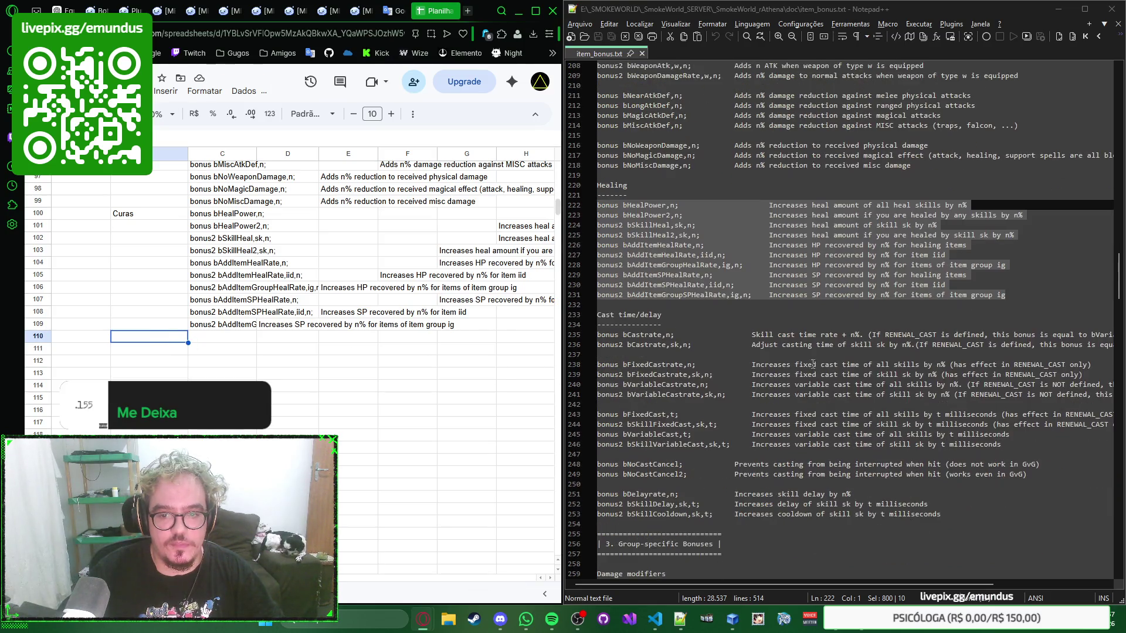
{"action": "scroll", "coordinate": [889, 311], "scroll_direction": "down", "scroll_amount": 1}
{"action": "type", "text": "T"}
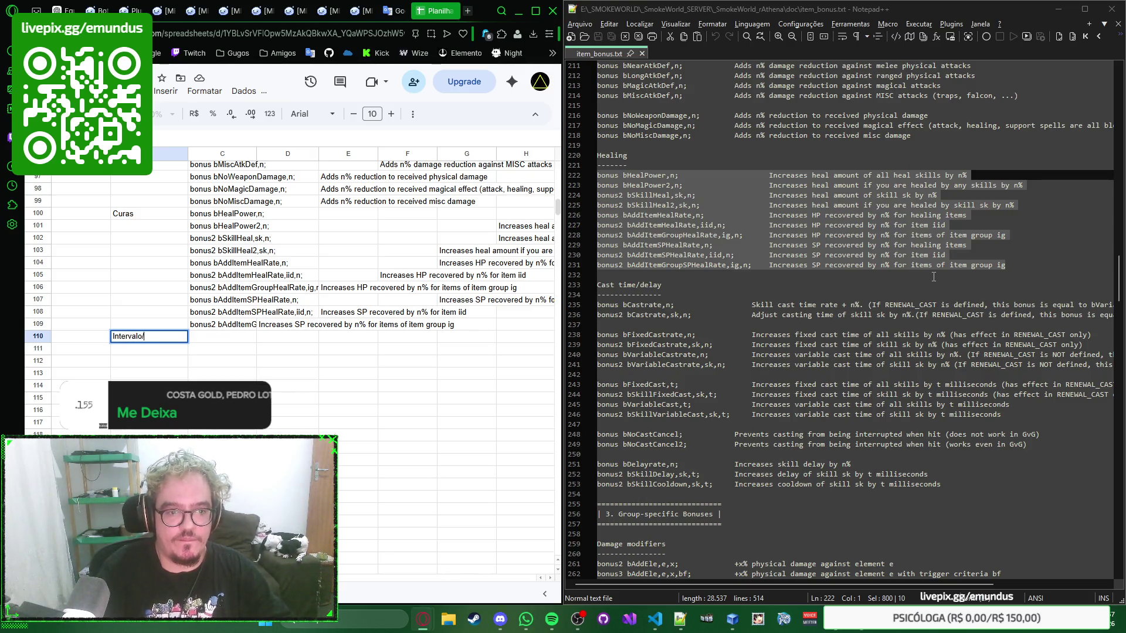
{"action": "type", "text": "onjuração"}
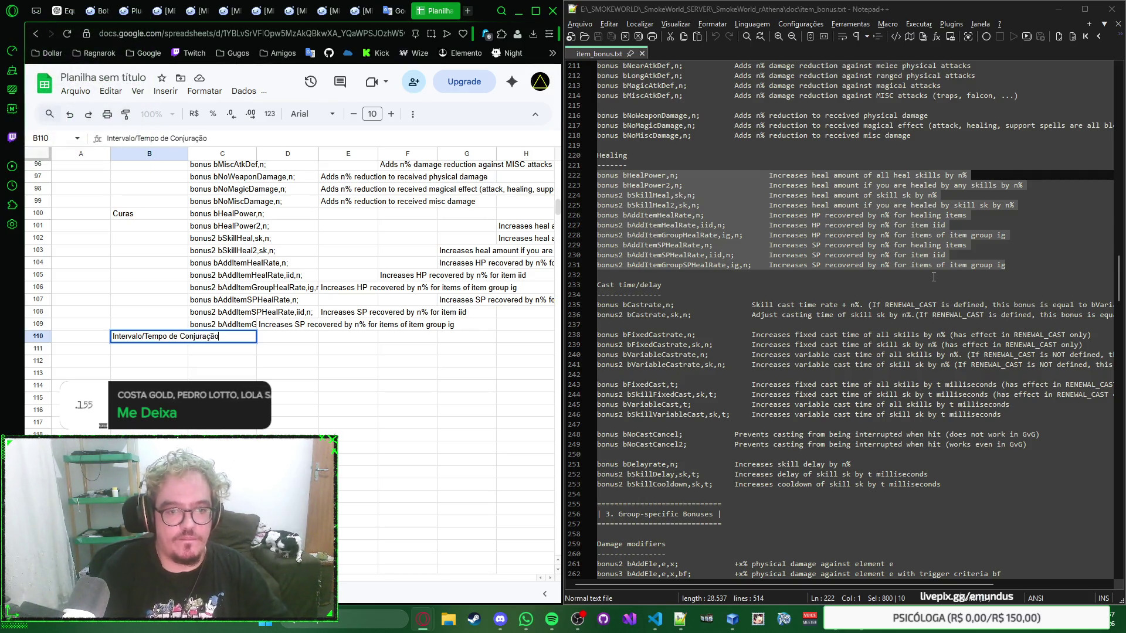
Label B110, reworded to Tempo/Intervalo de Conjuração, and move to C110 for the cast time bonuses
{"action": "key", "text": "Return"}
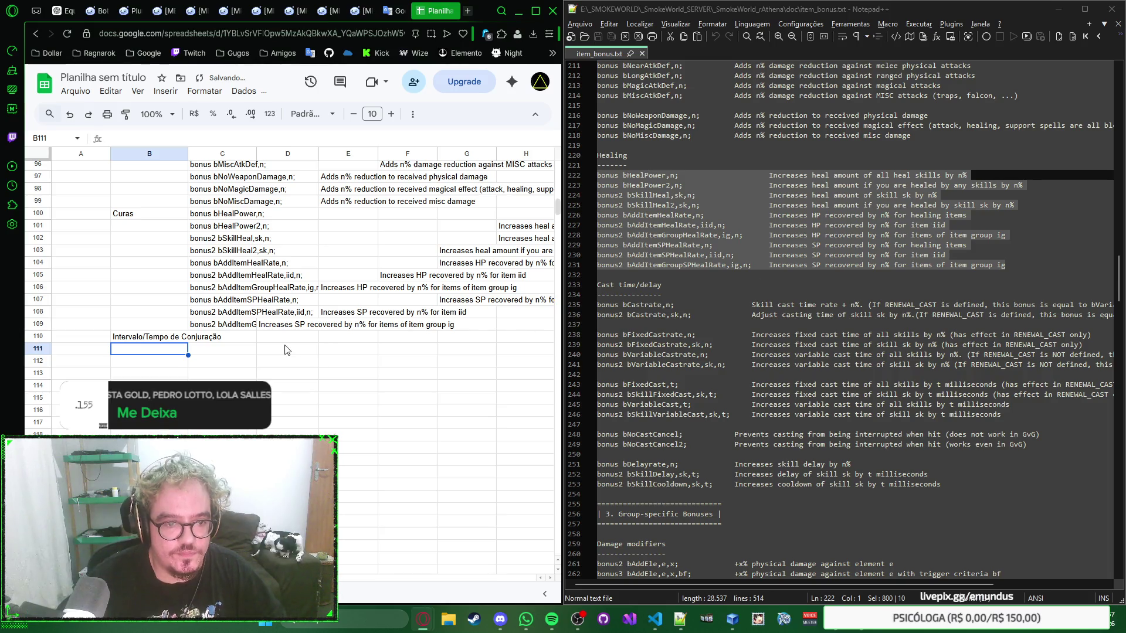
{"action": "left_click", "coordinate": [148, 340]}
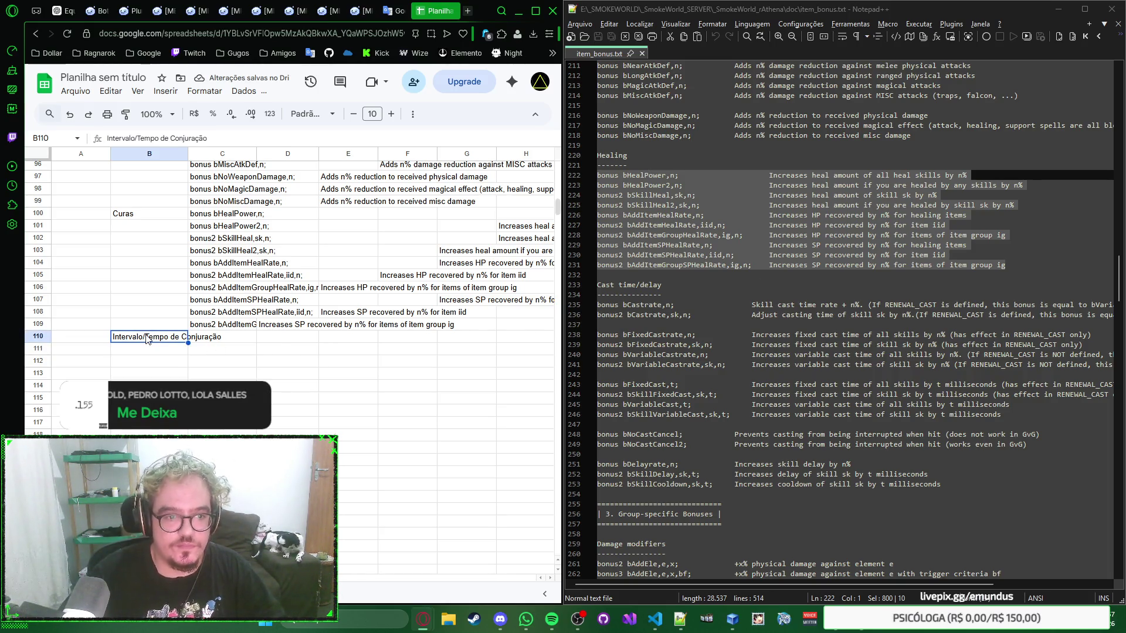
{"action": "type", "text": "Tempo/Intervalo de Conjuração"}
{"action": "key", "text": "Return"}
{"action": "key", "text": "Right"}
{"action": "left_click", "coordinate": [253, 340]}
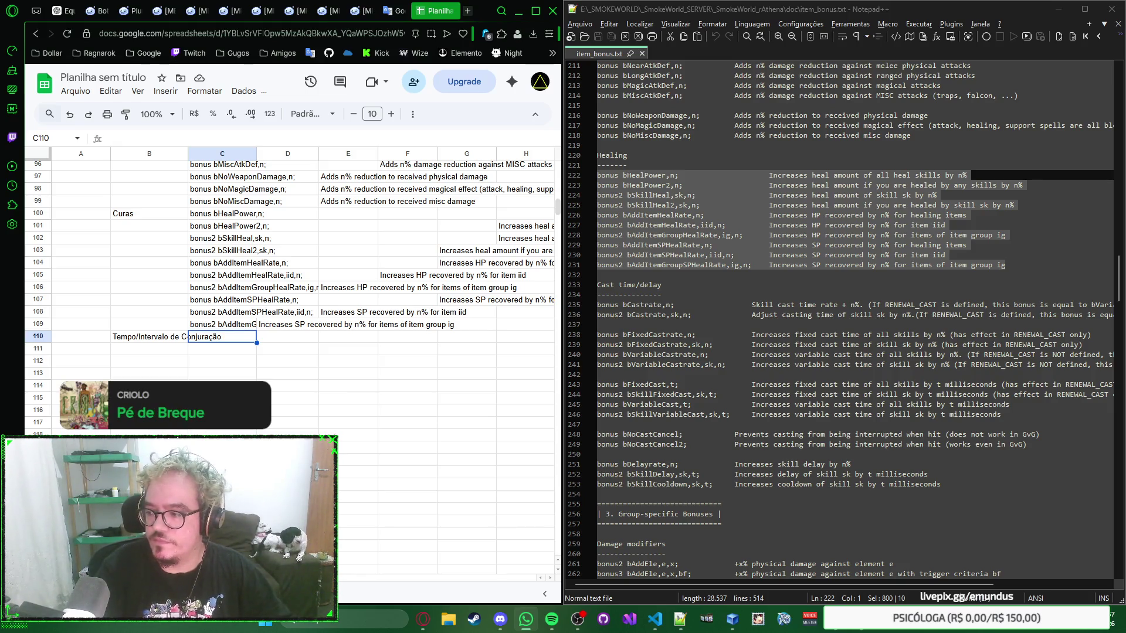
{"action": "left_click", "coordinate": [747, 299]}
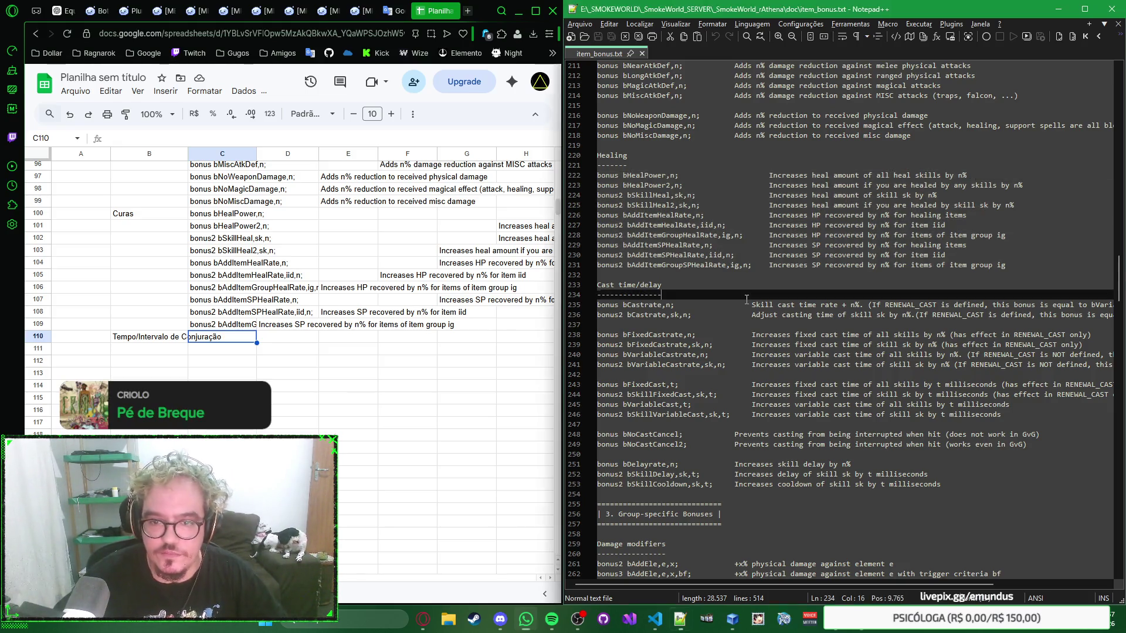
{"action": "scroll", "coordinate": [746, 298], "scroll_direction": "down", "scroll_amount": 1}
Paste the two cast rate bonus lines into rows 110–111
{"action": "left_click", "coordinate": [755, 284]}
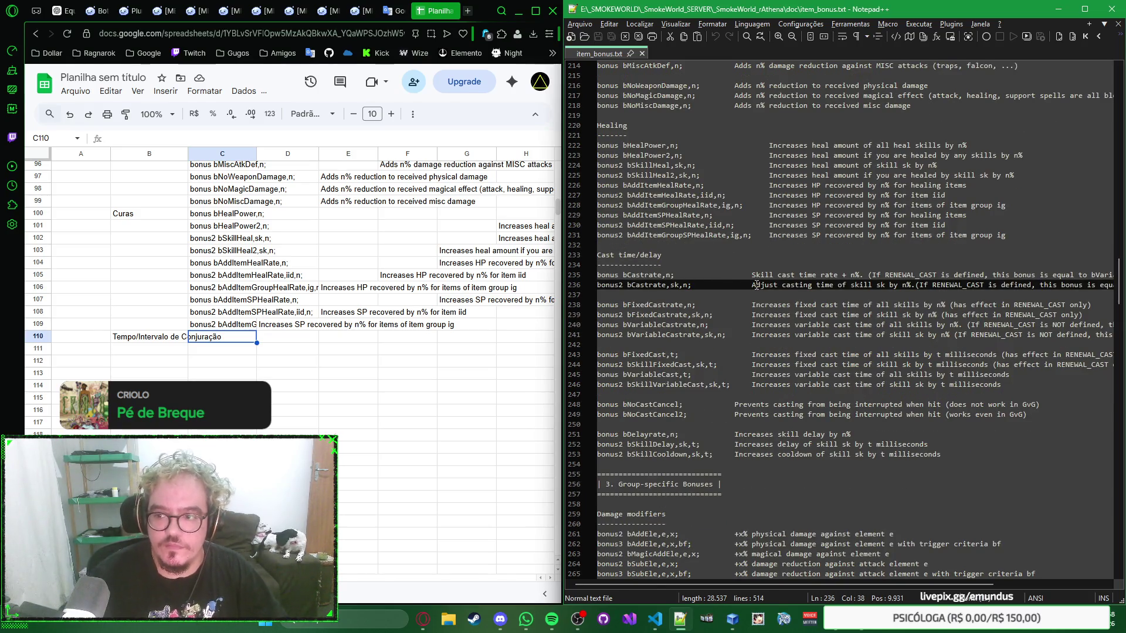
{"action": "key", "text": "Up"}
{"action": "key", "text": "Home"}
{"action": "key", "text": "shift+End"}
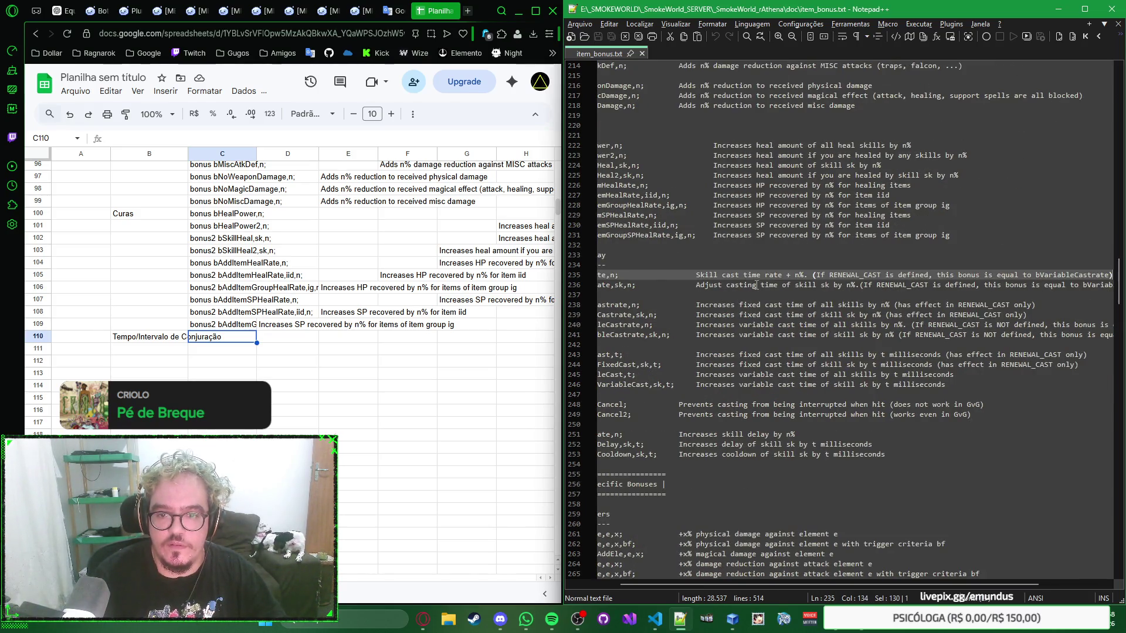
{"action": "key", "text": "shift+Down"}
{"action": "key", "text": "shift+End"}
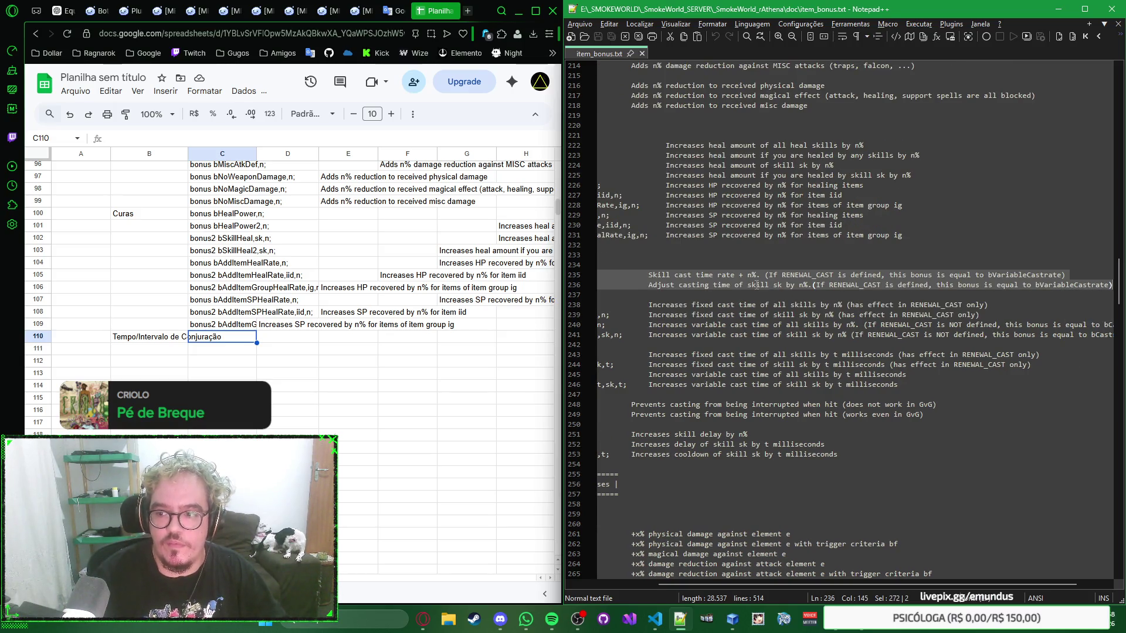
{"action": "key", "text": "Home"}
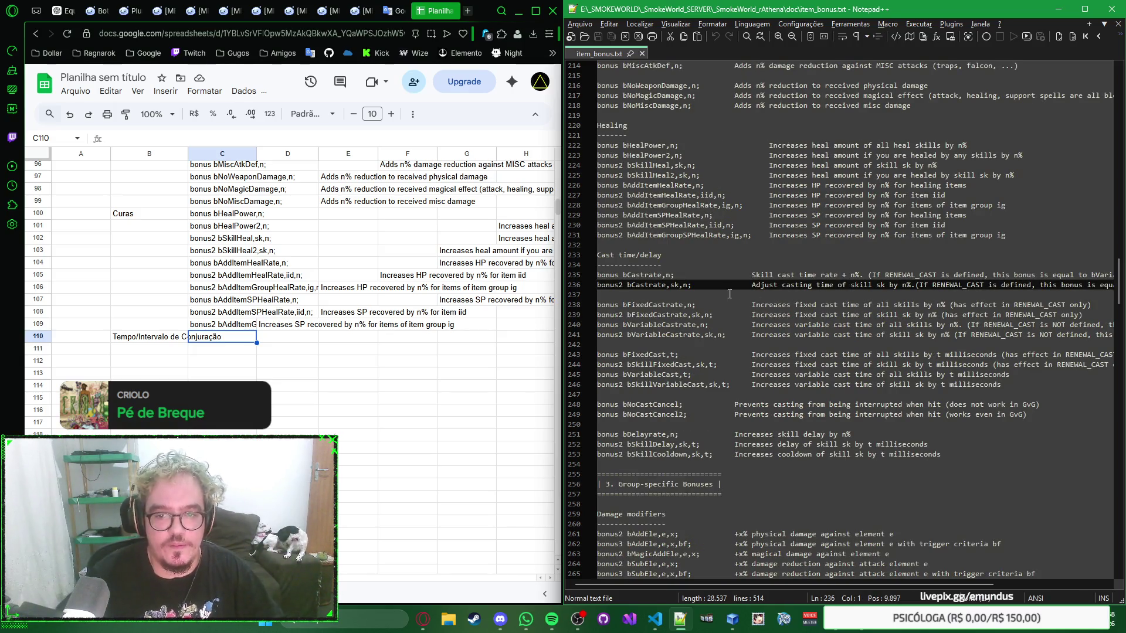
{"action": "left_click", "coordinate": [220, 337]}
{"action": "key", "text": "ctrl+v"}
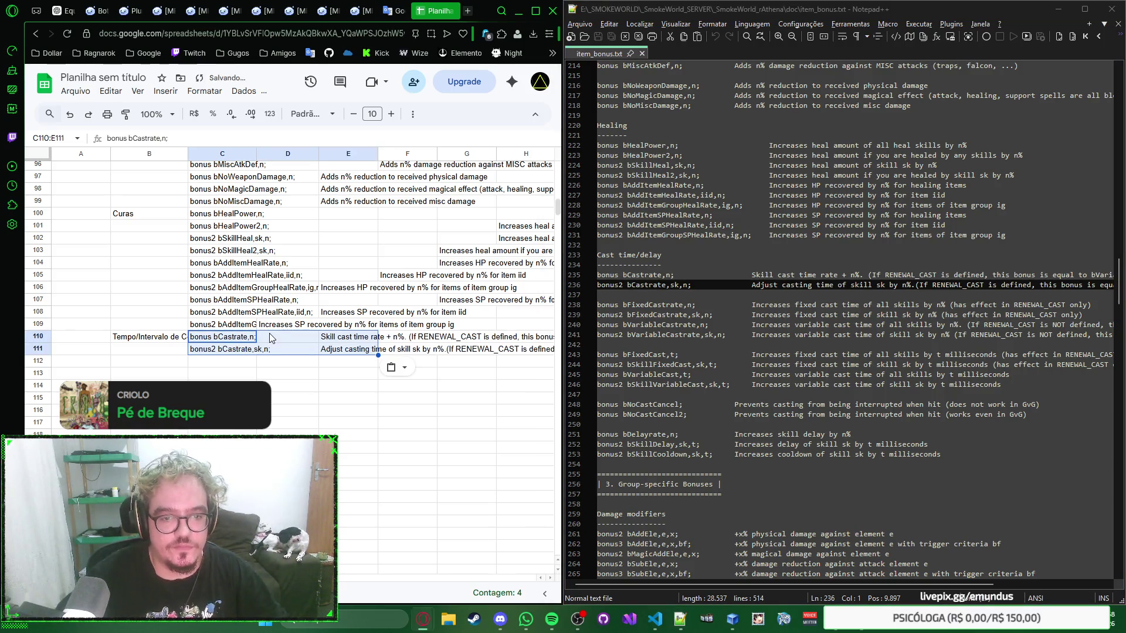
{"action": "scroll", "coordinate": [268, 334], "scroll_direction": "down", "scroll_amount": 2}
Paste the four fixed and variable cast rate lines into rows 112–115
{"action": "left_click", "coordinate": [247, 304]}
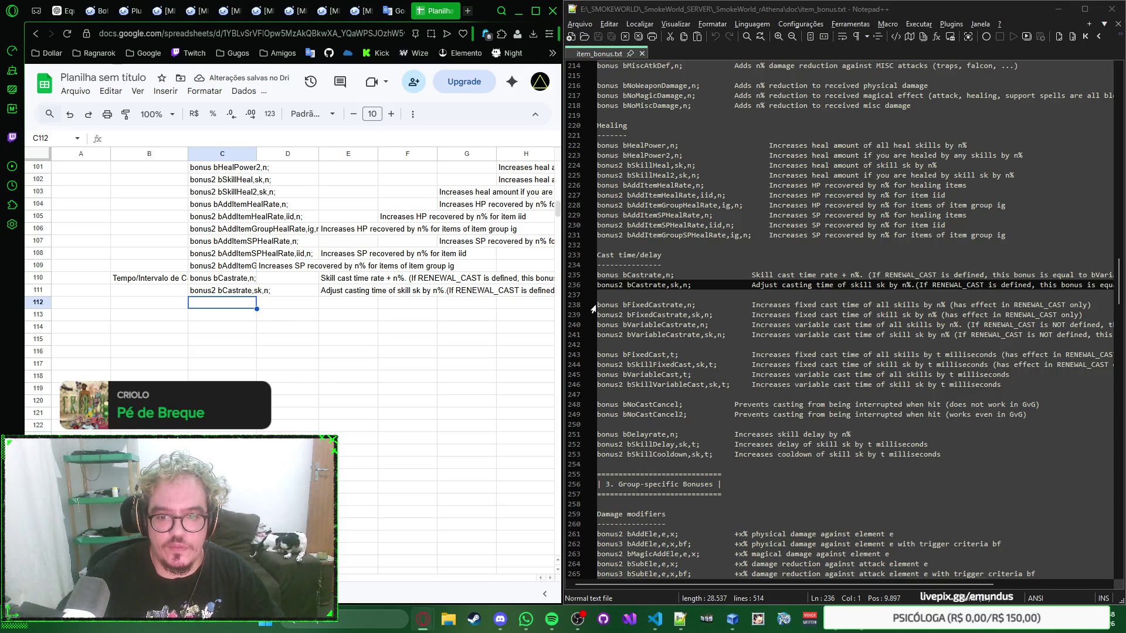
{"action": "left_click_drag", "start_coordinate": [600, 304], "coordinate": [603, 344]}
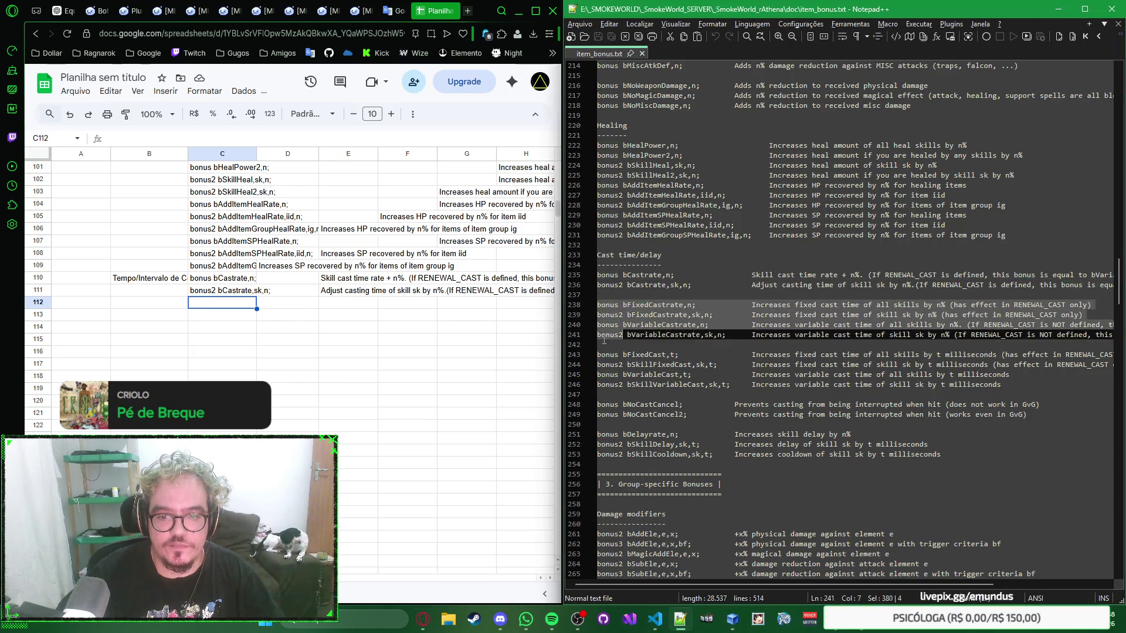
{"action": "key", "text": "ctrl+c"}
{"action": "left_click", "coordinate": [238, 305]}
{"action": "key", "text": "ctrl+v"}
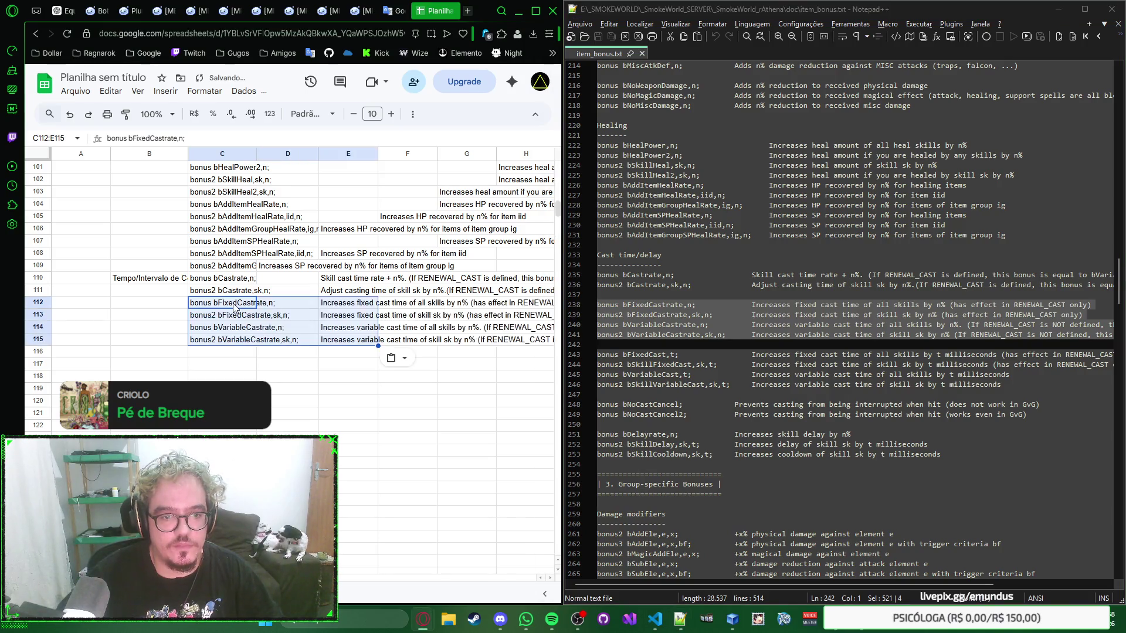
Paste the four fixed and variable cast time lines into rows 116–119
{"action": "left_click", "coordinate": [233, 354]}
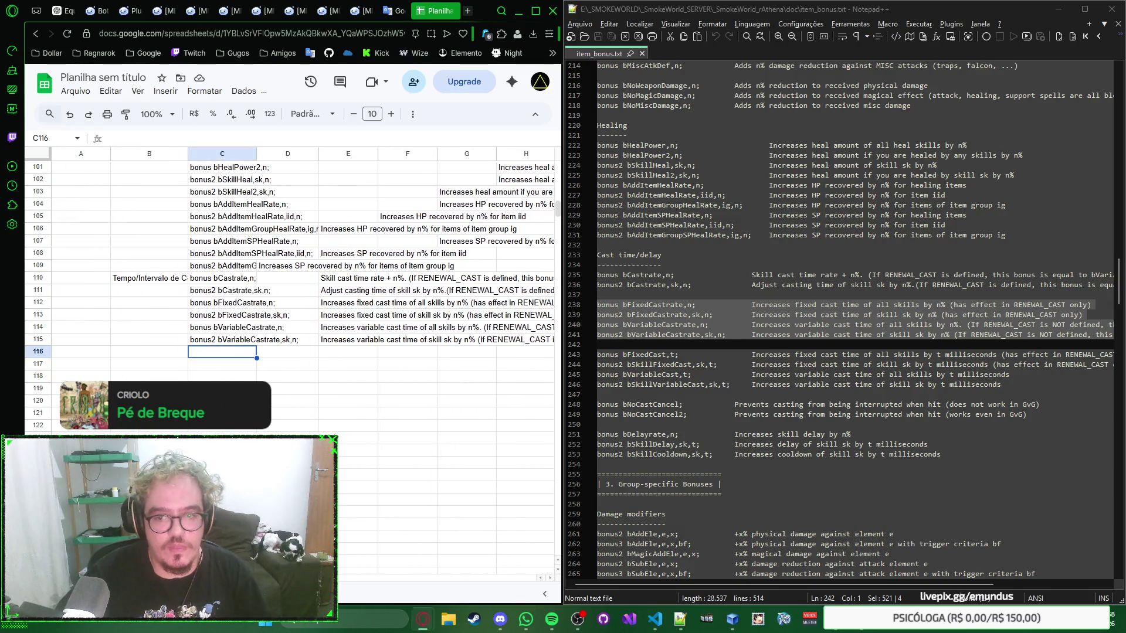
{"action": "left_click_drag", "start_coordinate": [598, 355], "coordinate": [652, 394]}
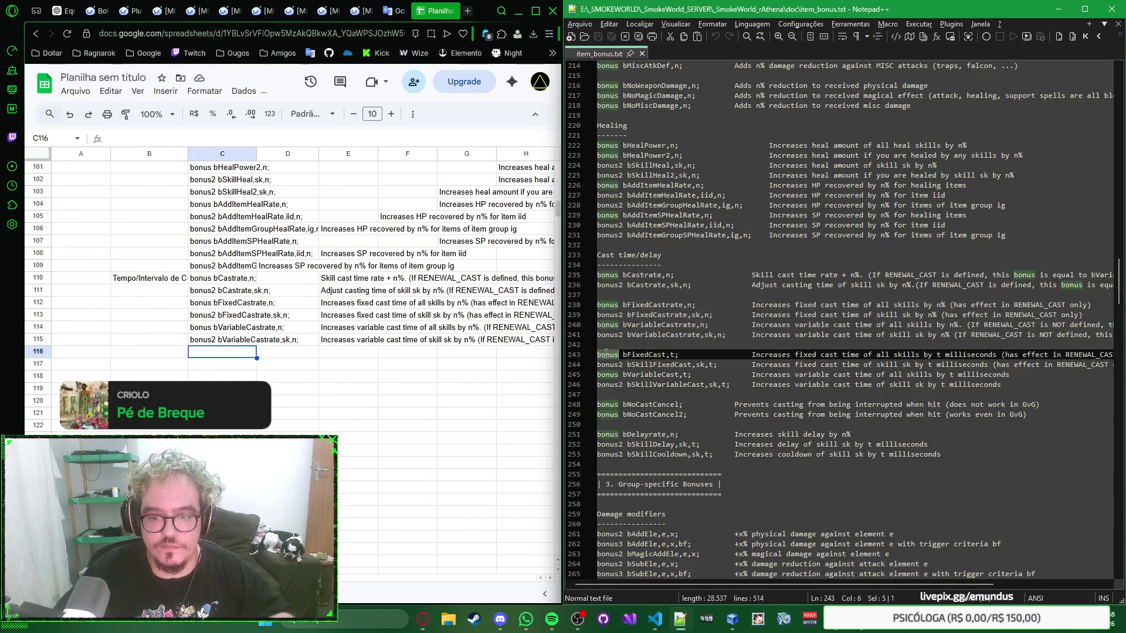
{"action": "left_click", "coordinate": [260, 357]}
{"action": "key", "text": "ctrl+v"}
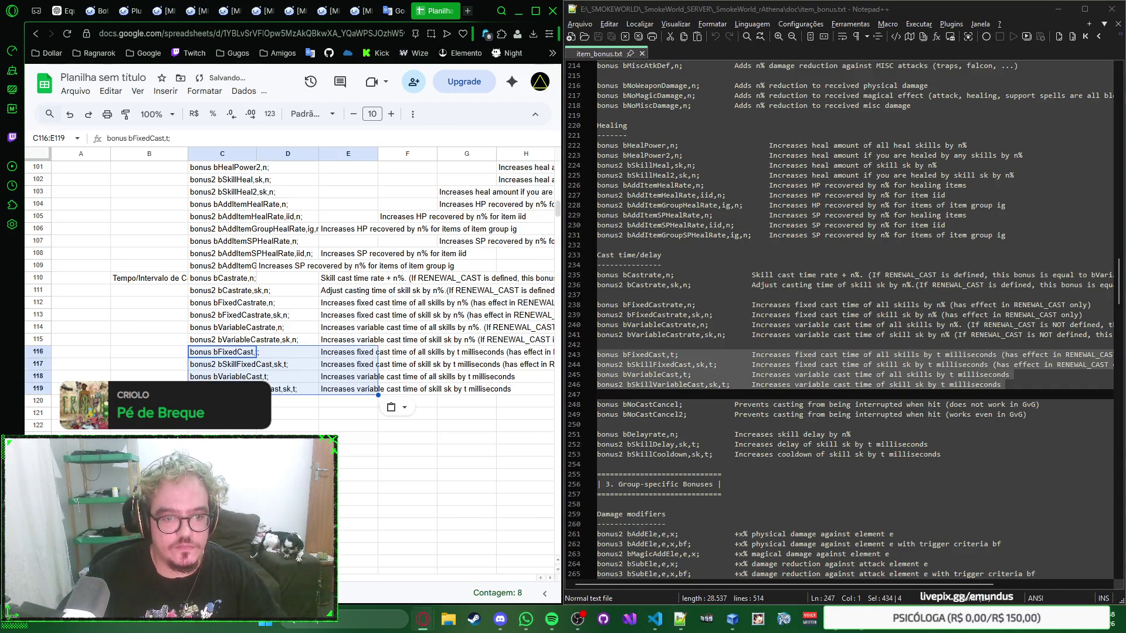
{"action": "left_click", "coordinate": [255, 400]}
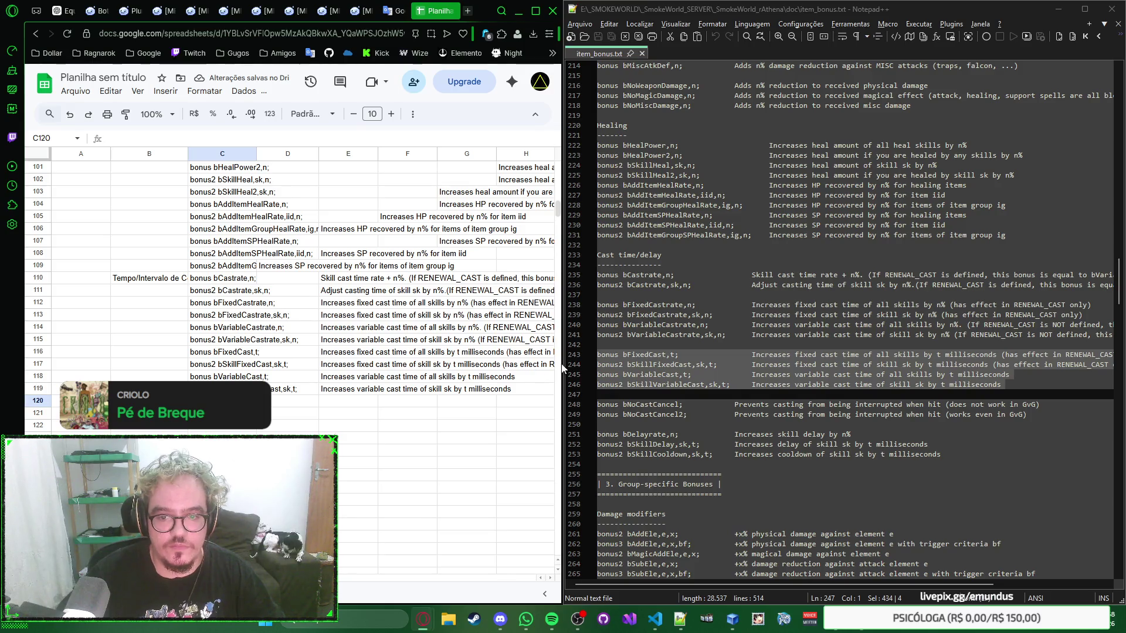
{"action": "scroll", "coordinate": [660, 346], "scroll_direction": "down", "scroll_amount": 3}
Paste the two cast-cancel bonus lines into rows 120–121
{"action": "left_click_drag", "start_coordinate": [598, 314], "coordinate": [607, 333]}
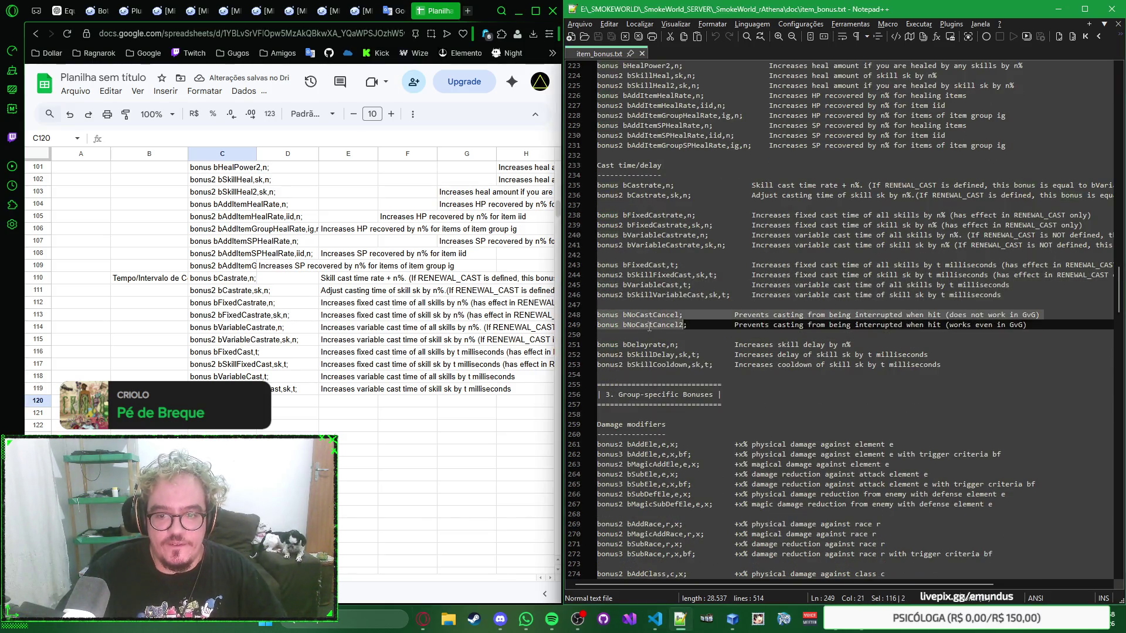
{"action": "key", "text": "ctrl+c"}
{"action": "left_click", "coordinate": [221, 400]}
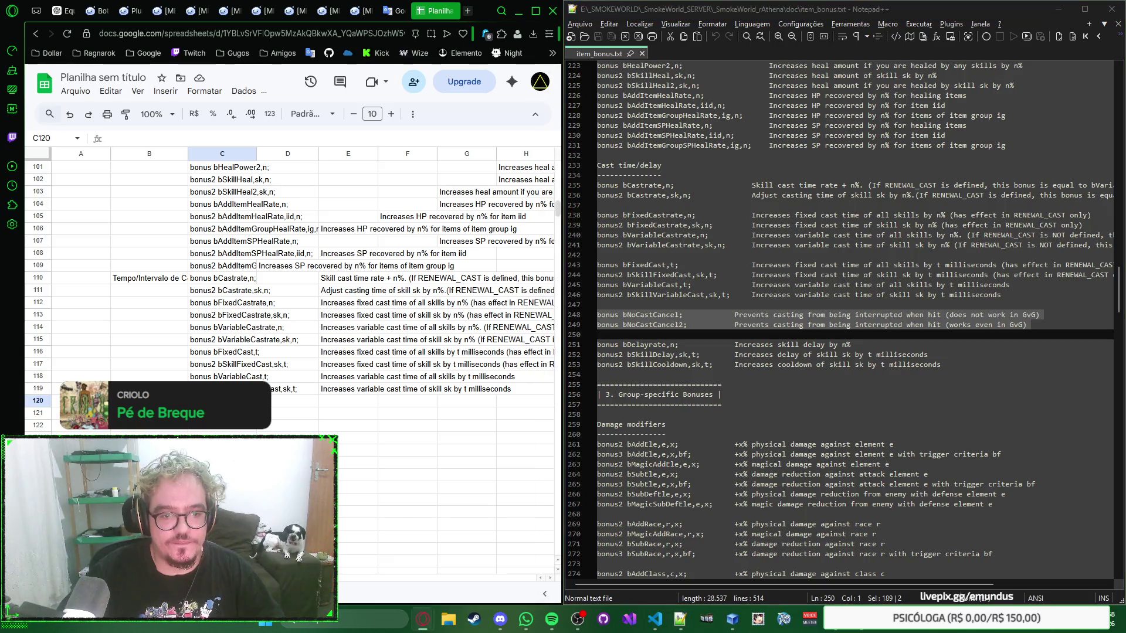
{"action": "key", "text": "ctrl+v"}
{"action": "scroll", "coordinate": [336, 299], "scroll_direction": "down", "scroll_amount": 3}
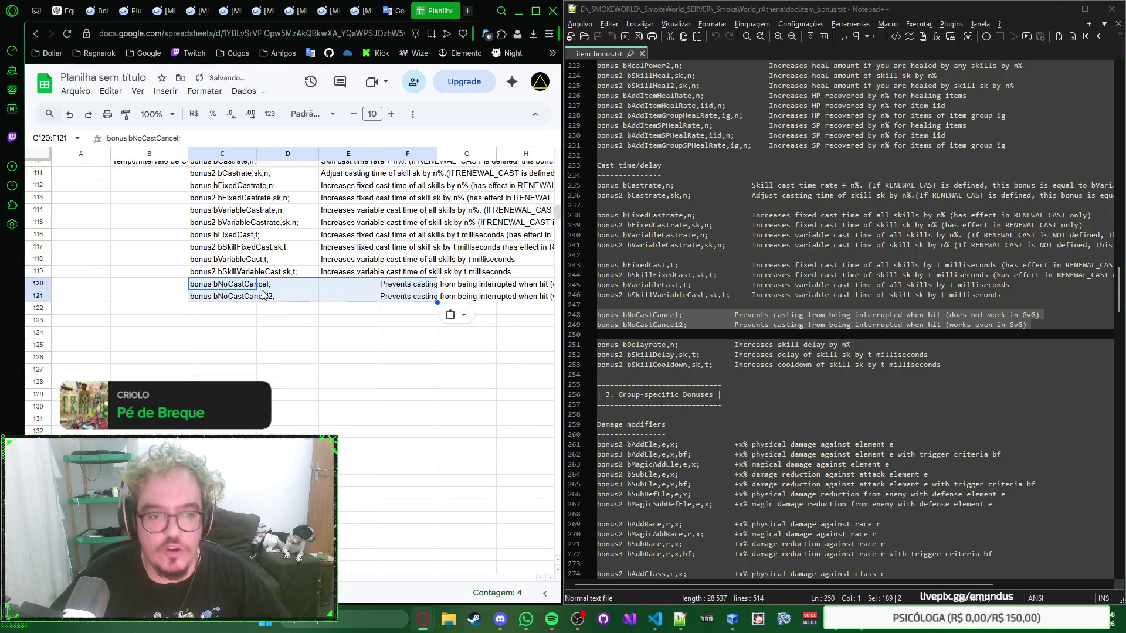
Paste the skill delay and cooldown lines into rows 122–124 and move to A125
{"action": "left_click", "coordinate": [235, 313]}
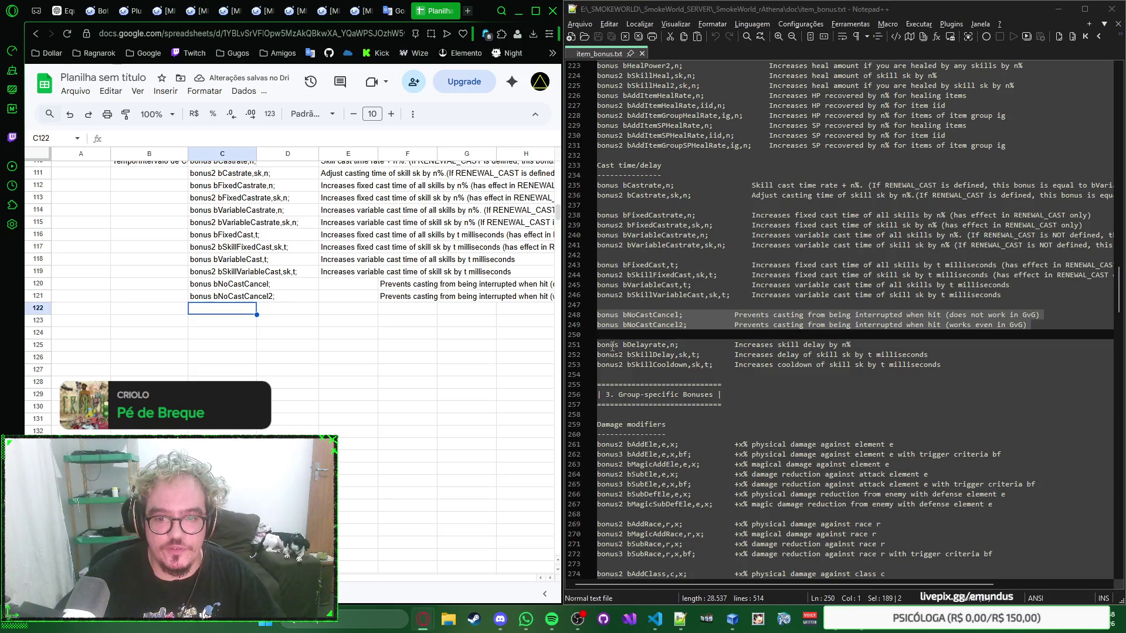
{"action": "left_click_drag", "start_coordinate": [598, 345], "coordinate": [659, 370]}
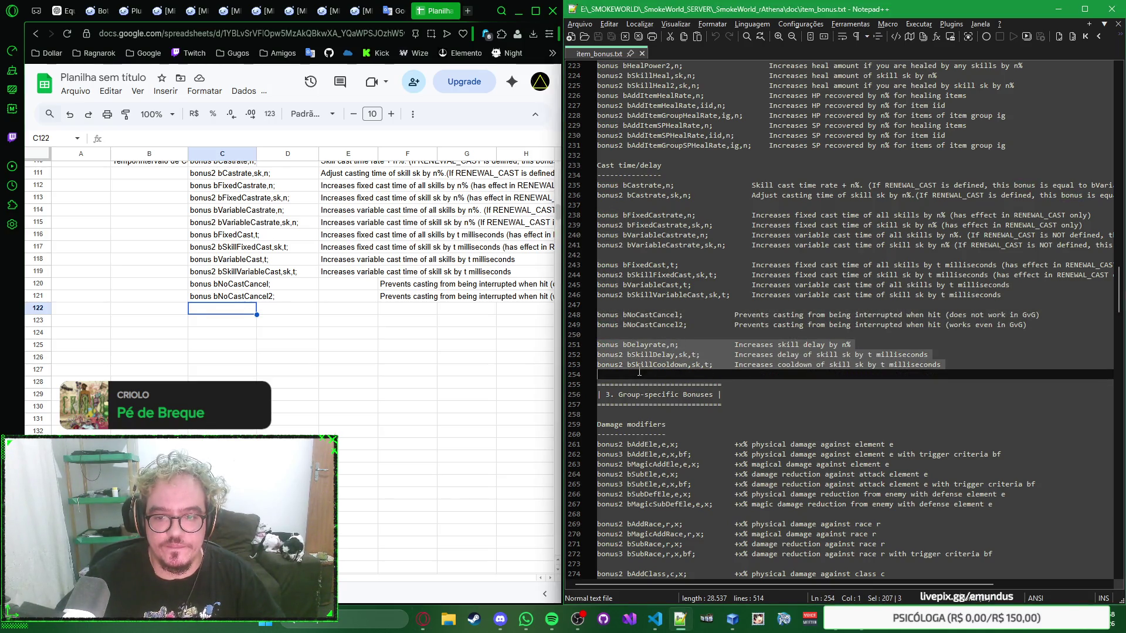
{"action": "left_click", "coordinate": [223, 308]}
{"action": "key", "text": "ctrl+v"}
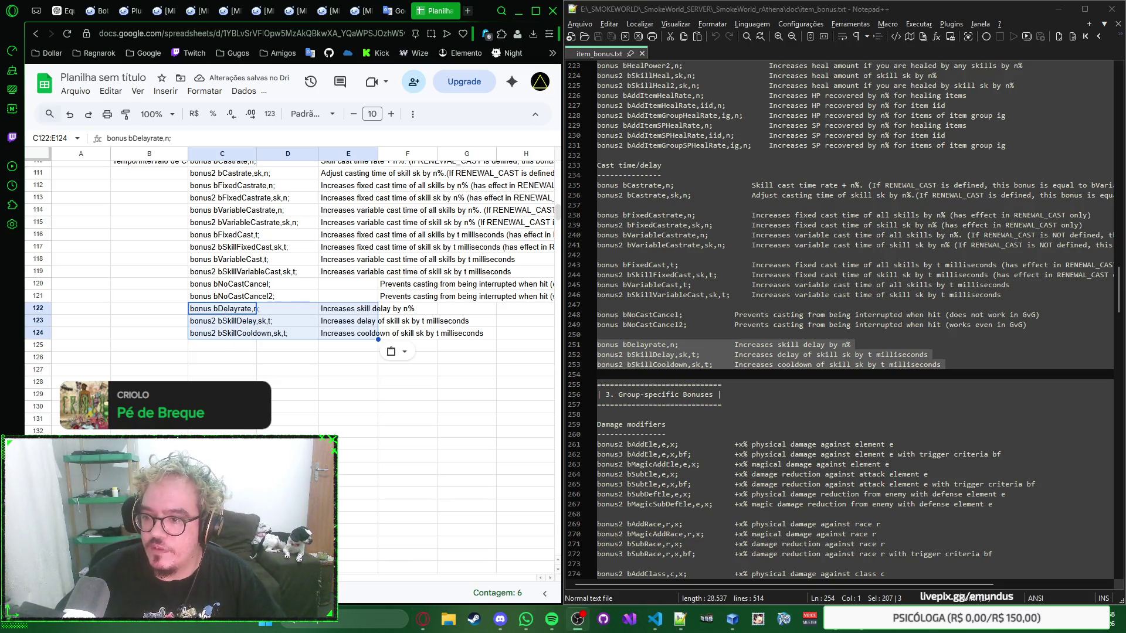
{"action": "left_click", "coordinate": [232, 346]}
{"action": "right_click", "coordinate": [232, 347]}
{"action": "key", "text": "Escape"}
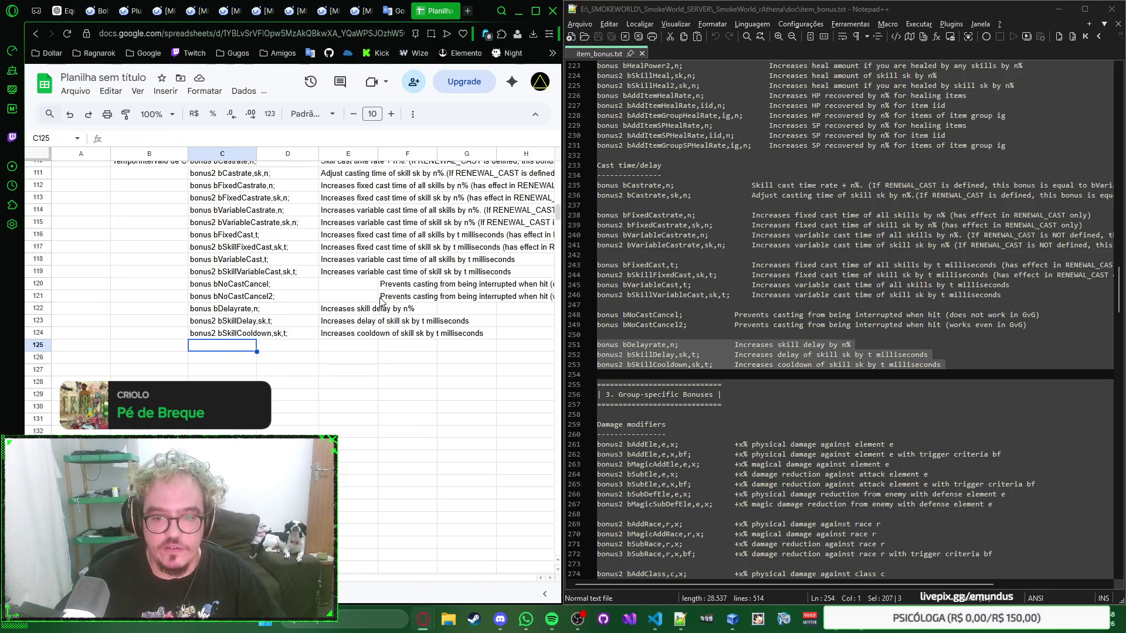
{"action": "scroll", "coordinate": [332, 310], "scroll_direction": "up", "scroll_amount": 3}
{"action": "scroll", "coordinate": [333, 310], "scroll_direction": "down", "scroll_amount": 3}
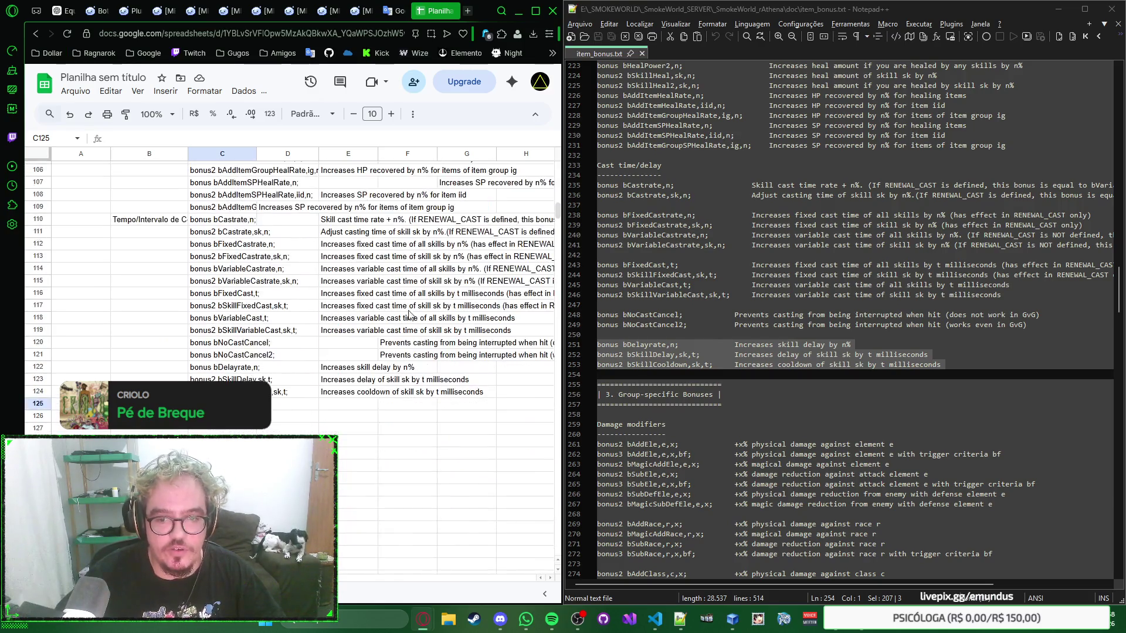
{"action": "scroll", "coordinate": [700, 305], "scroll_direction": "up", "scroll_amount": 7}
{"action": "scroll", "coordinate": [699, 306], "scroll_direction": "up", "scroll_amount": 3}
{"action": "scroll", "coordinate": [699, 304], "scroll_direction": "down", "scroll_amount": 8}
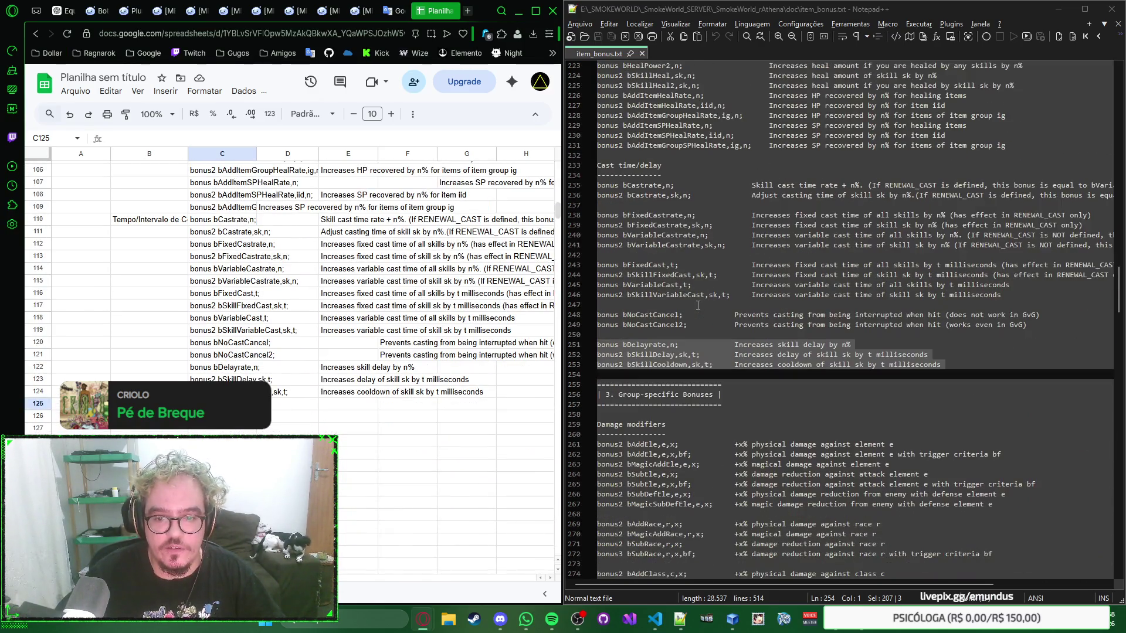
{"action": "scroll", "coordinate": [700, 306], "scroll_direction": "down", "scroll_amount": 5}
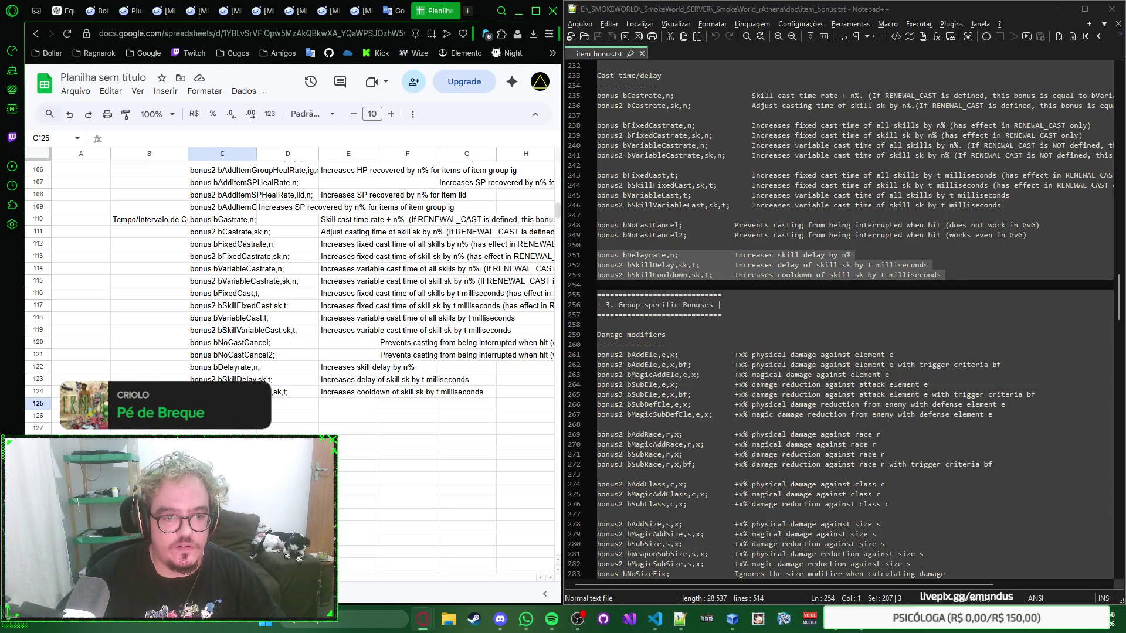
{"action": "key", "text": "Home"}
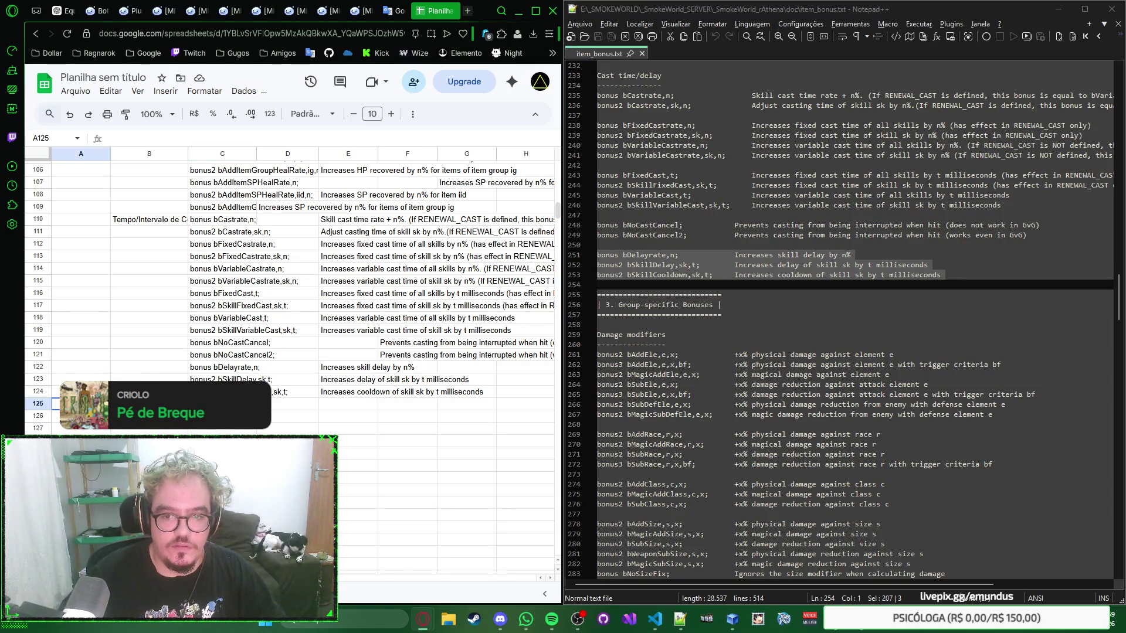
{"action": "type", "text": "Bônus de Grupo-"}
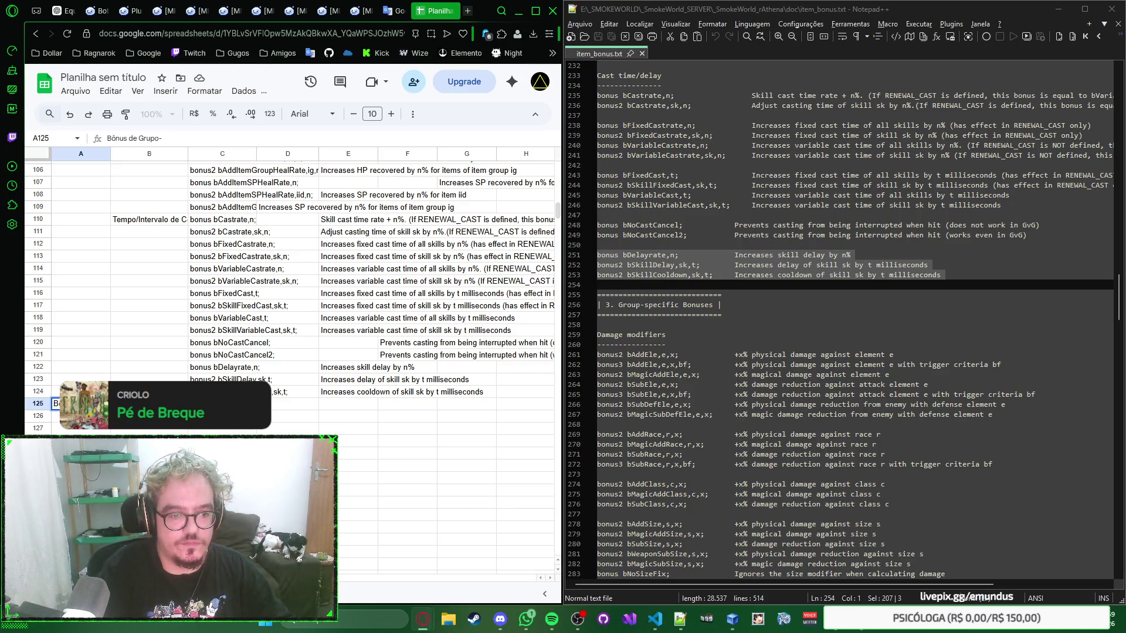
Write and rework the group-specific bonus heading in A125
{"action": "key", "text": "BackSpace"}
{"action": "type", "text": "Especifico"}
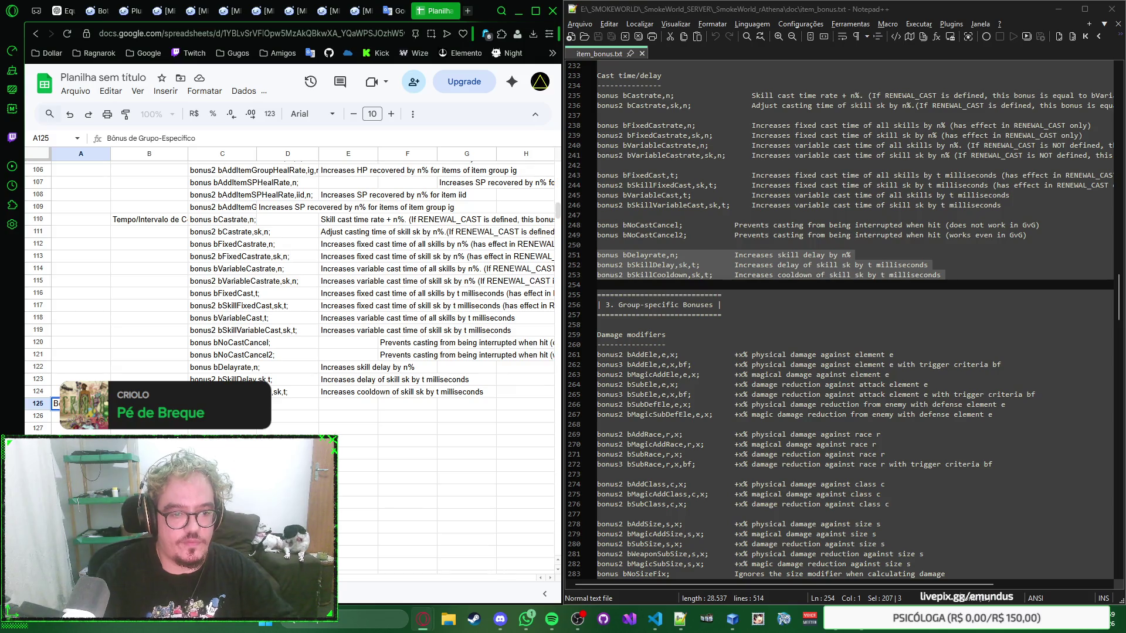
{"action": "key", "text": "ctrl+Return"}
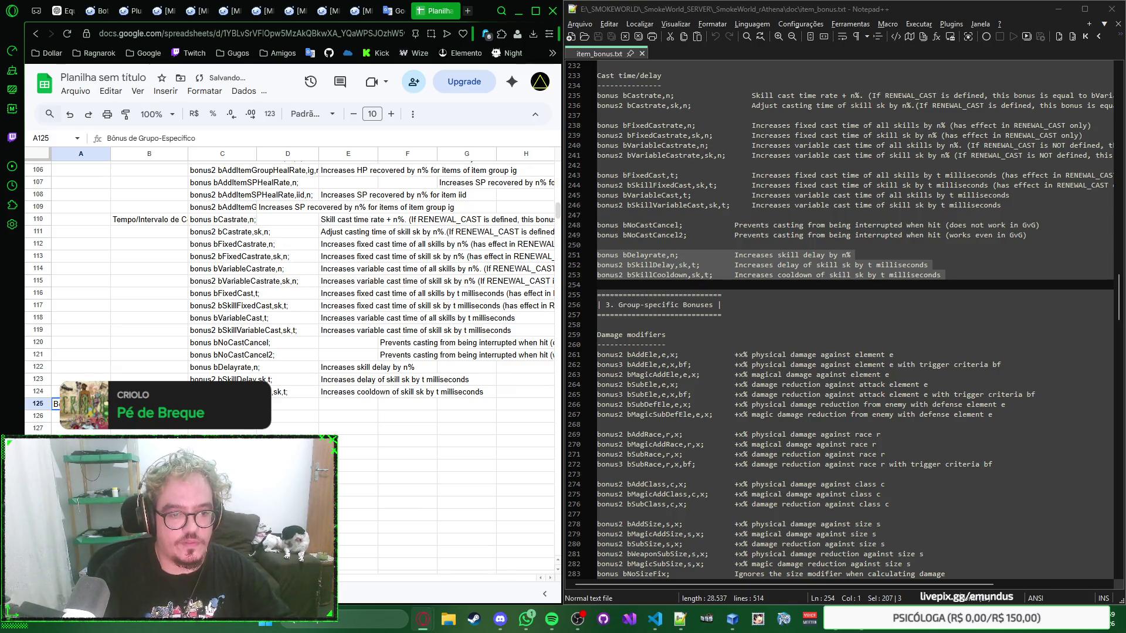
{"action": "key", "text": "BackSpace"}
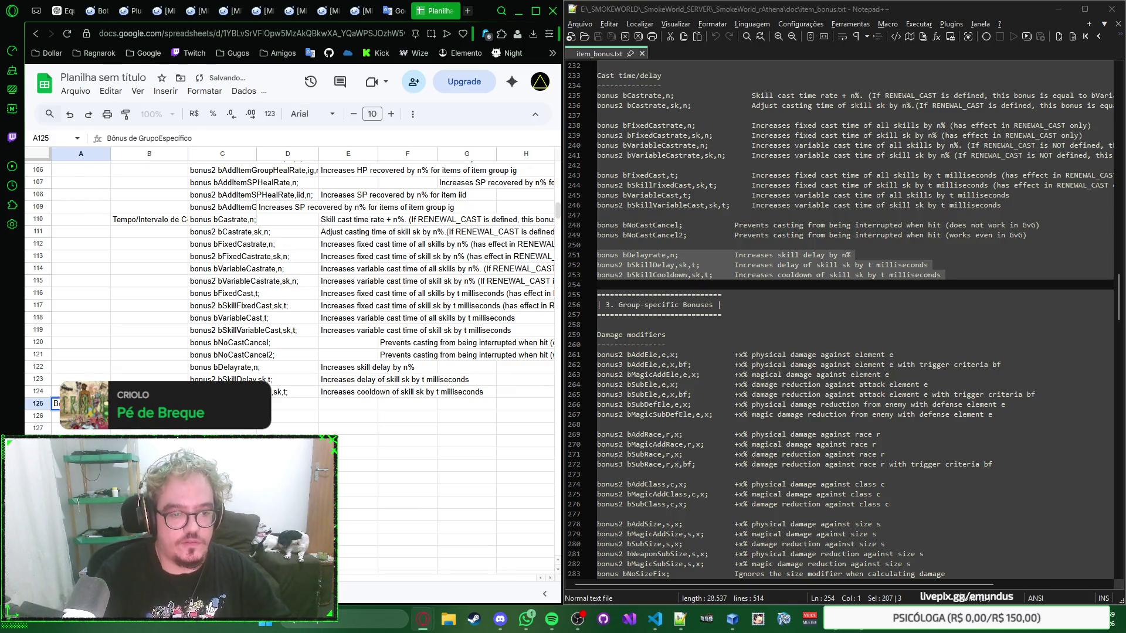
{"action": "key", "text": "BackSpace"}
{"action": "key", "text": "BackSpace"}
{"action": "key", "text": "BackSpace"}
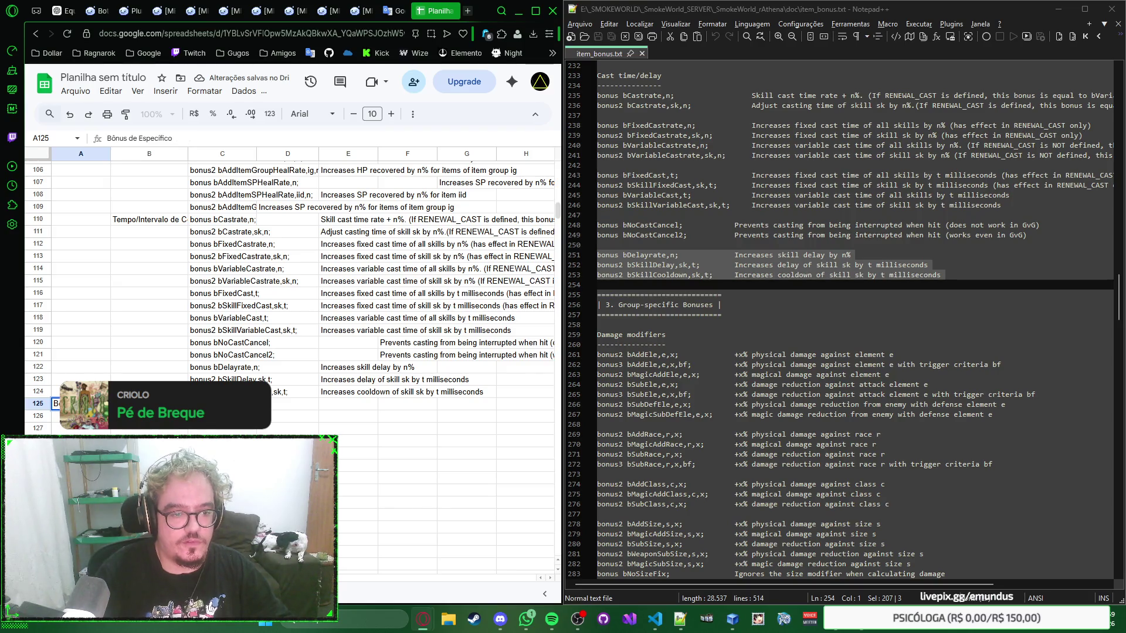
{"action": "key", "text": "ctrl+a"}
{"action": "type", "text": "B"}
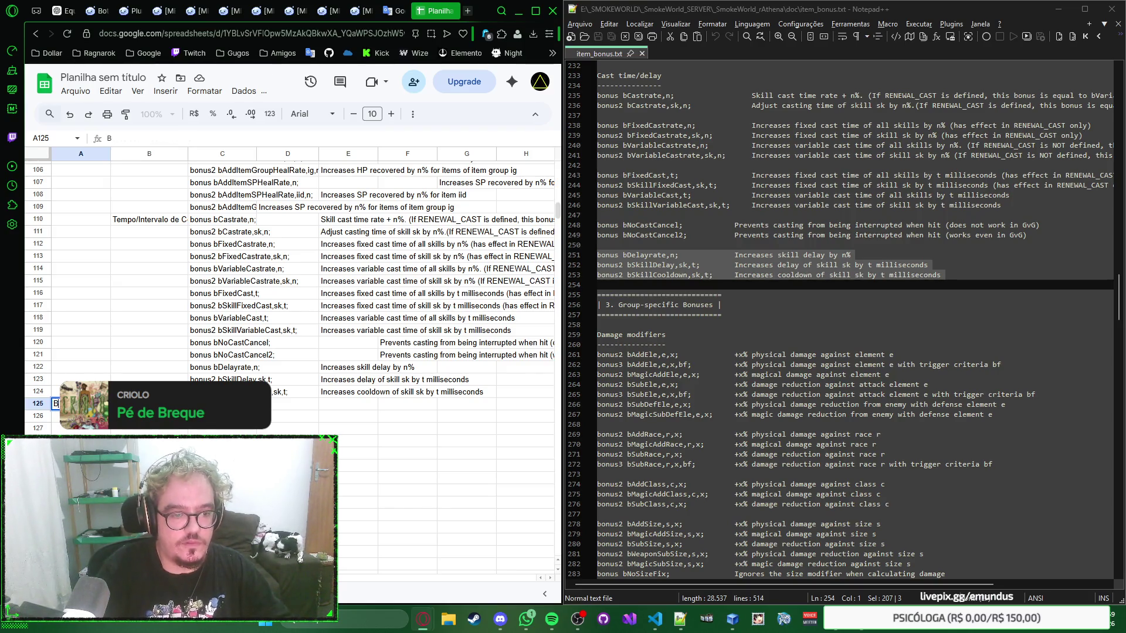
{"action": "type", "text": "ônus Específico de Gru"}
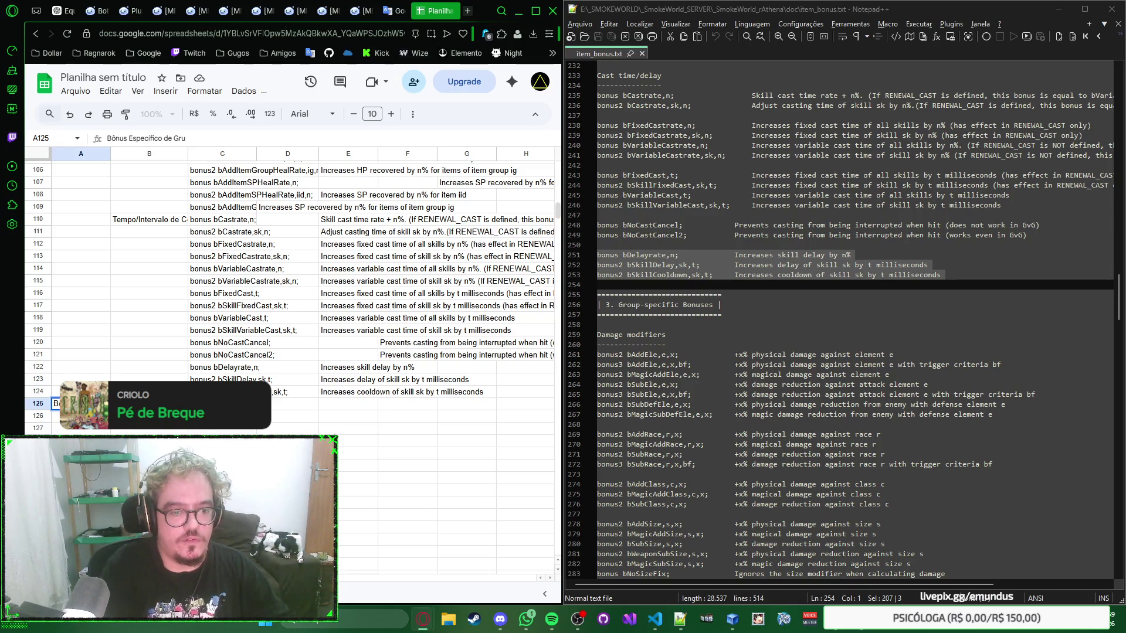
{"action": "key", "text": "Return"}
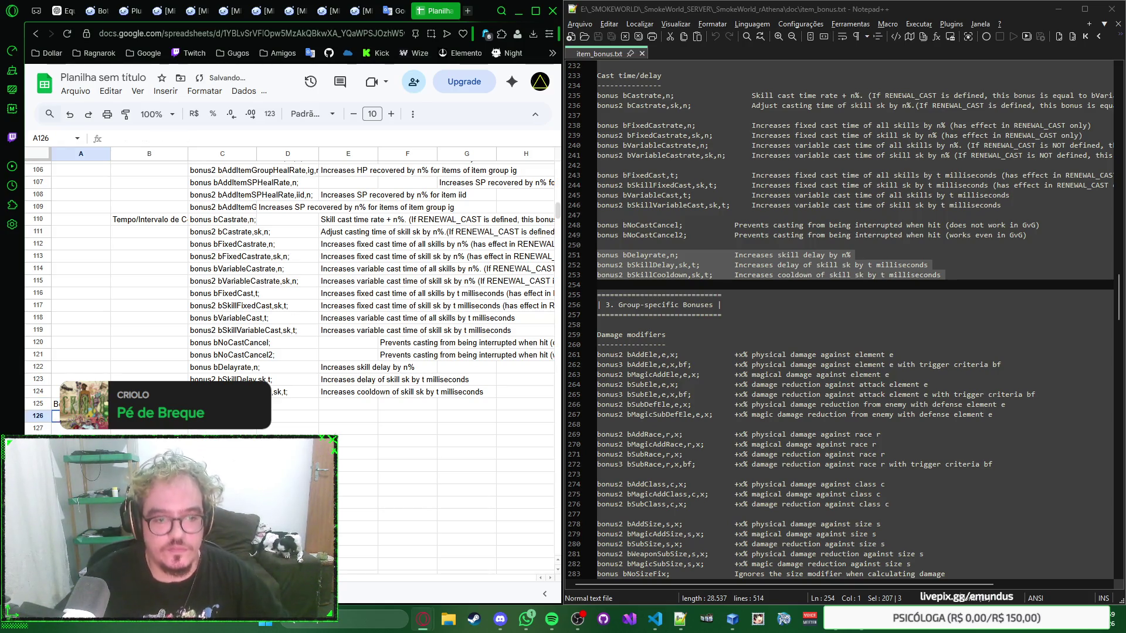
Label B125 with the Modificadores subcategory
{"action": "key", "text": "Up"}
{"action": "key", "text": "Right"}
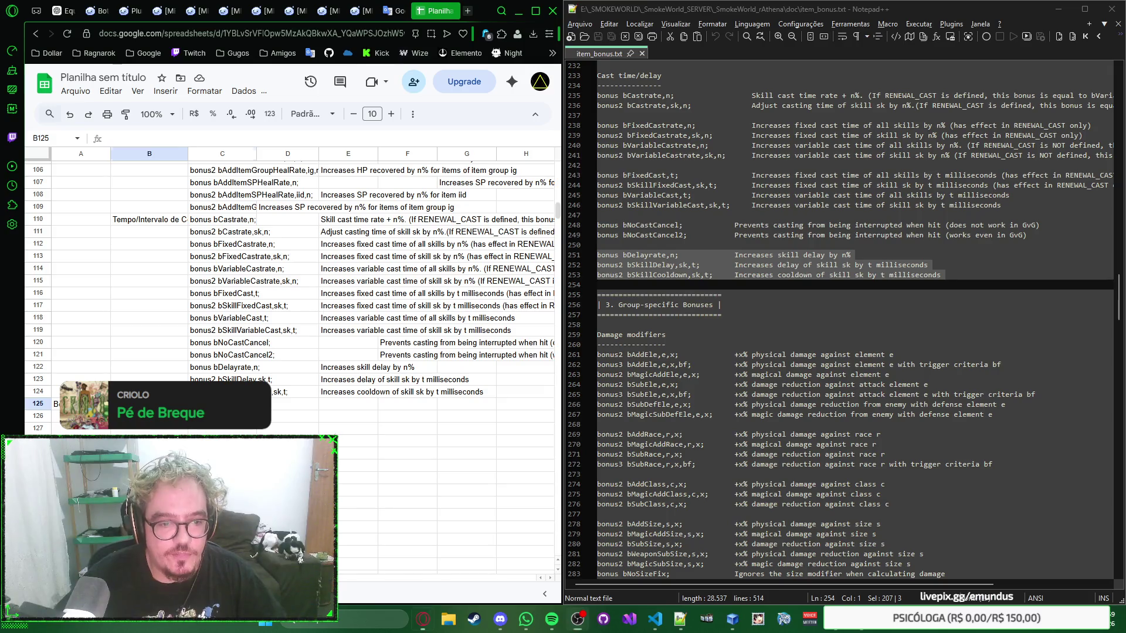
{"action": "scroll", "coordinate": [632, 313], "scroll_direction": "down", "scroll_amount": 2}
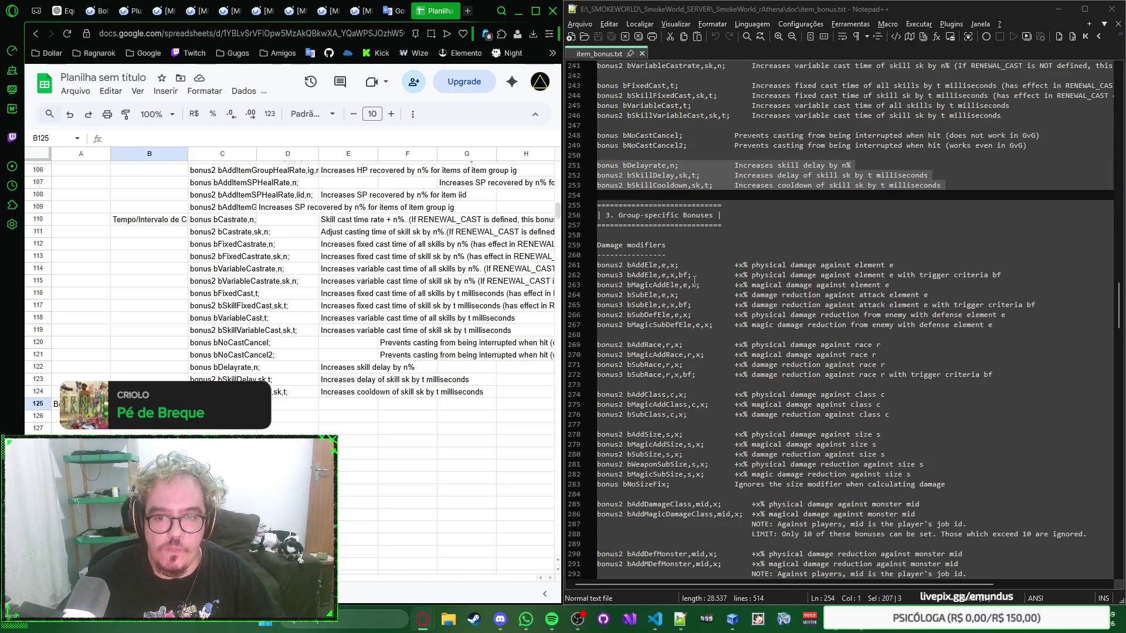
{"action": "scroll", "coordinate": [868, 199], "scroll_direction": "down", "scroll_amount": 2}
{"action": "type", "text": "Modificadores"}
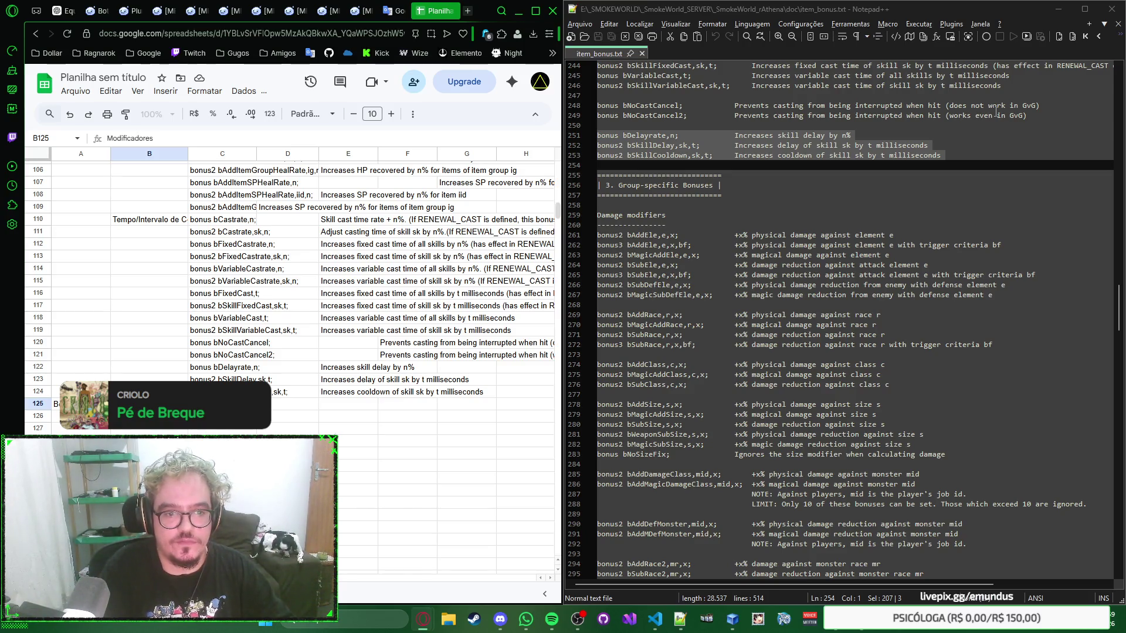
{"action": "key", "text": "Tab"}
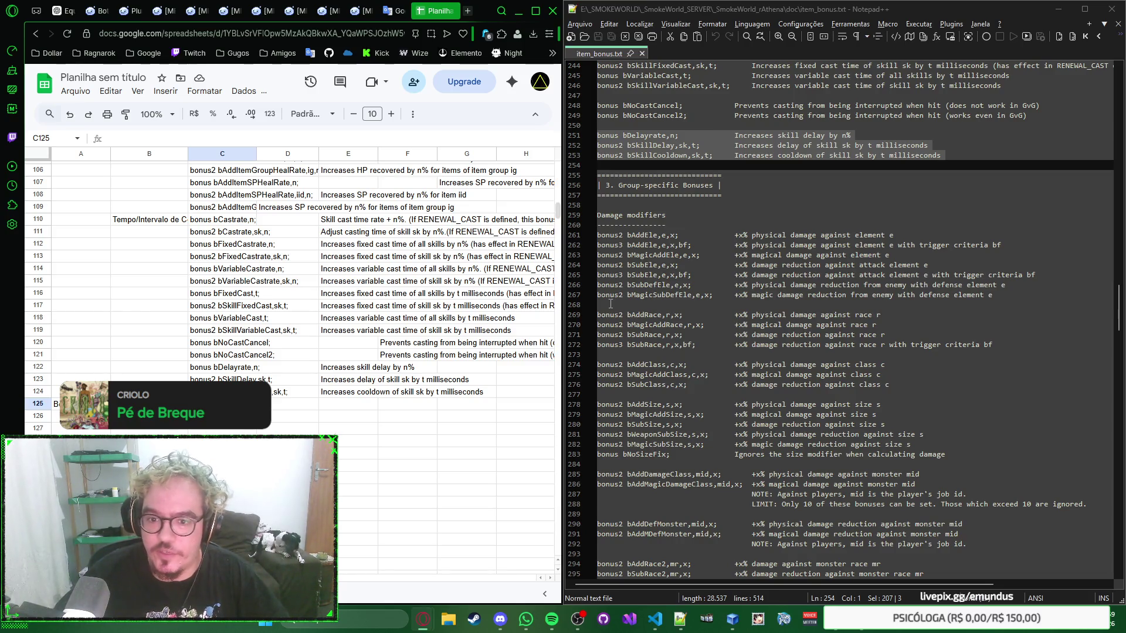
{"action": "left_click_drag", "start_coordinate": [610, 303], "coordinate": [598, 234]}
{"action": "key", "text": "ctrl+c"}
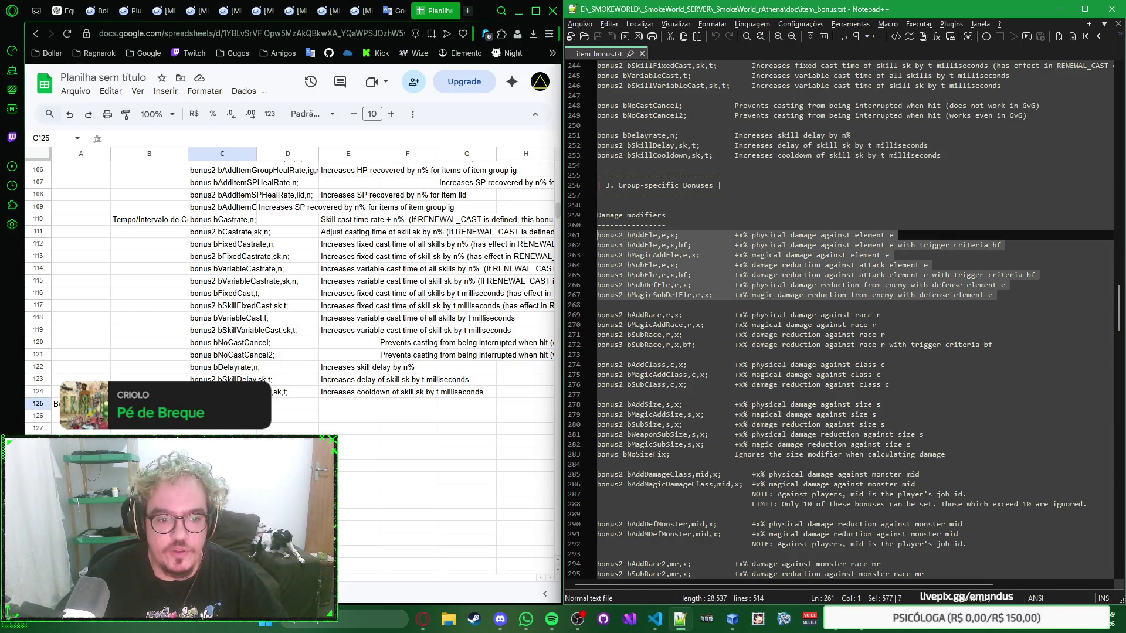
{"action": "key", "text": "alt+Tab"}
{"action": "key", "text": "ctrl+v"}
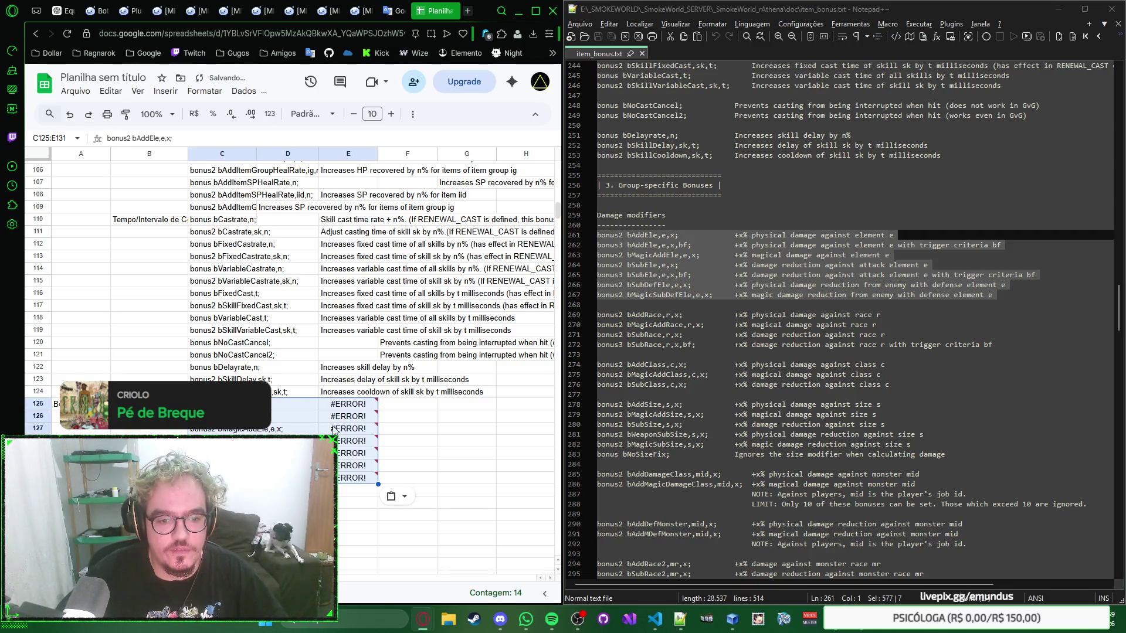
{"action": "left_click", "coordinate": [403, 503]}
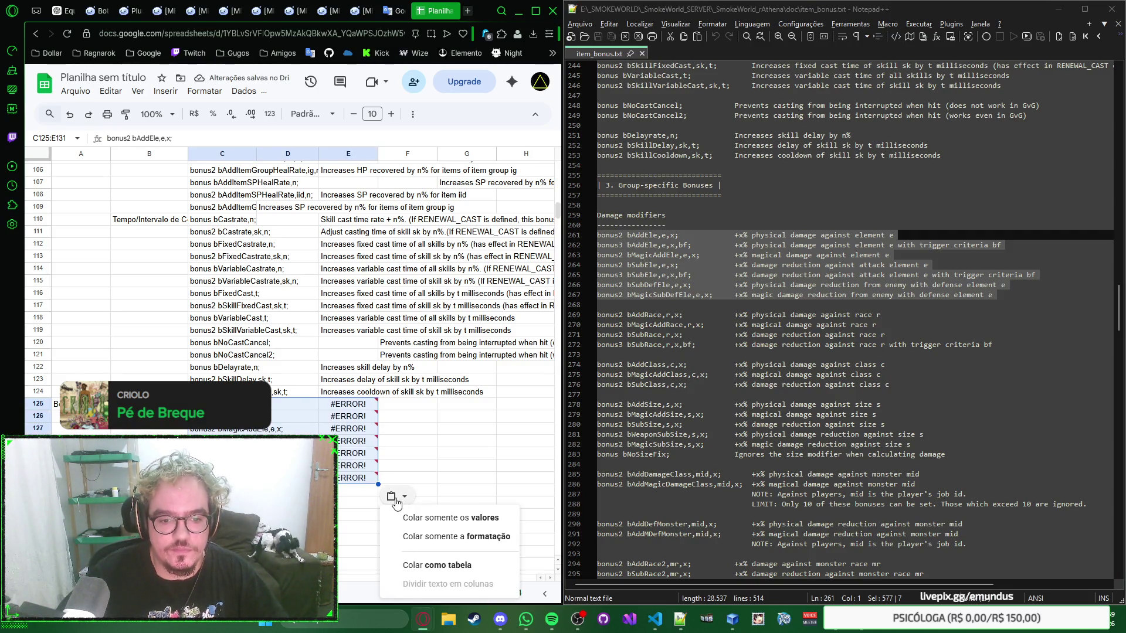
{"action": "left_click", "coordinate": [423, 520]}
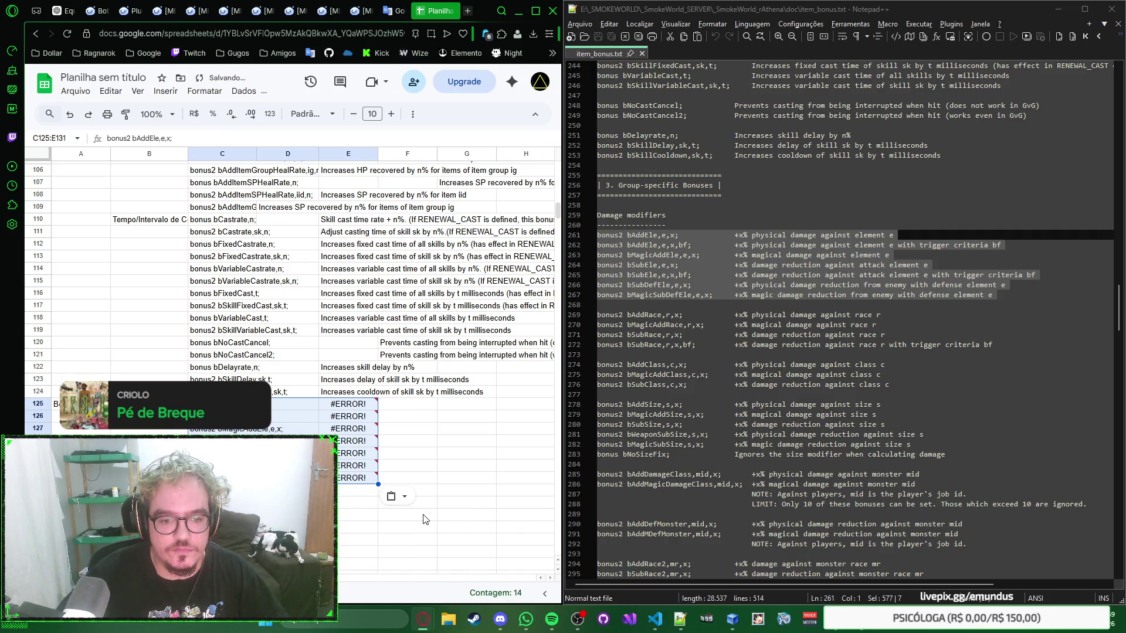
{"action": "left_click", "coordinate": [397, 431]}
{"action": "left_click", "coordinate": [354, 405]}
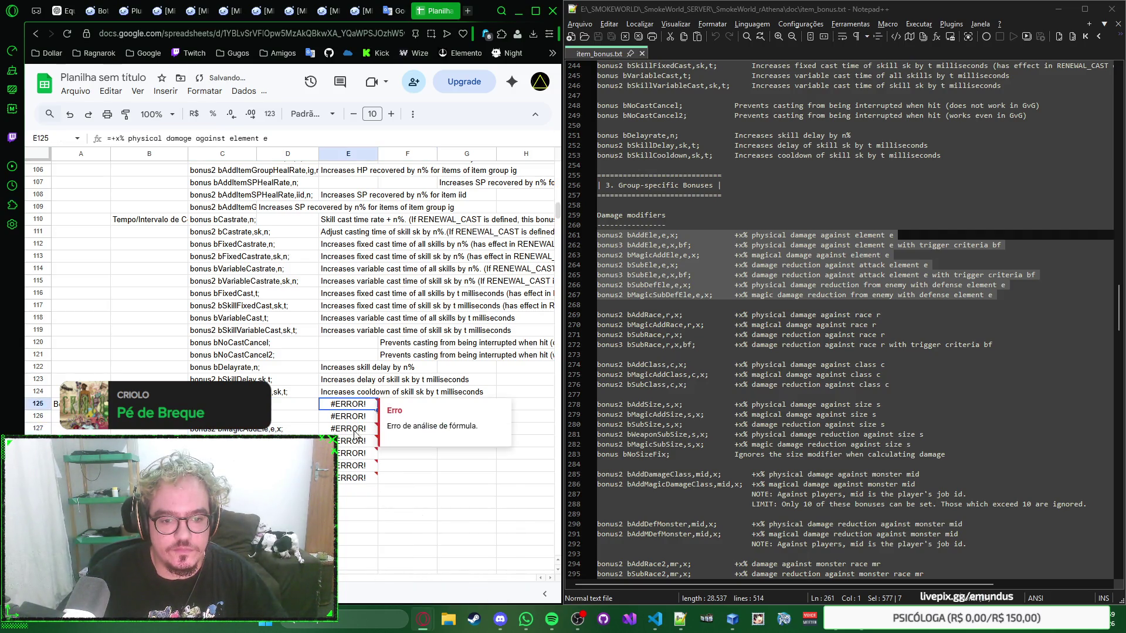
{"action": "left_click", "coordinate": [350, 478], "text": "shift"}
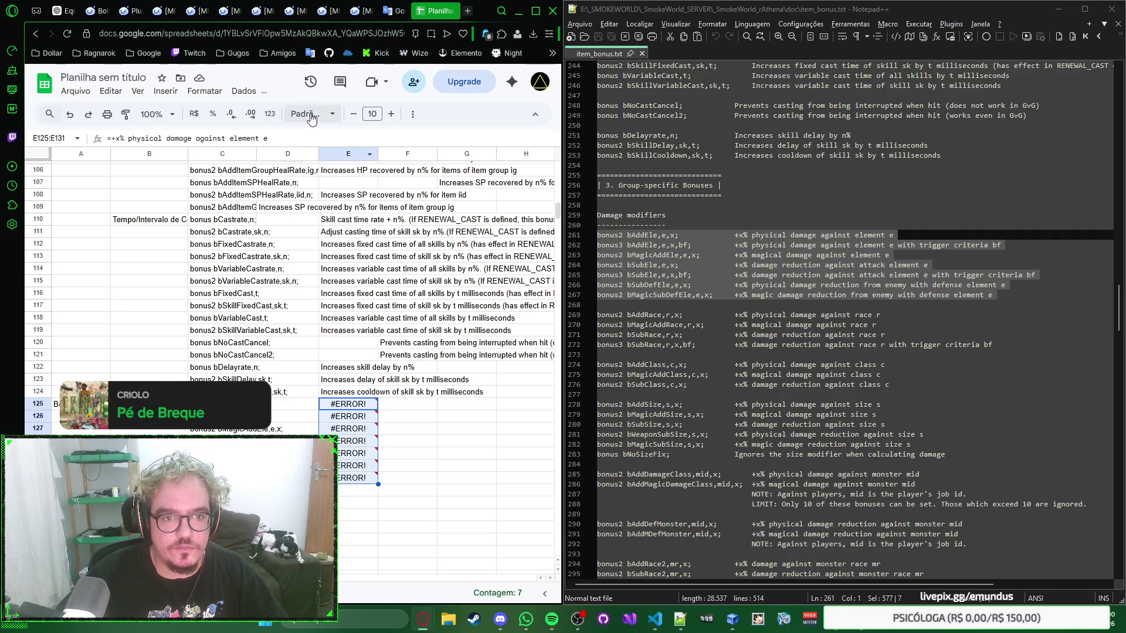
{"action": "left_click", "coordinate": [457, 441]}
{"action": "right_click", "coordinate": [458, 440]}
{"action": "key", "text": "Escape"}
{"action": "left_click", "coordinate": [426, 431]}
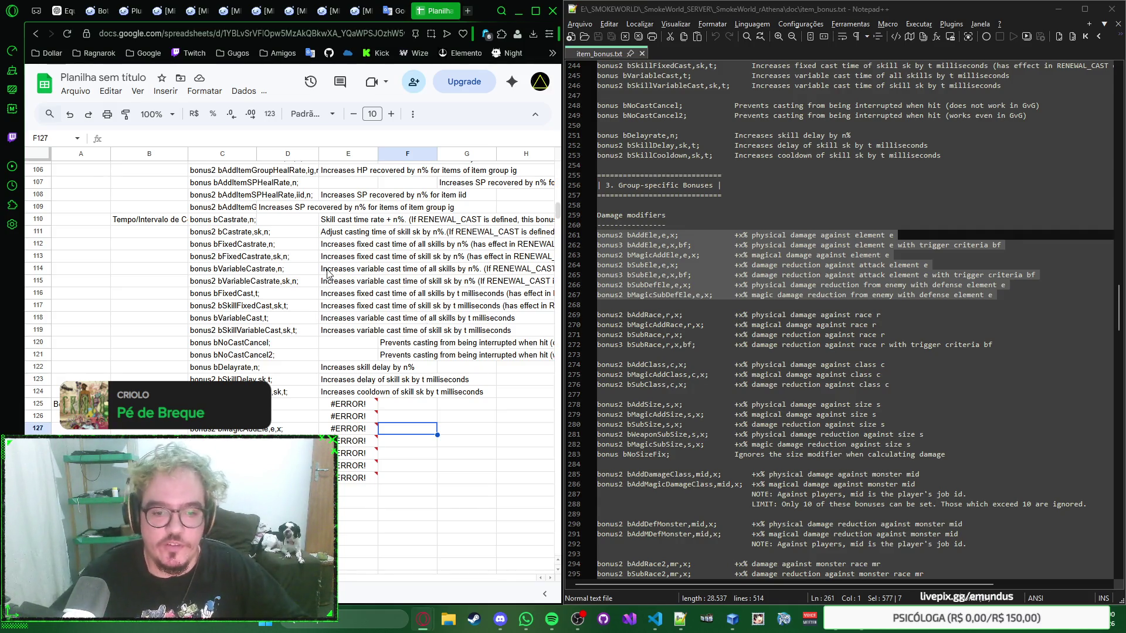
{"action": "scroll", "coordinate": [298, 226], "scroll_direction": "down", "scroll_amount": 5}
Paste the four race damage modifier bonuses at C132
{"action": "left_click", "coordinate": [222, 262]}
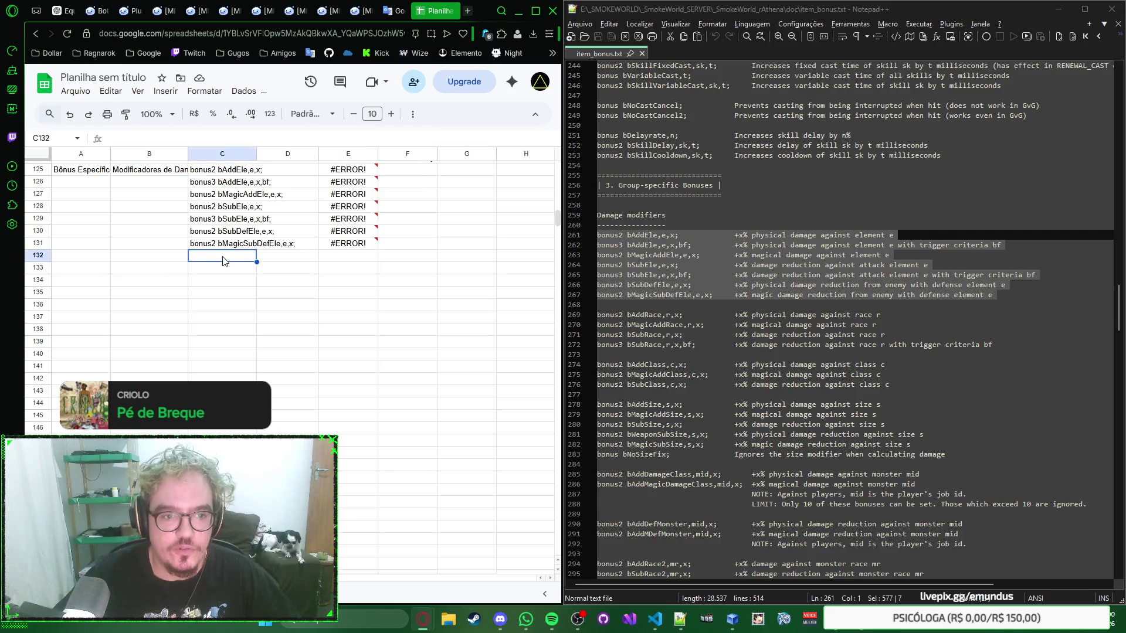
{"action": "left_click_drag", "start_coordinate": [993, 345], "coordinate": [590, 320]}
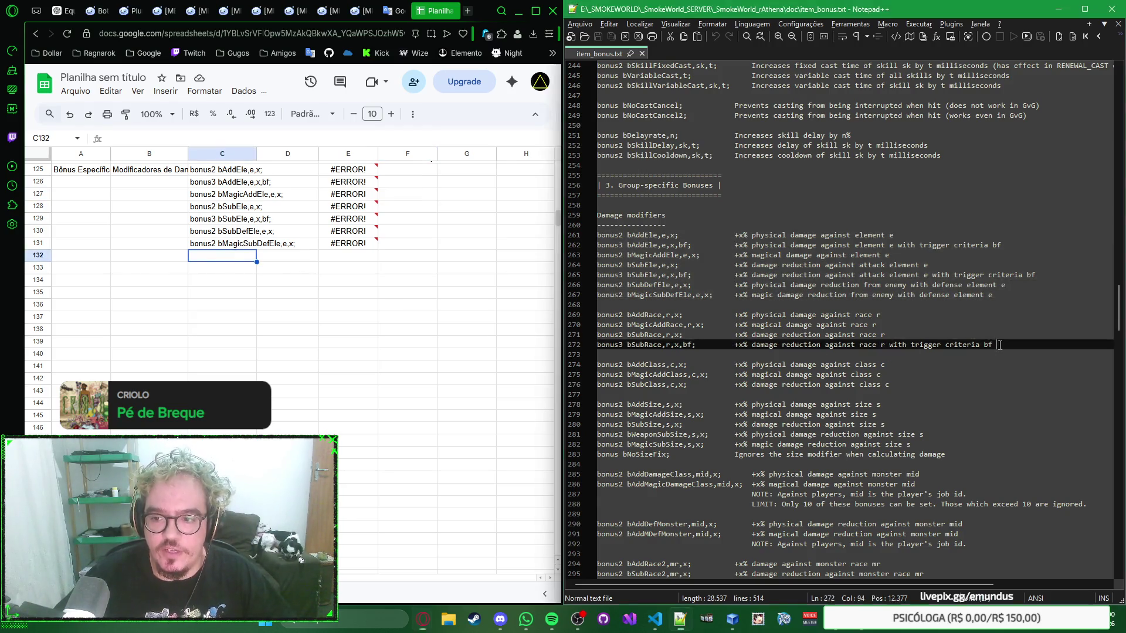
{"action": "key", "text": "ctrl+c"}
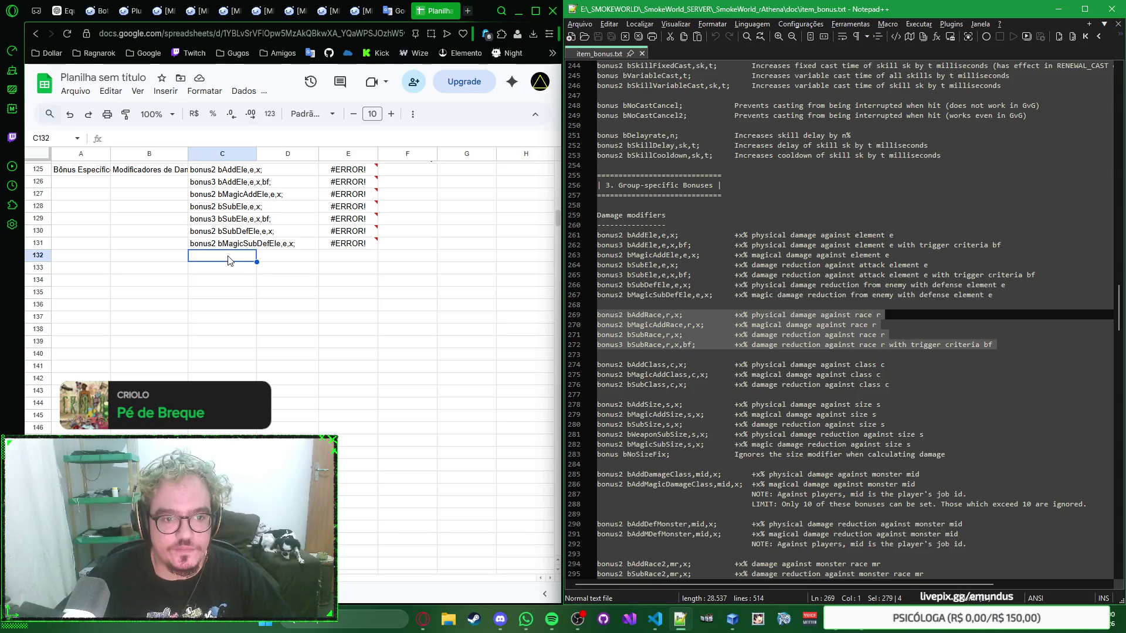
{"action": "left_click", "coordinate": [227, 257]}
{"action": "key", "text": "ctrl+v"}
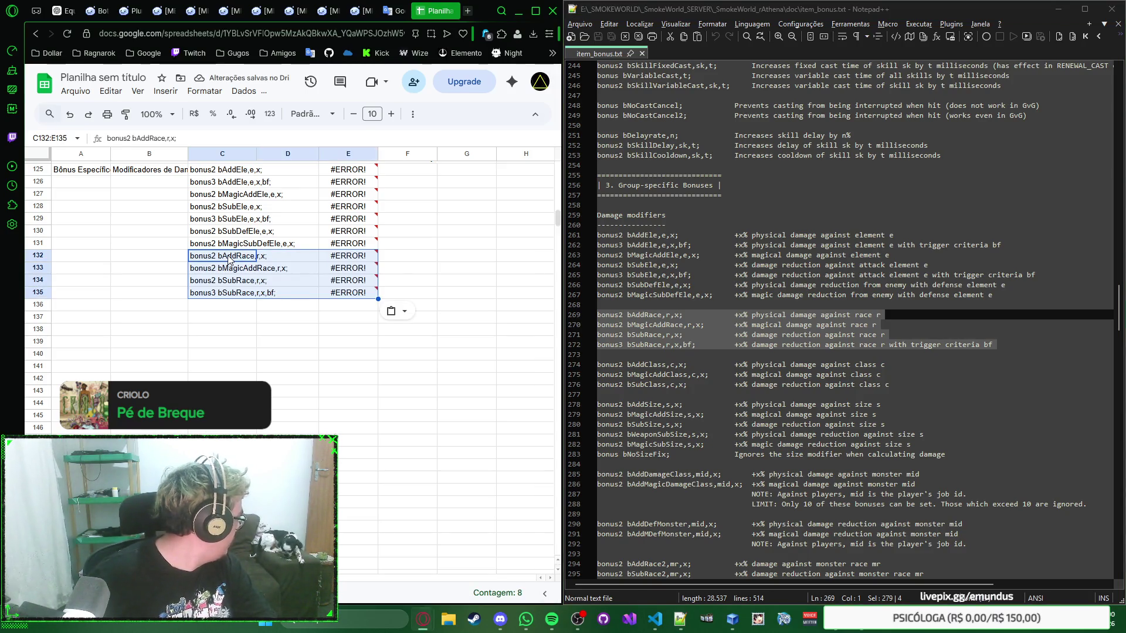
Paste the three class damage modifier bonuses at C136
{"action": "left_click", "coordinate": [226, 306]}
{"action": "left_click_drag", "start_coordinate": [916, 383], "coordinate": [582, 370]}
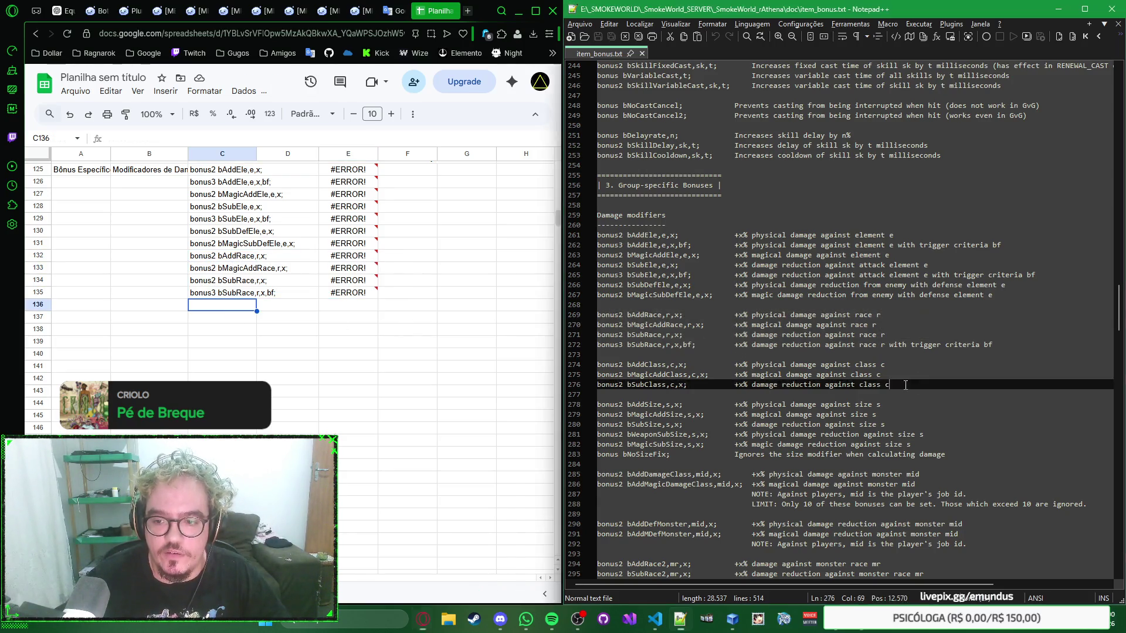
{"action": "left_click", "coordinate": [225, 306]}
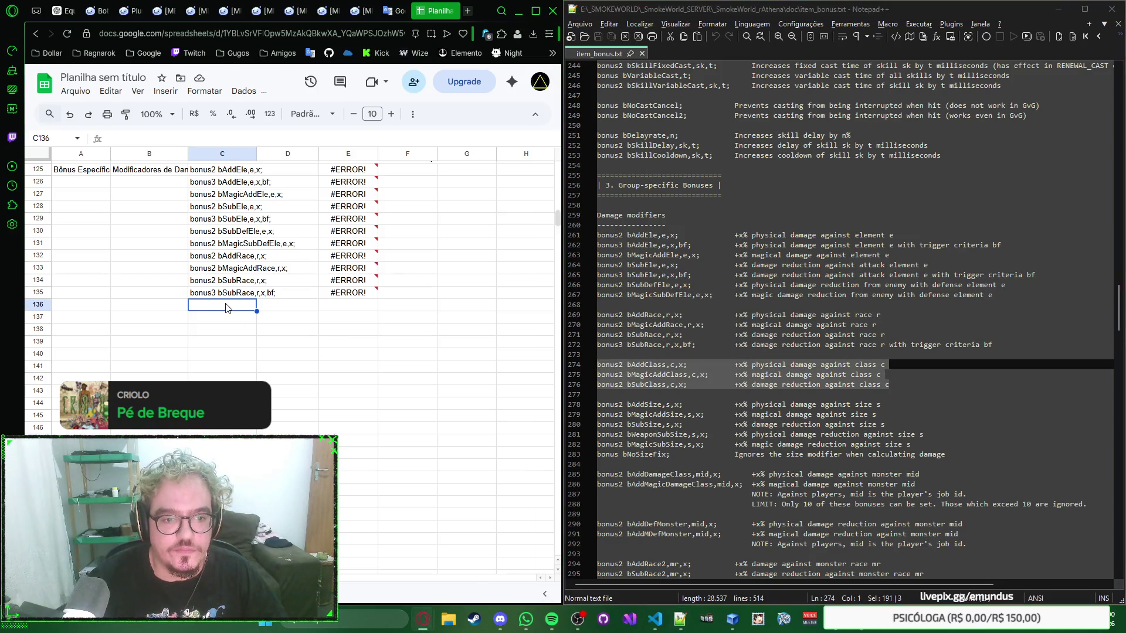
{"action": "key", "text": "ctrl+v"}
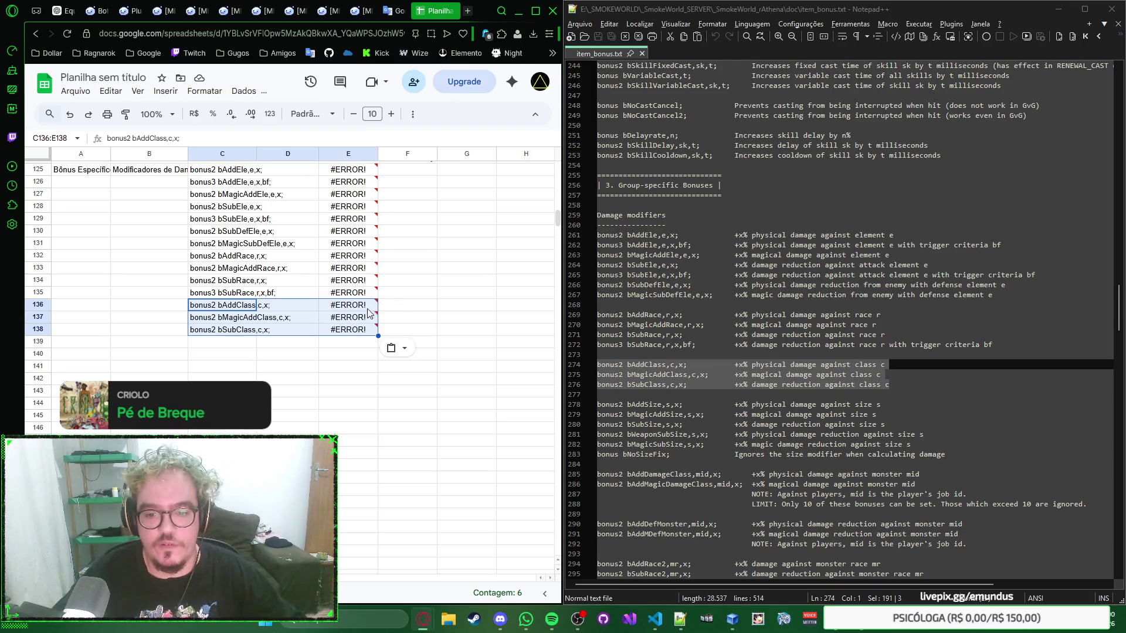
{"action": "scroll", "coordinate": [747, 296], "scroll_direction": "down", "scroll_amount": 3}
Paste the size damage modifier bonuses at C139 and select the monster class bonus lines
{"action": "left_click_drag", "start_coordinate": [598, 316], "coordinate": [946, 365]}
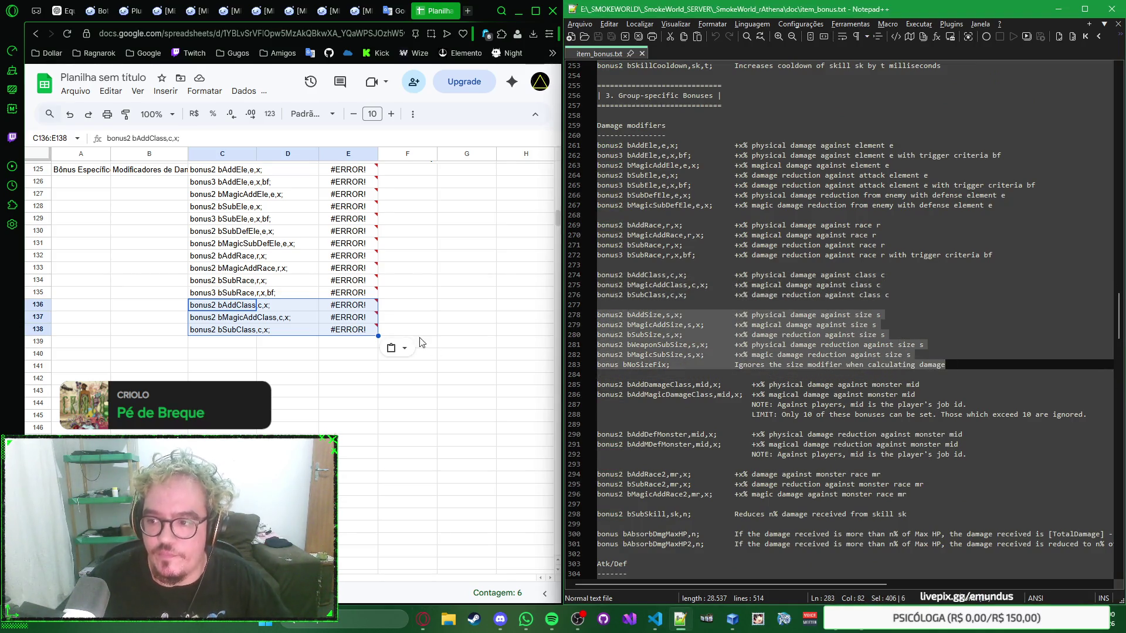
{"action": "left_click", "coordinate": [211, 344]}
{"action": "key", "text": "ctrl+v"}
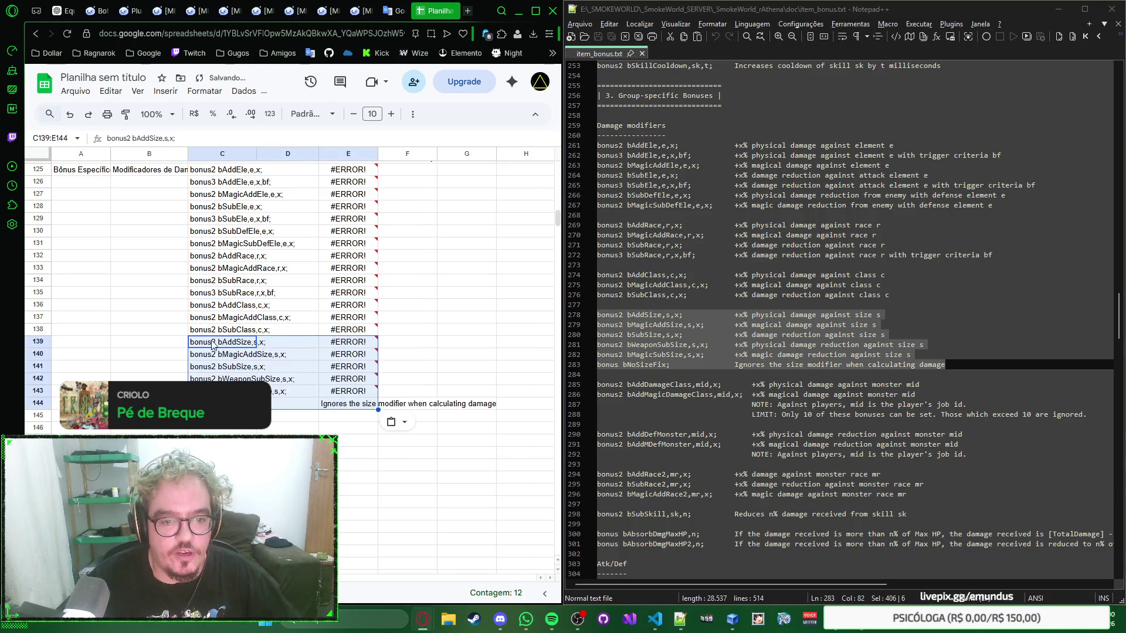
{"action": "scroll", "coordinate": [600, 336], "scroll_direction": "down", "scroll_amount": 4}
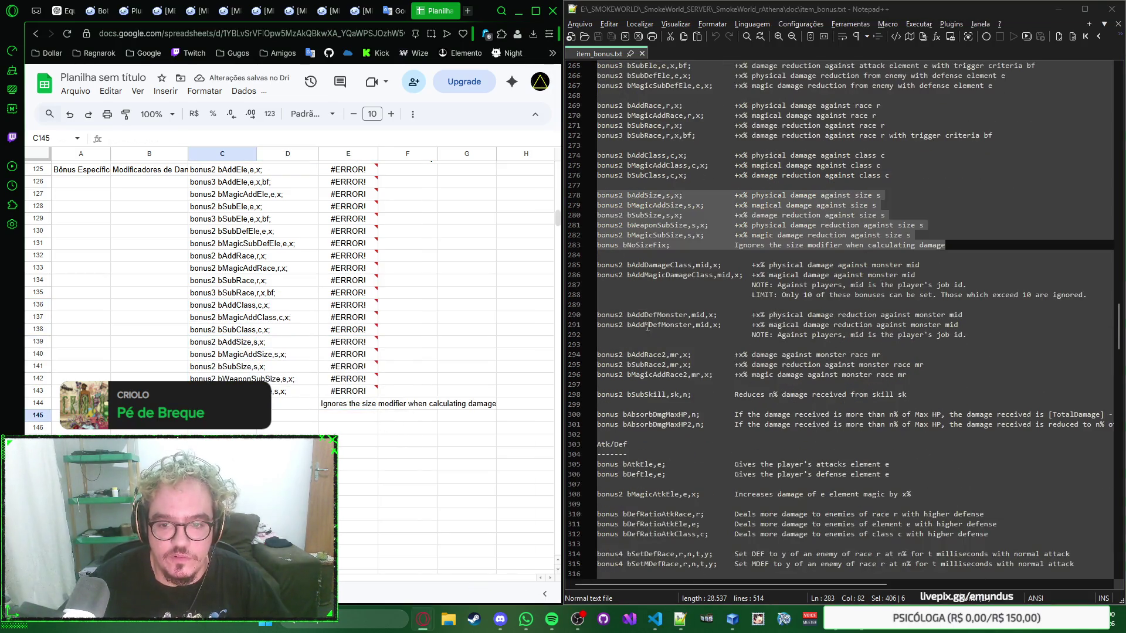
{"action": "left_click_drag", "start_coordinate": [598, 265], "coordinate": [976, 296]}
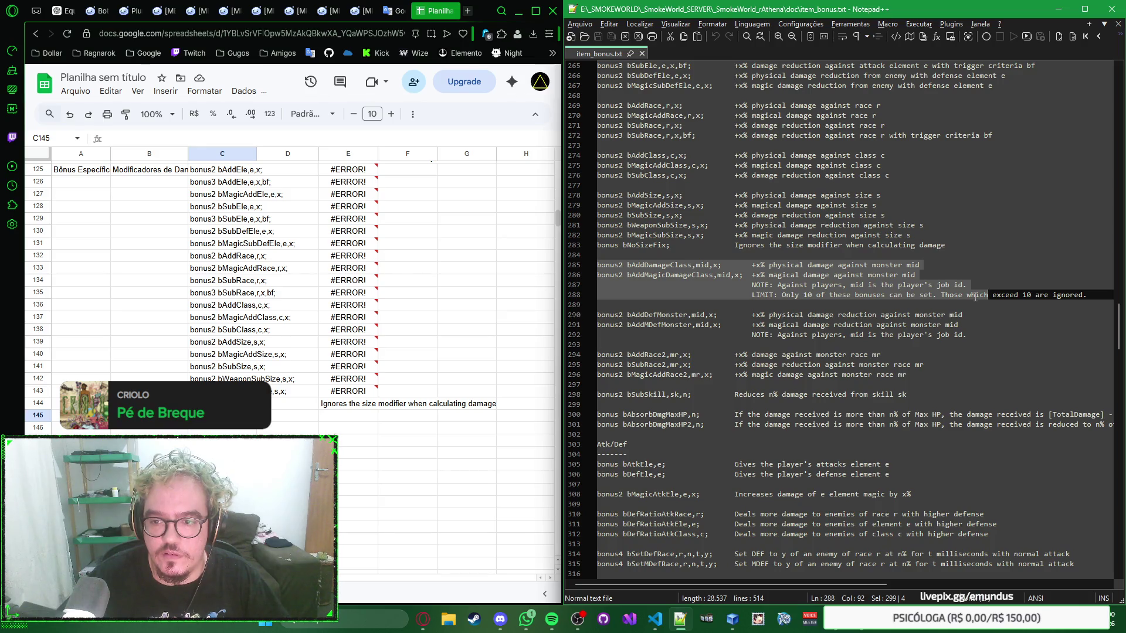
{"action": "left_click_drag", "start_coordinate": [977, 296], "coordinate": [1017, 302]}
{"action": "left_click_drag", "start_coordinate": [1096, 302], "coordinate": [1095, 298]}
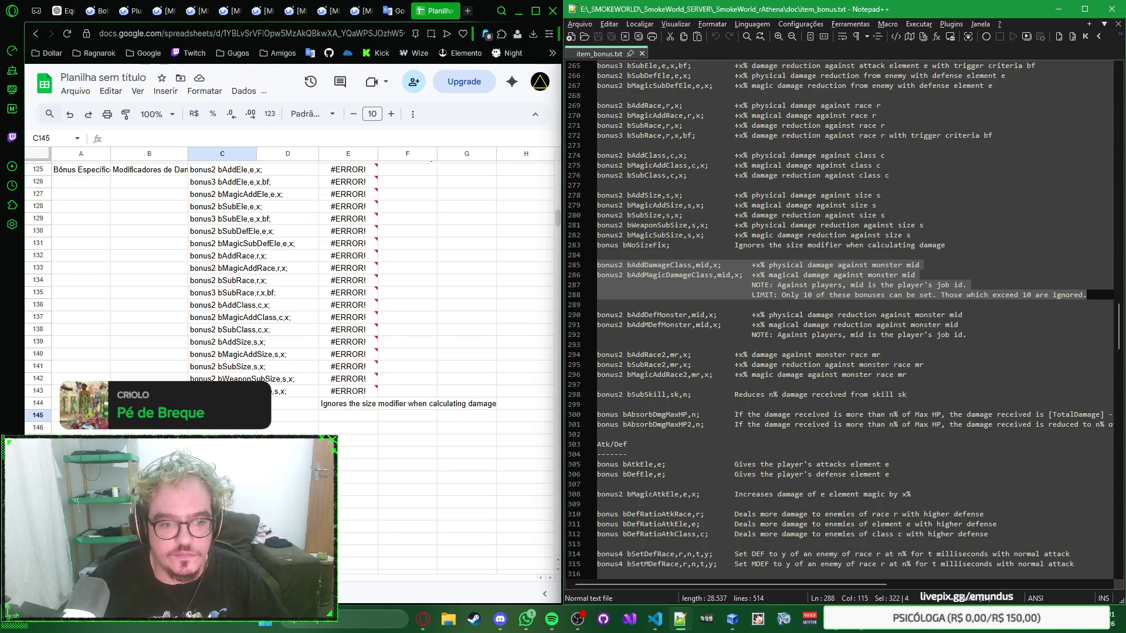
Paste the two monster-class damage bonuses at C145 and copy the job-id note text from D147
{"action": "key", "text": "alt+Tab"}
{"action": "key", "text": "ctrl+v"}
{"action": "left_click", "coordinate": [286, 440]}
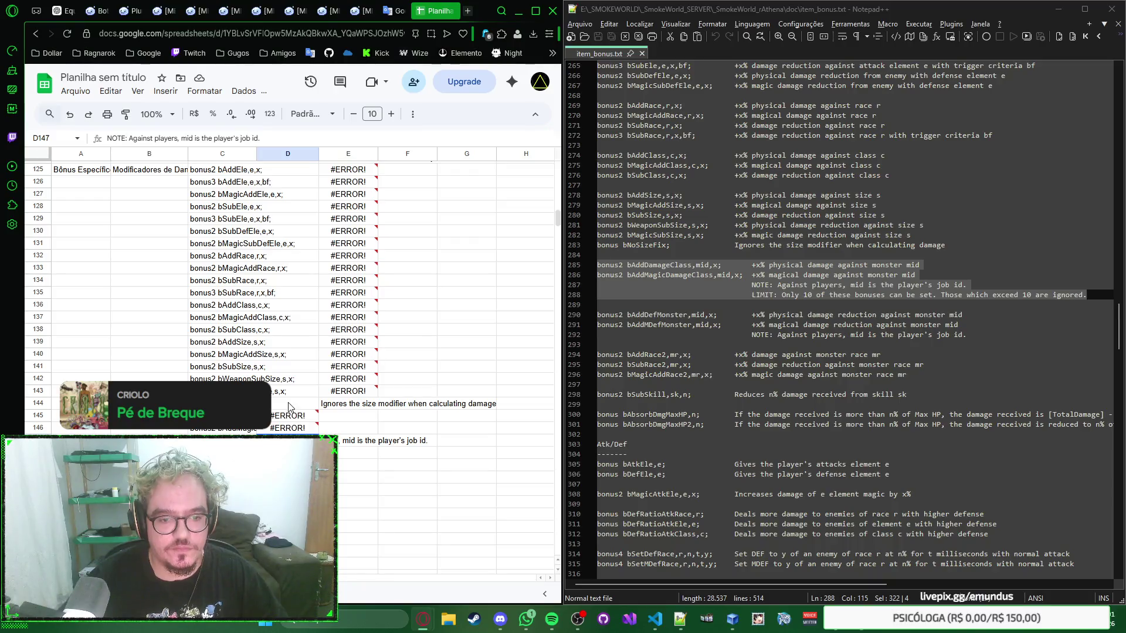
{"action": "left_click", "coordinate": [302, 420]}
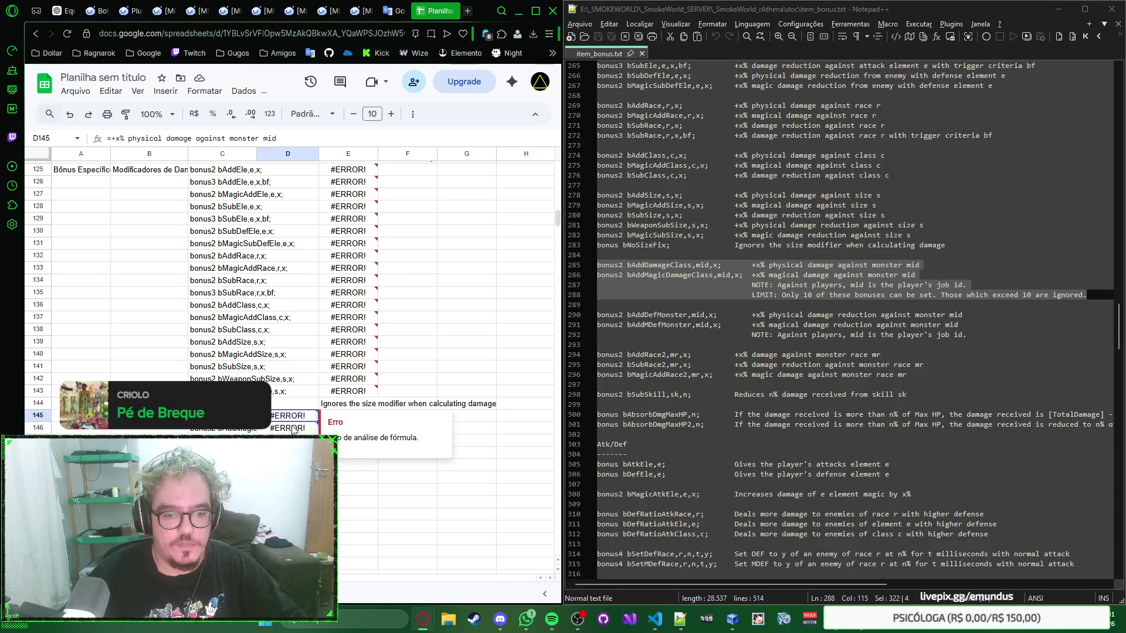
{"action": "double_click", "coordinate": [293, 441]}
{"action": "key", "text": "ctrl+a"}
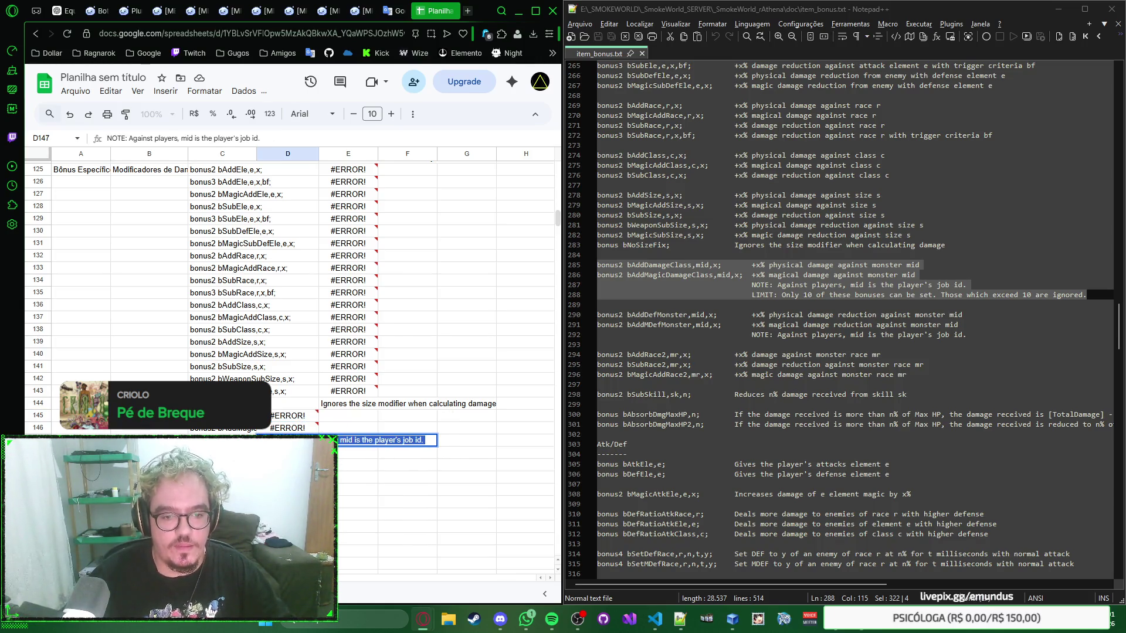
Append the job-id note to the end of the physical monster bonus description in D145
{"action": "double_click", "coordinate": [301, 415]}
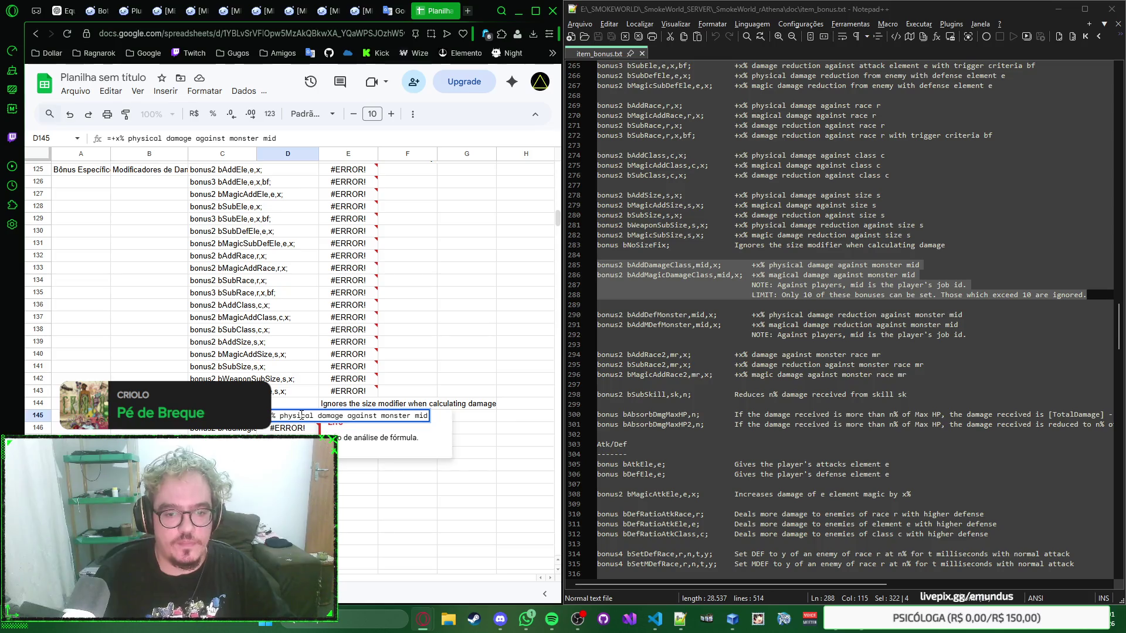
{"action": "key", "text": "End"}
{"action": "key", "text": "ctrl+v"}
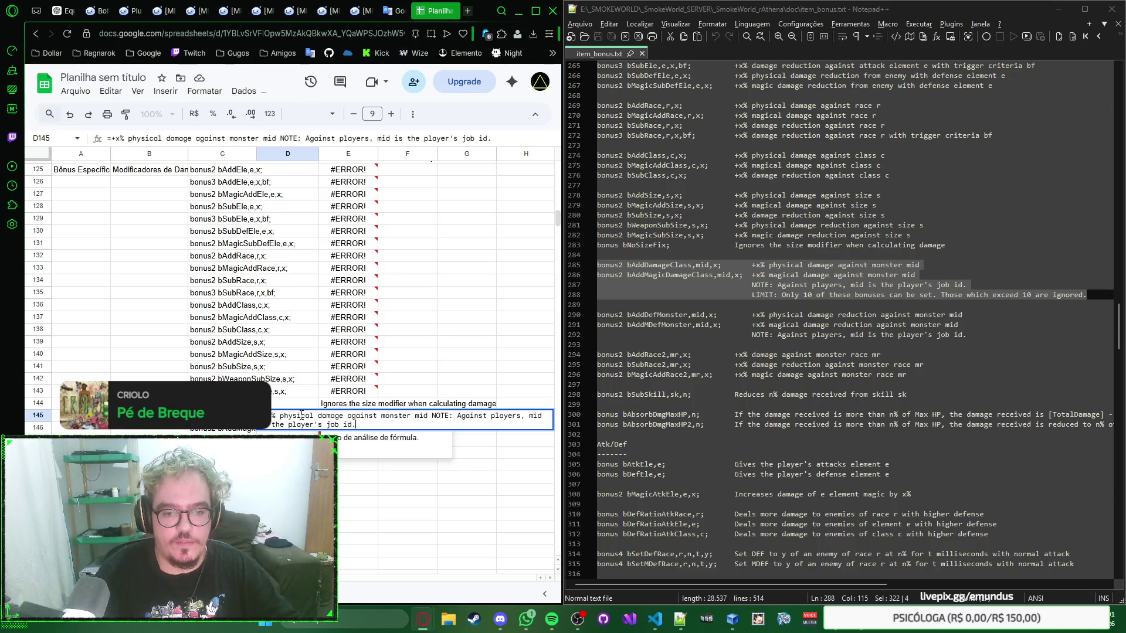
{"action": "key", "text": "Return"}
{"action": "key", "text": "Return"}
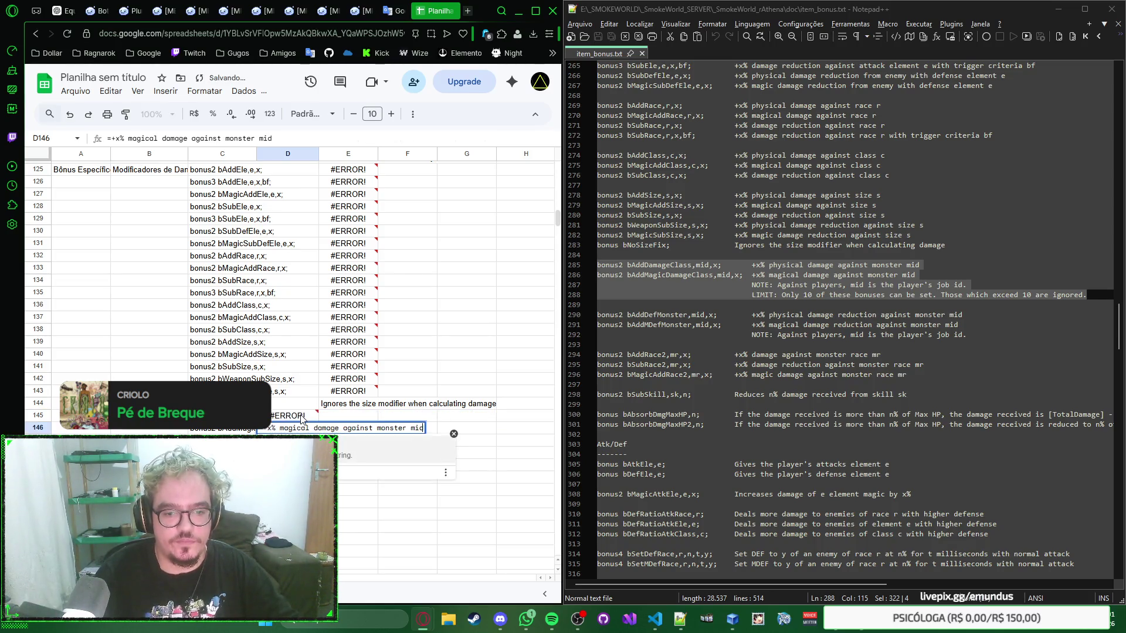
{"action": "key", "text": "Return"}
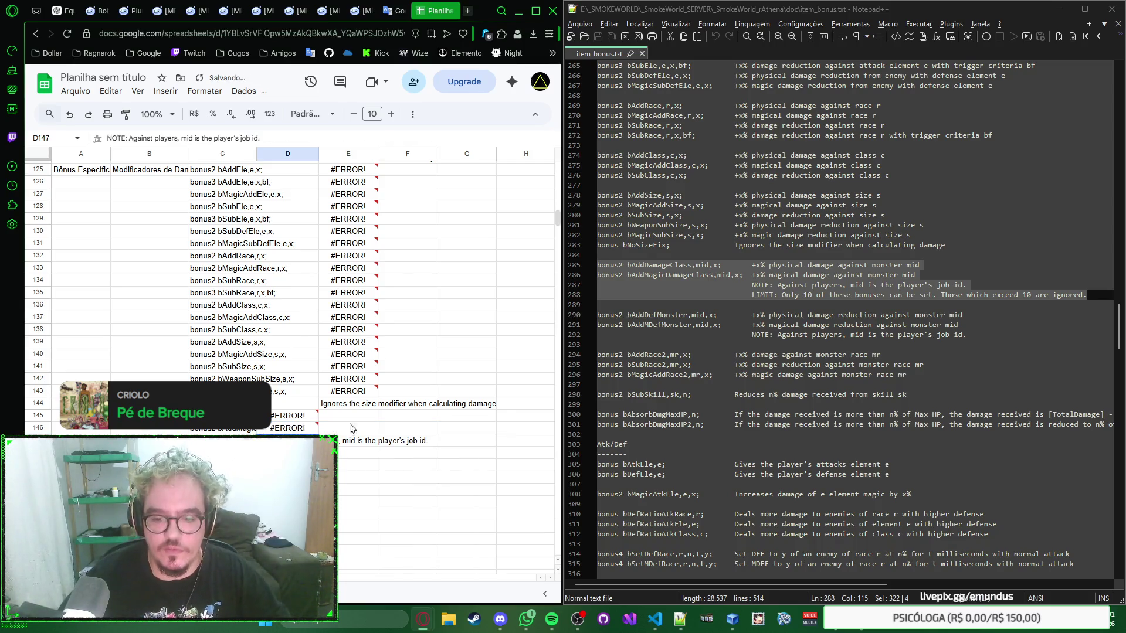
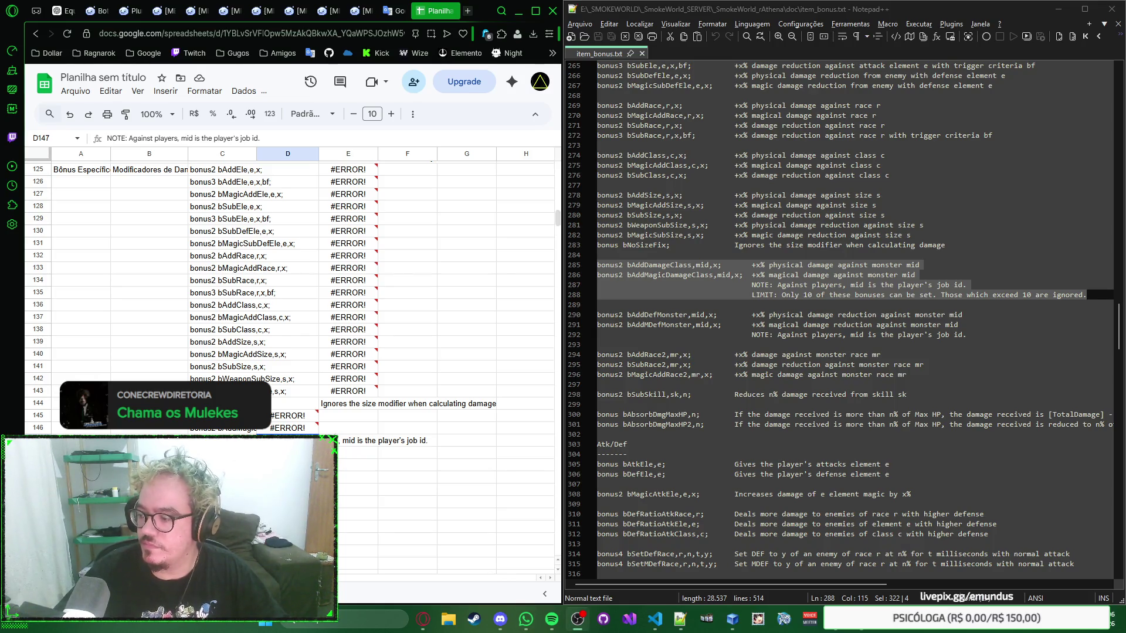
Check the online player count in the game window, then return to the spreadsheet
{"action": "key", "text": "alt+Tab"}
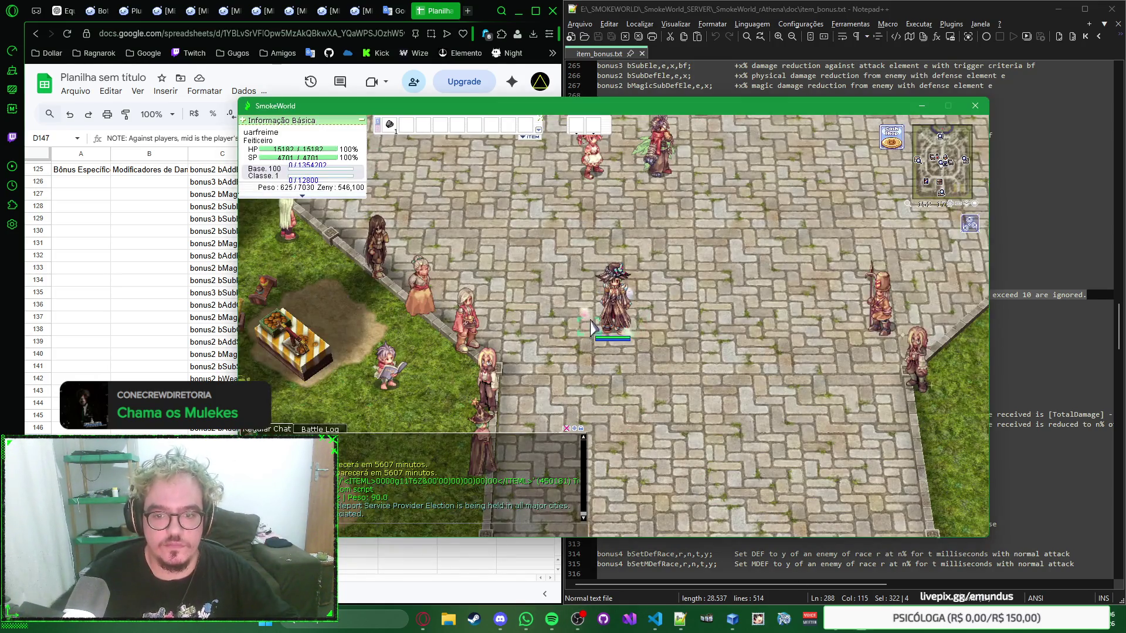
{"action": "key", "text": "Return"}
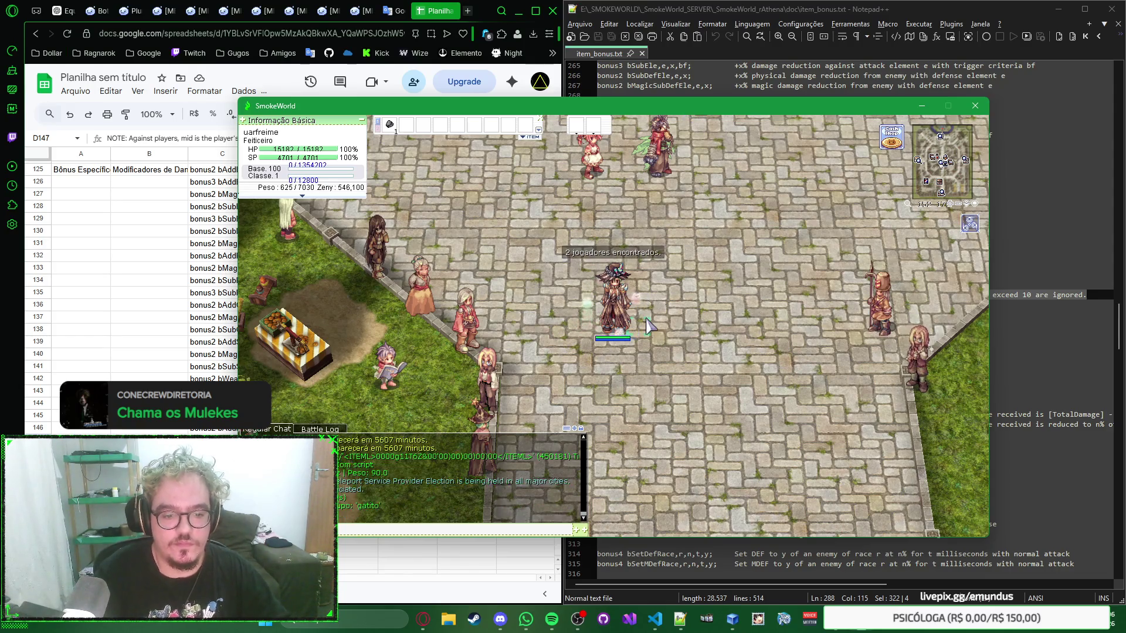
{"action": "key", "text": "alt+Tab"}
{"action": "left_click", "coordinate": [616, 275]}
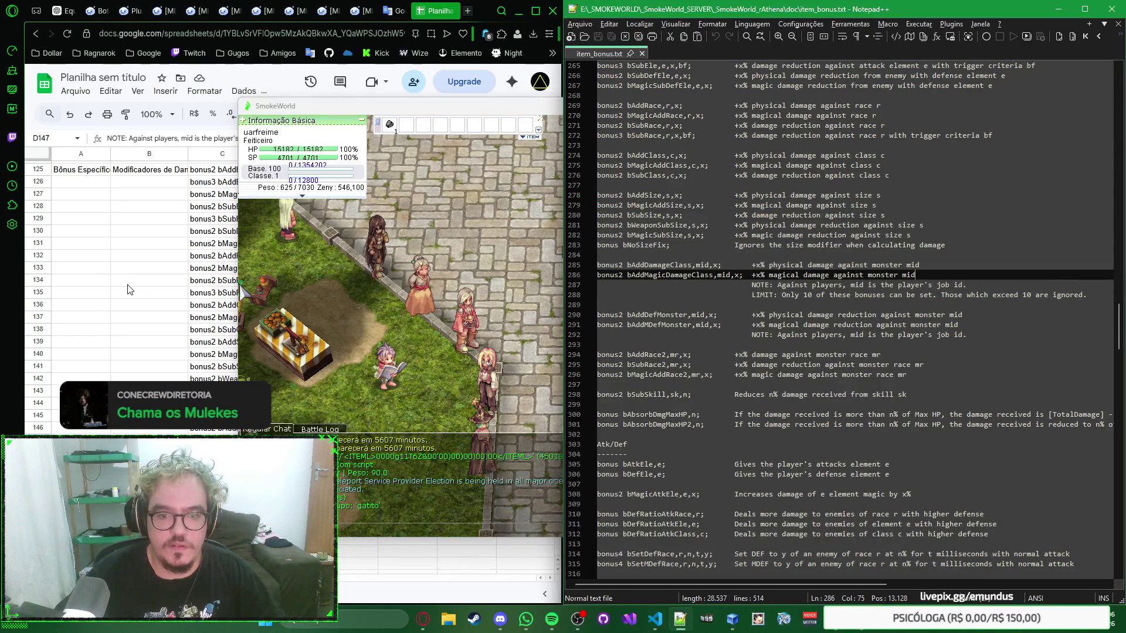
{"action": "left_click", "coordinate": [135, 287]}
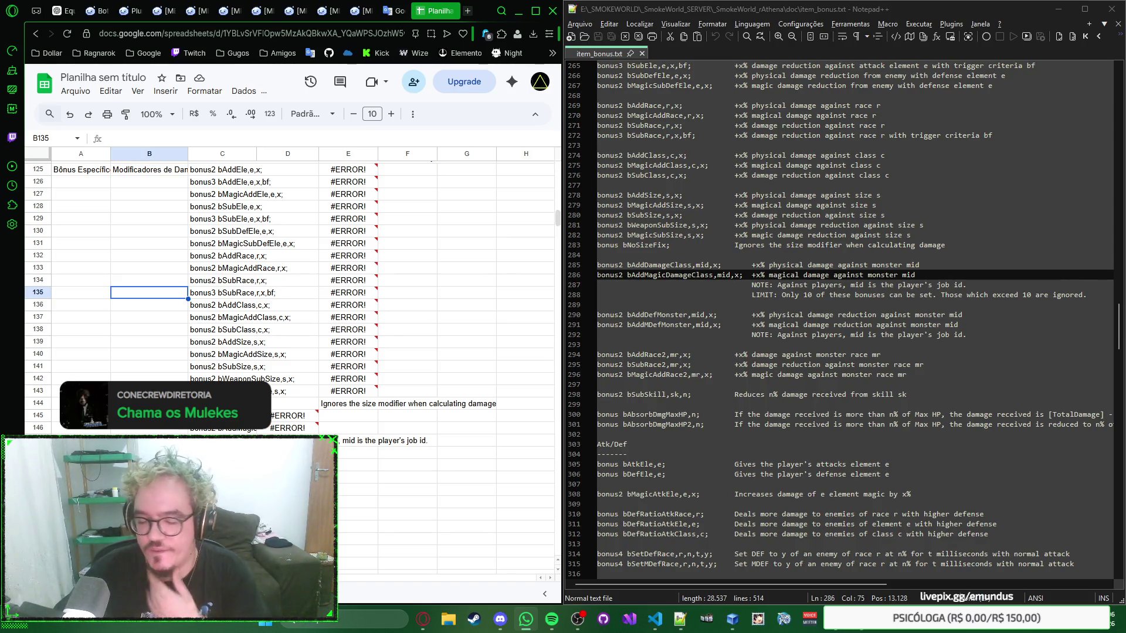
Undo the note text in row 147 and select the monster race bonus lines in Notepad++
{"action": "left_click", "coordinate": [225, 441]}
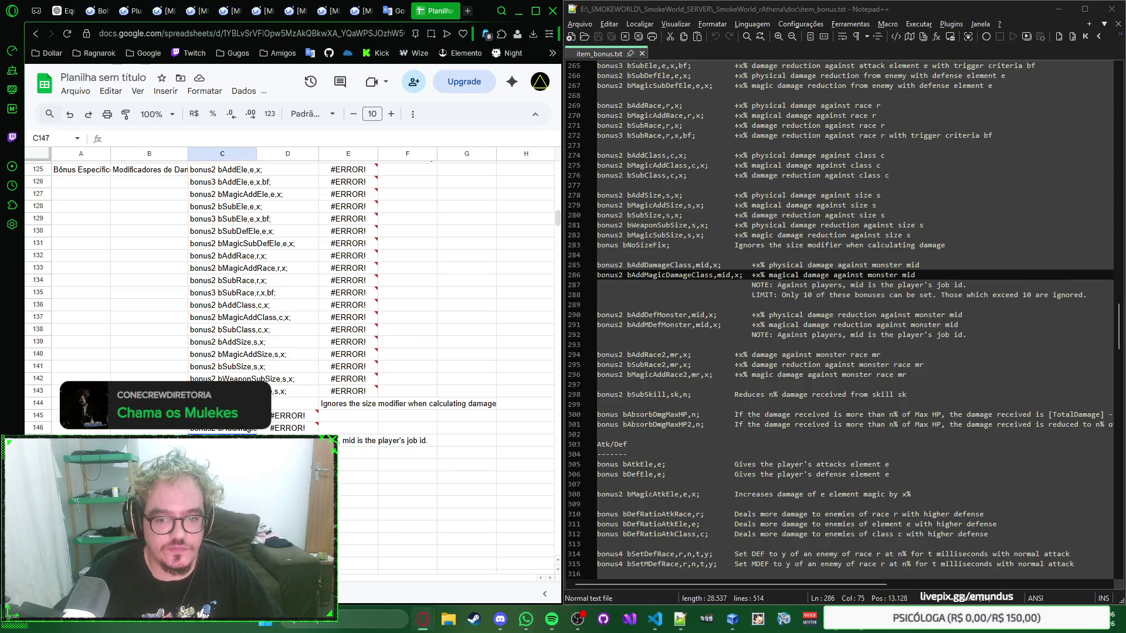
{"action": "scroll", "coordinate": [320, 283], "scroll_direction": "down", "scroll_amount": 2}
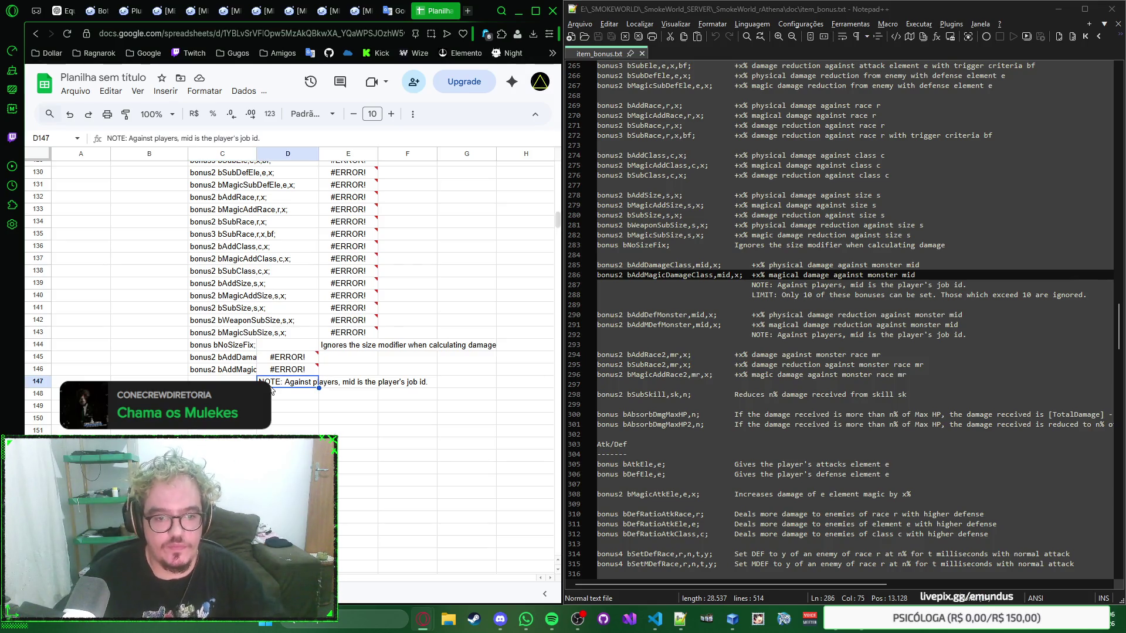
{"action": "key", "text": "ctrl+z"}
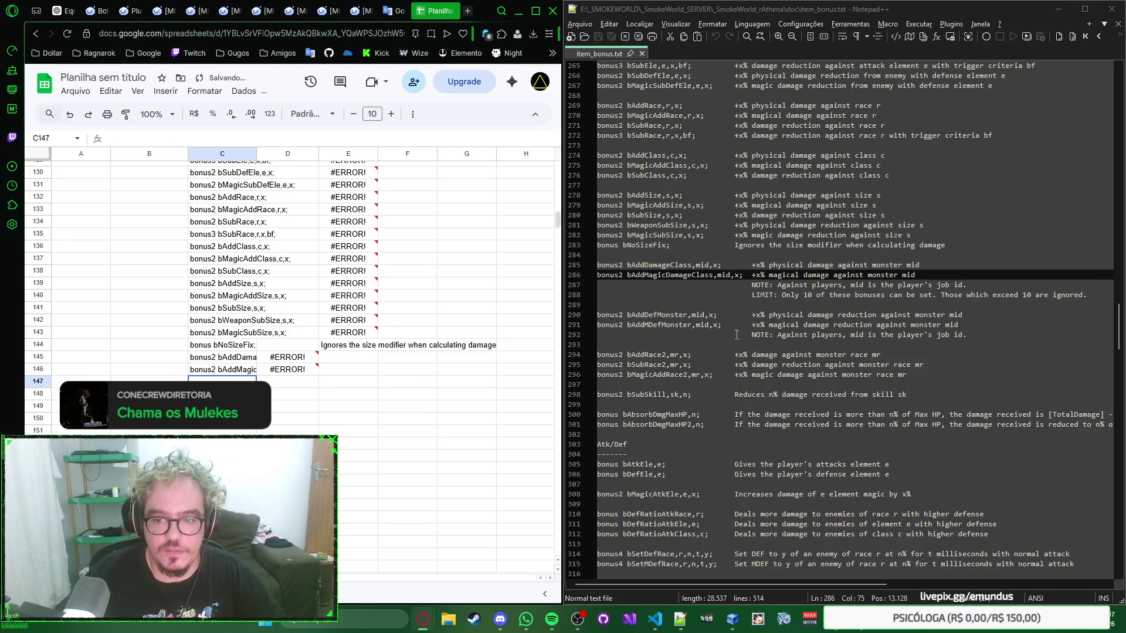
{"action": "left_click_drag", "start_coordinate": [922, 374], "coordinate": [573, 357]}
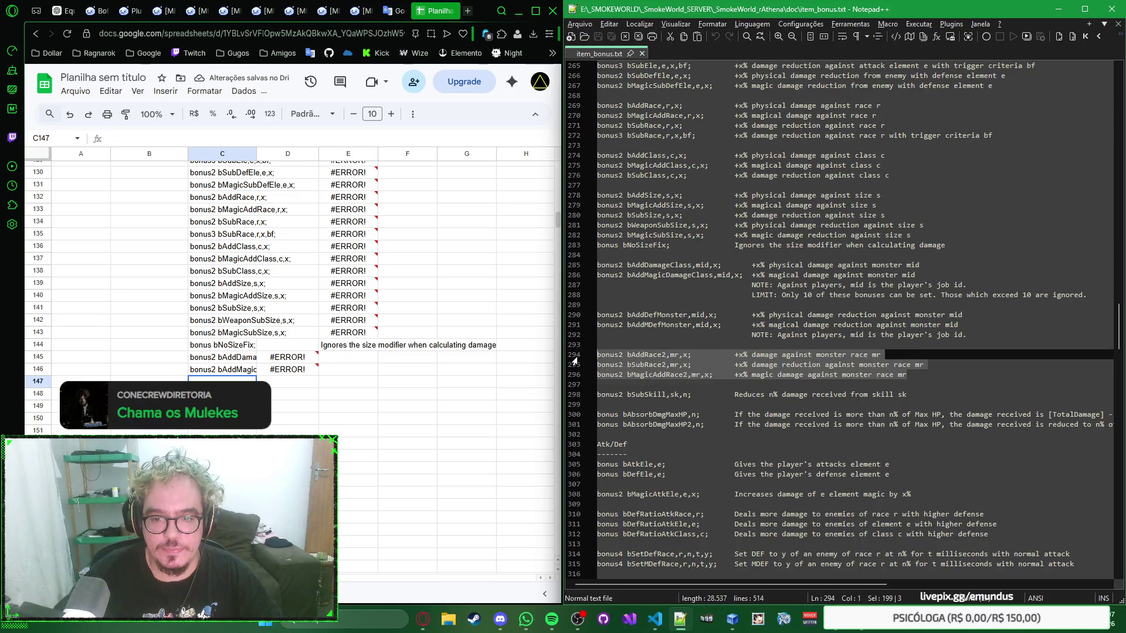
Inspect the erroring descriptions in D145 and D146 against the command in C146
{"action": "left_click", "coordinate": [235, 373]}
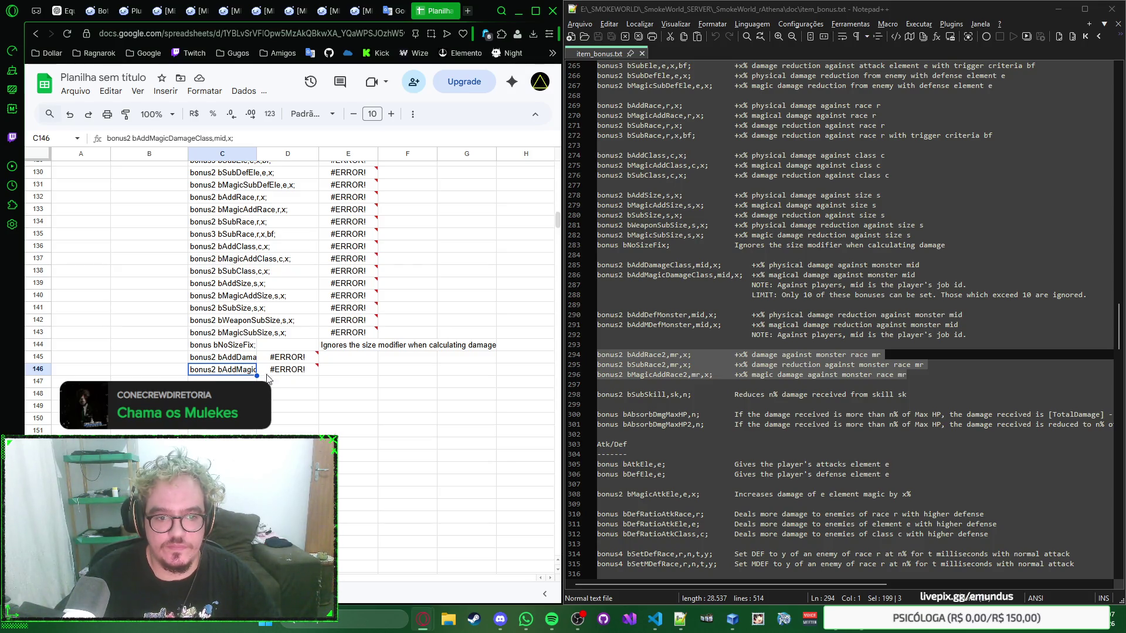
{"action": "left_click", "coordinate": [278, 376]}
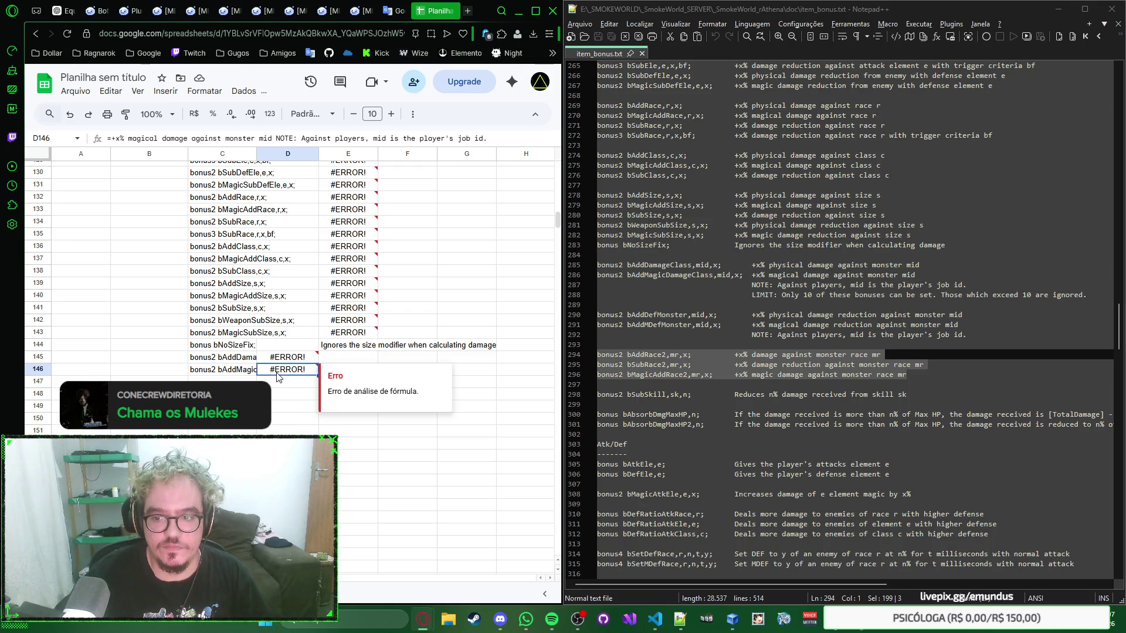
{"action": "left_click", "coordinate": [221, 376]}
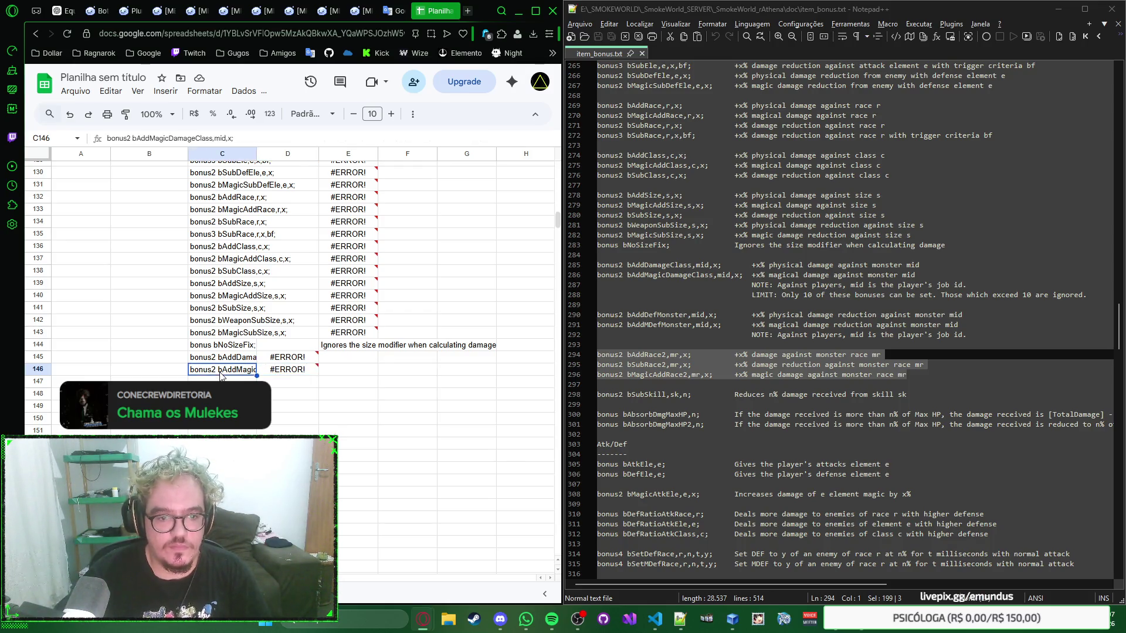
{"action": "left_click", "coordinate": [285, 358]}
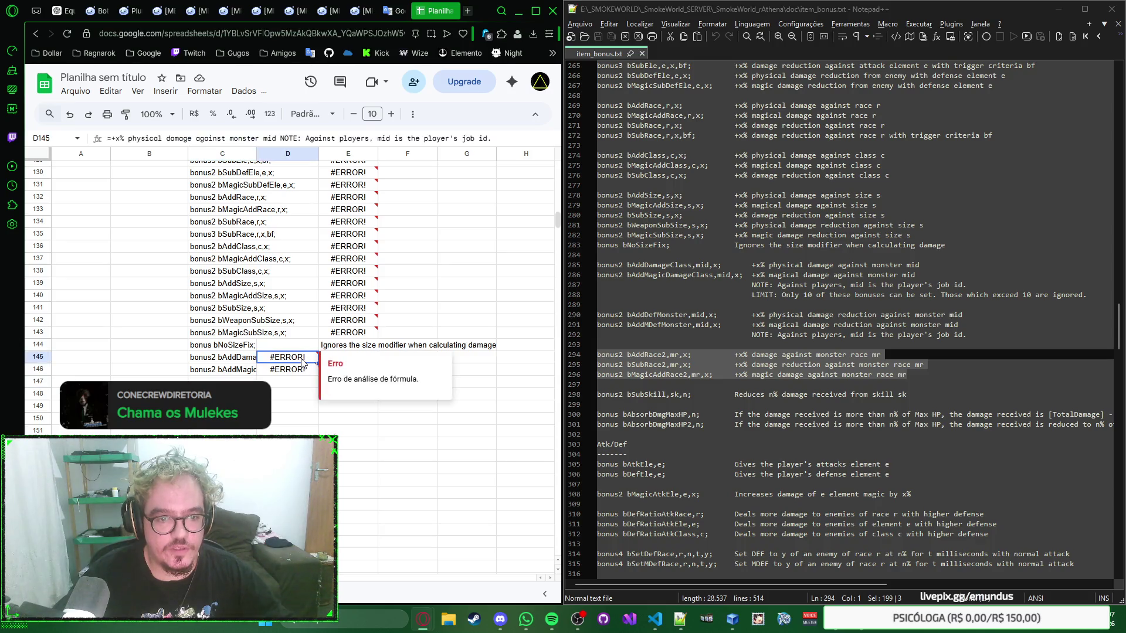
{"action": "left_click", "coordinate": [282, 374]}
{"action": "left_click", "coordinate": [228, 372]}
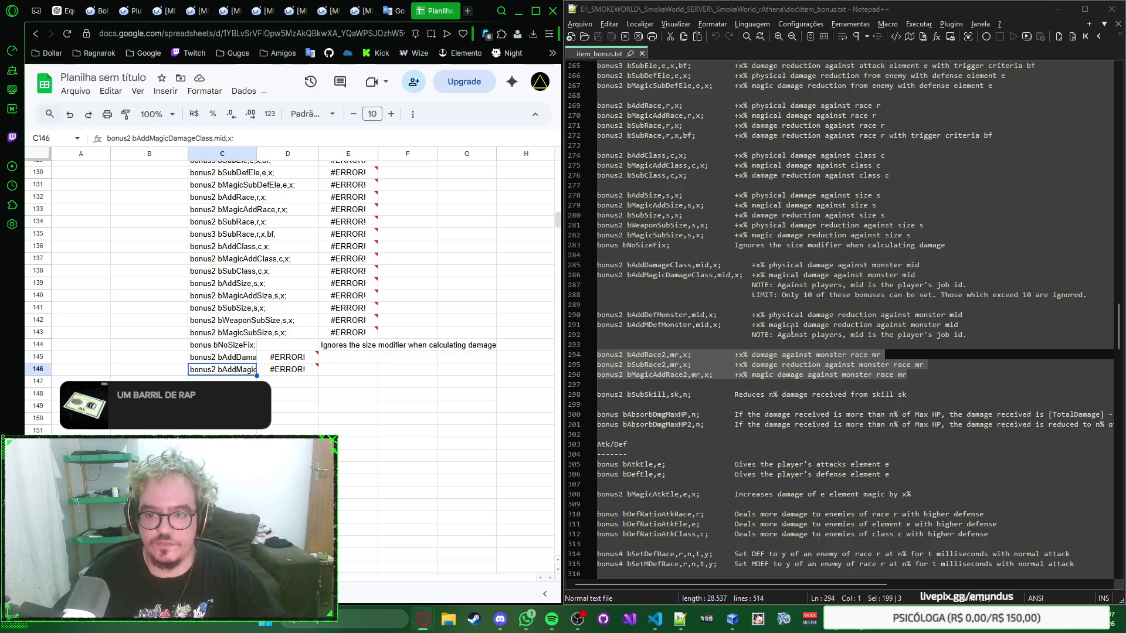
{"action": "left_click", "coordinate": [305, 350]}
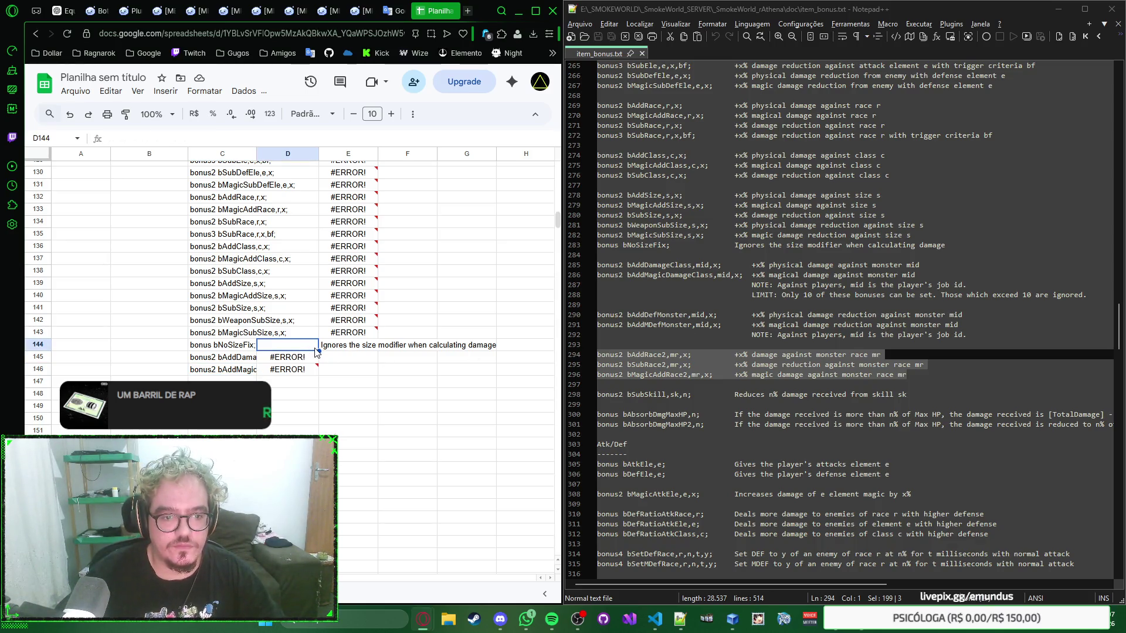
{"action": "left_click", "coordinate": [286, 359]}
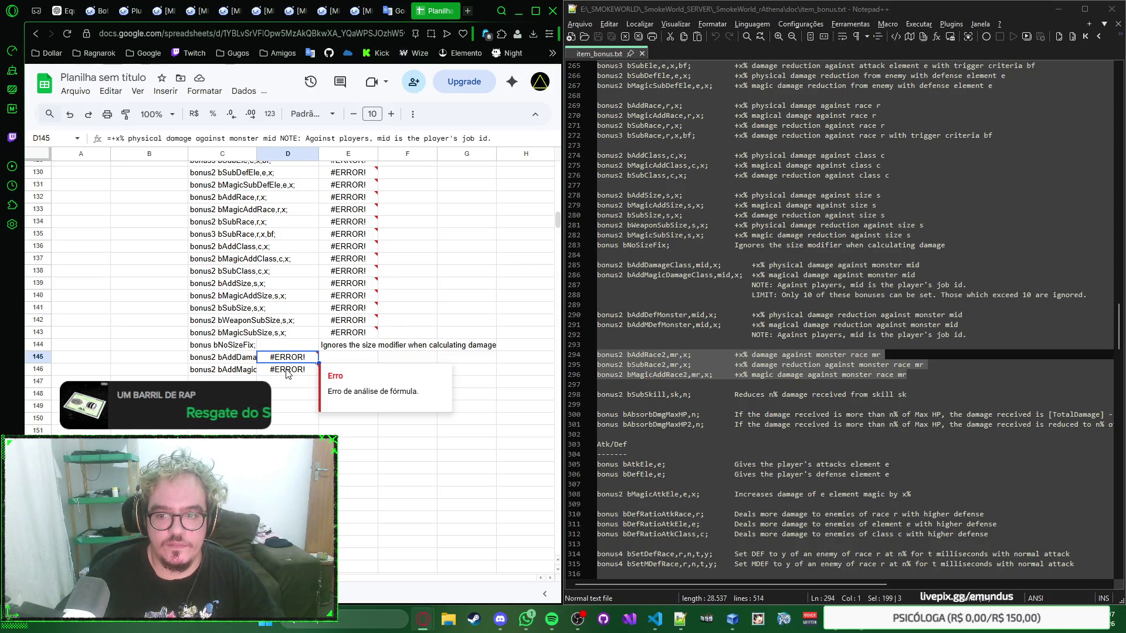
{"action": "mouse_move", "coordinate": [287, 357]}
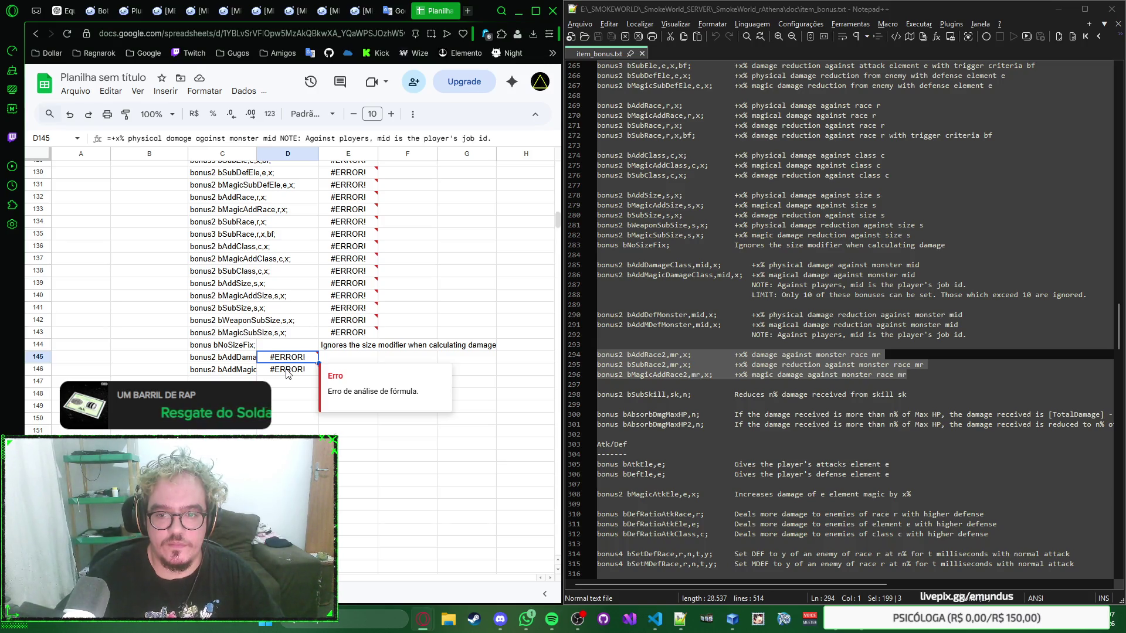
Paste the magical damage description into D146 with its NOTE in D147 and review it
{"action": "left_click", "coordinate": [240, 375]}
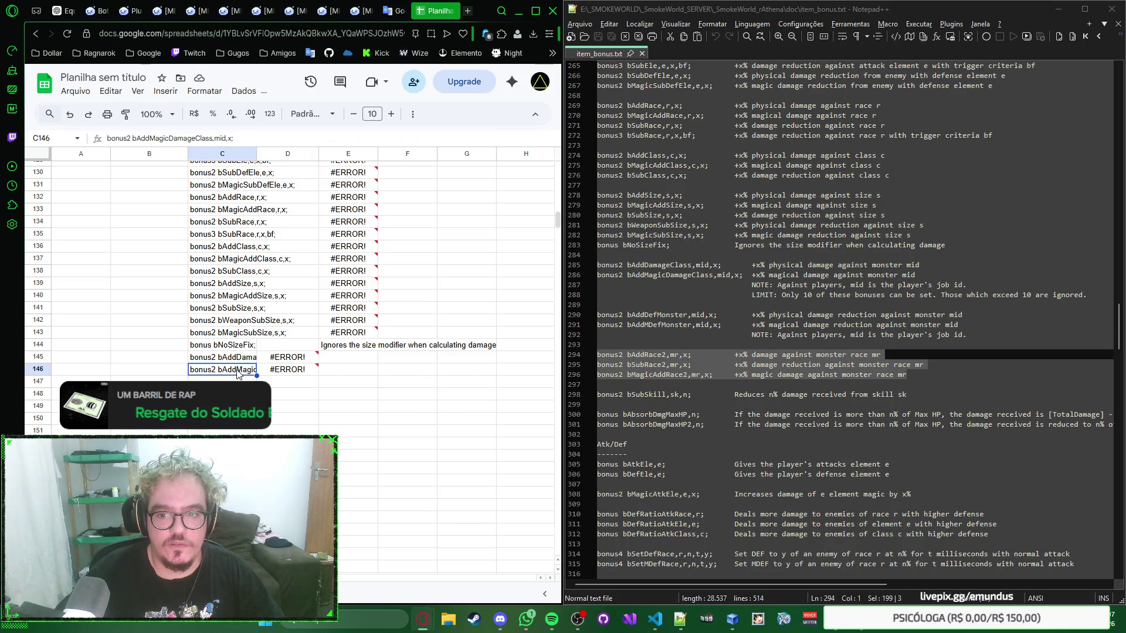
{"action": "left_click", "coordinate": [288, 370]}
{"action": "key", "text": "ctrl+v"}
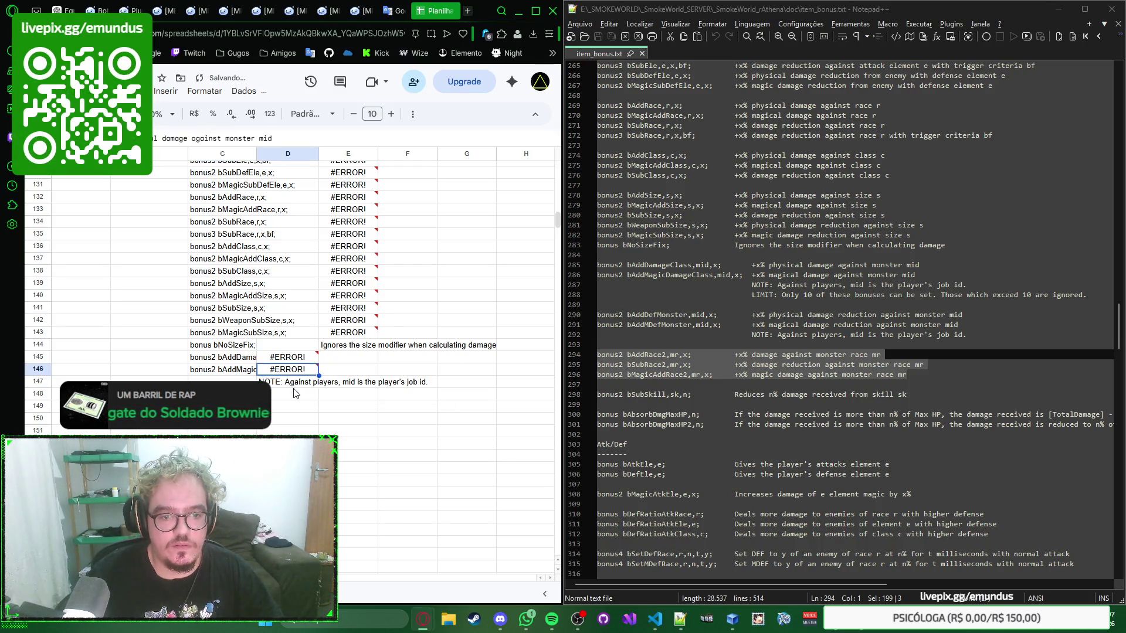
{"action": "key", "text": "Up"}
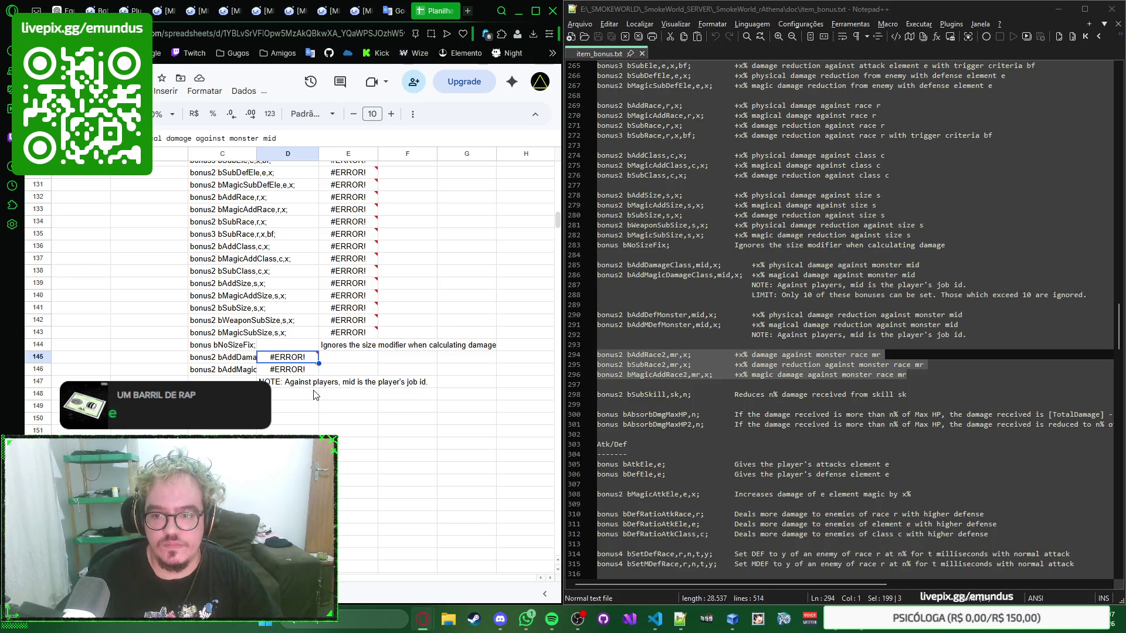
{"action": "left_click", "coordinate": [298, 393]}
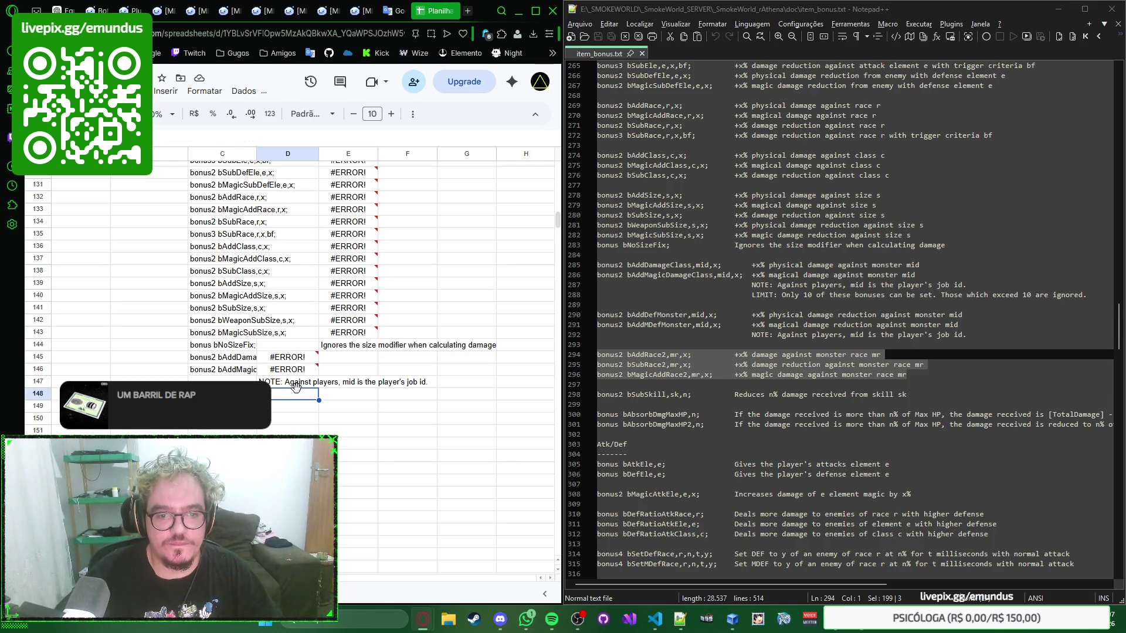
{"action": "left_click", "coordinate": [299, 384]}
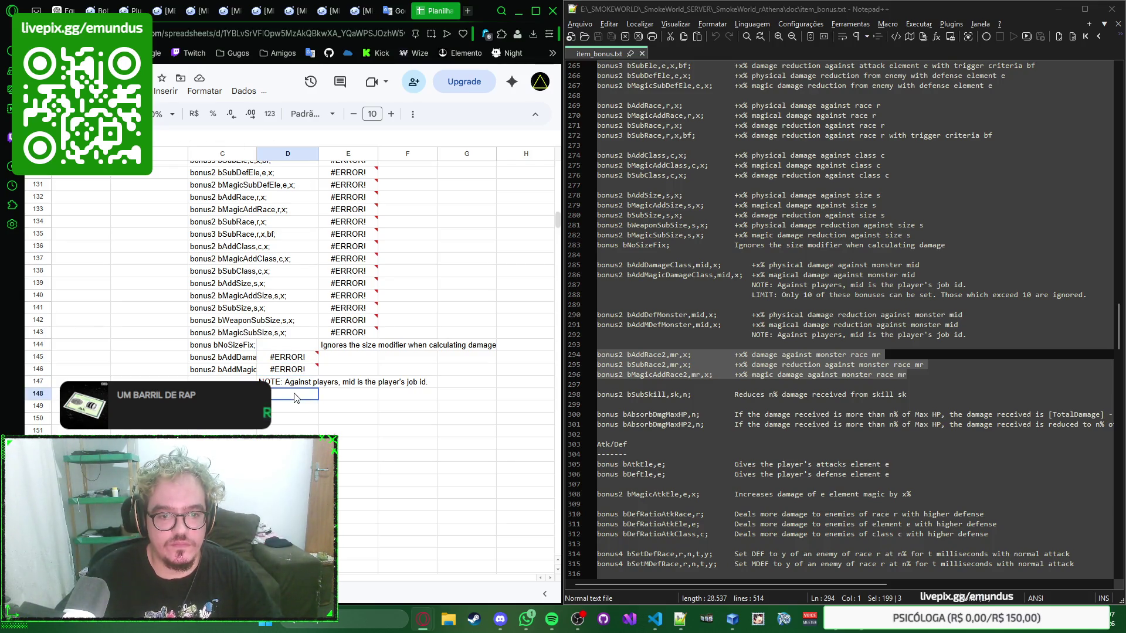
{"action": "left_click", "coordinate": [300, 395]}
{"action": "scroll", "coordinate": [300, 397], "scroll_direction": "down", "scroll_amount": 3}
{"action": "scroll", "coordinate": [299, 398], "scroll_direction": "up", "scroll_amount": 4}
{"action": "scroll", "coordinate": [299, 399], "scroll_direction": "down", "scroll_amount": 2}
Search the sheet for 'limit' to locate the stray LIMIT note in L148, then select the column D target
{"action": "key", "text": "ctrl+f"}
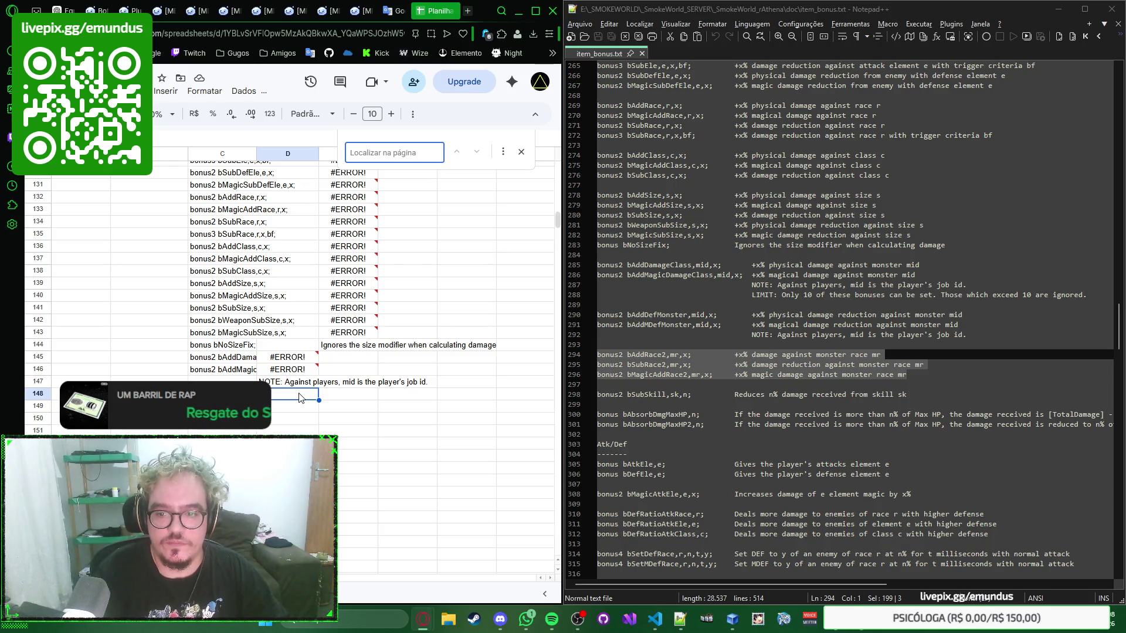
{"action": "type", "text": "note:"}
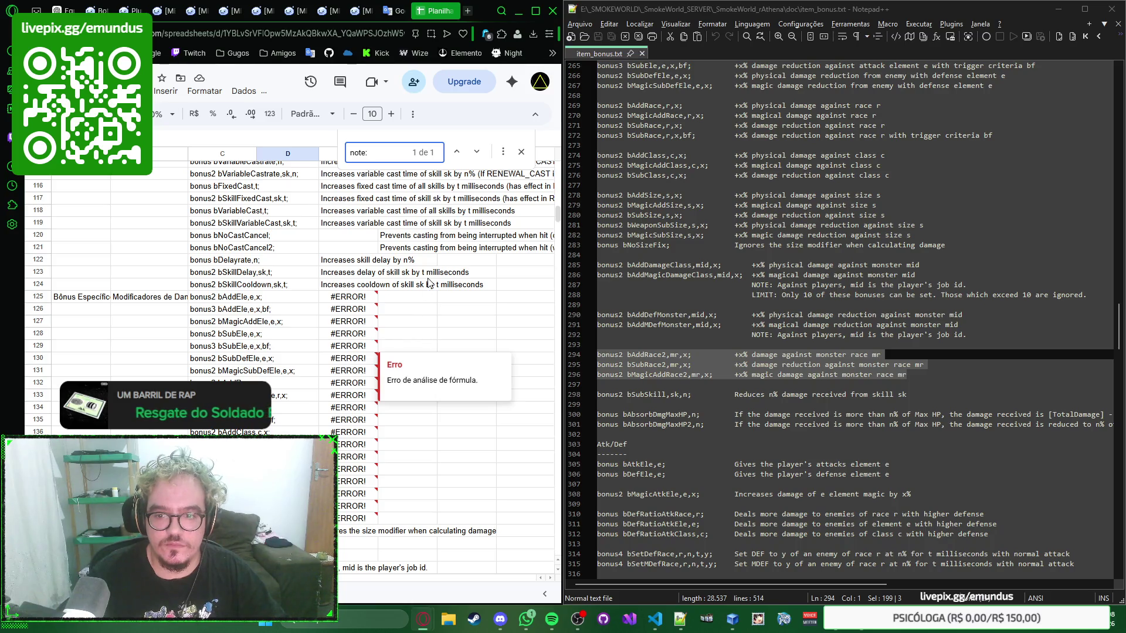
{"action": "key", "text": "BackSpace"}
{"action": "type", "text": "limit:"}
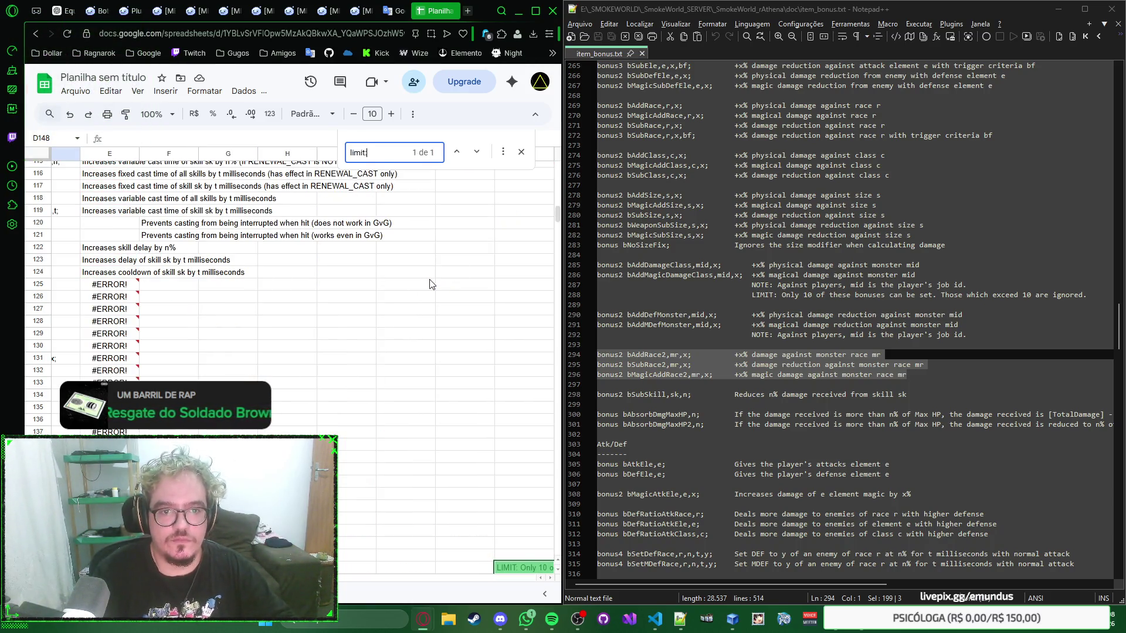
{"action": "key", "text": "Escape"}
{"action": "scroll", "coordinate": [390, 287], "scroll_direction": "down", "scroll_amount": 3}
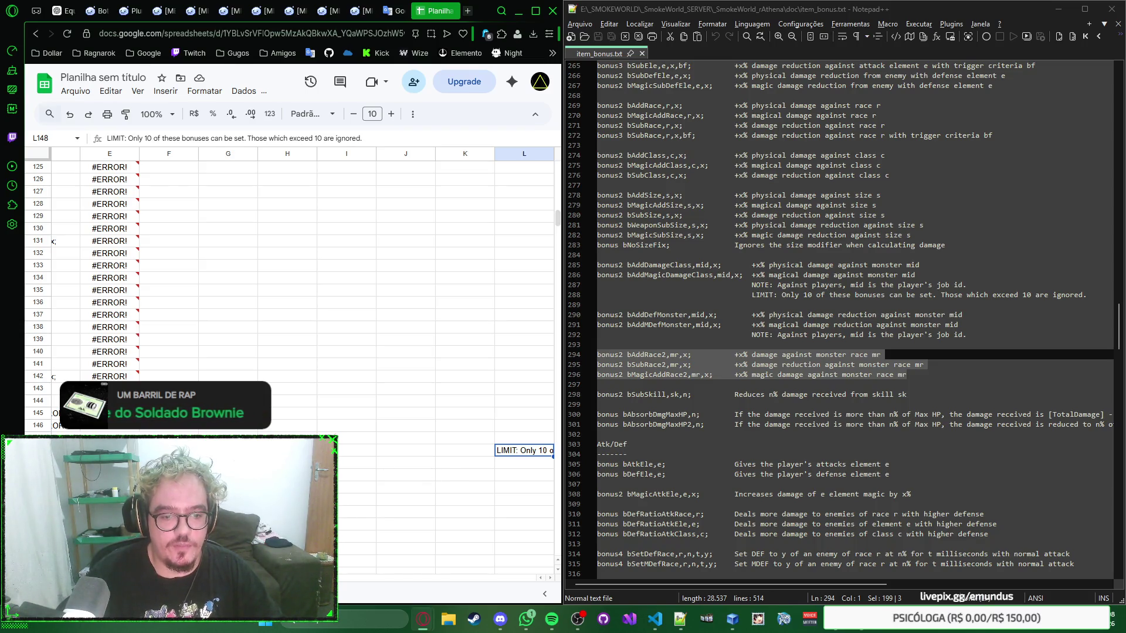
{"action": "scroll", "coordinate": [303, 352], "scroll_direction": "right", "scroll_amount": 3}
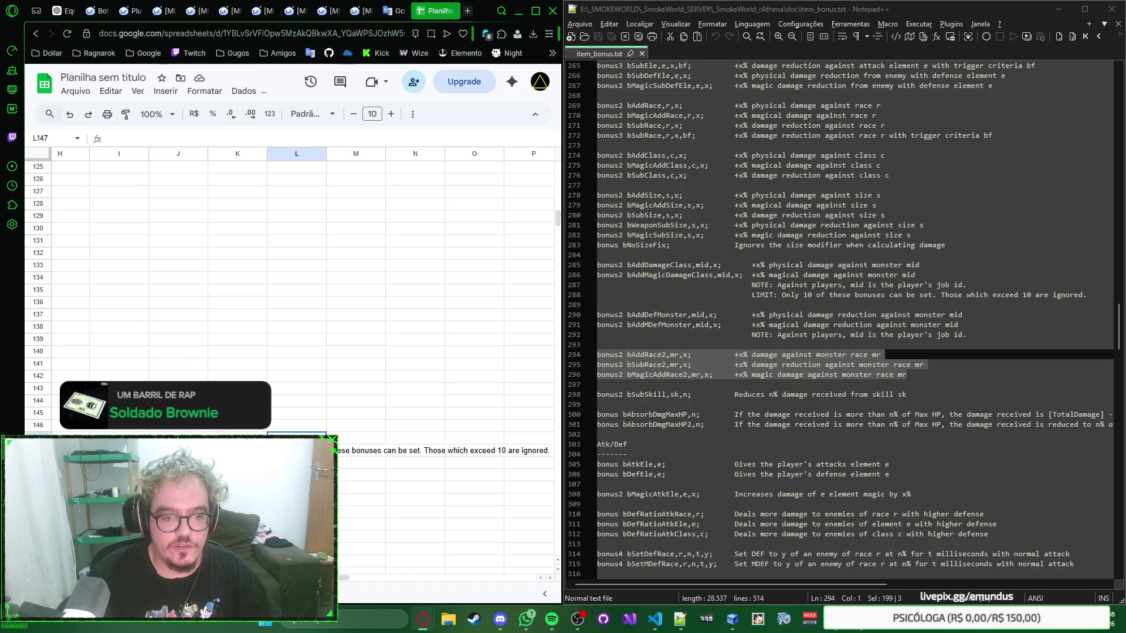
{"action": "scroll", "coordinate": [290, 351], "scroll_direction": "left", "scroll_amount": 3}
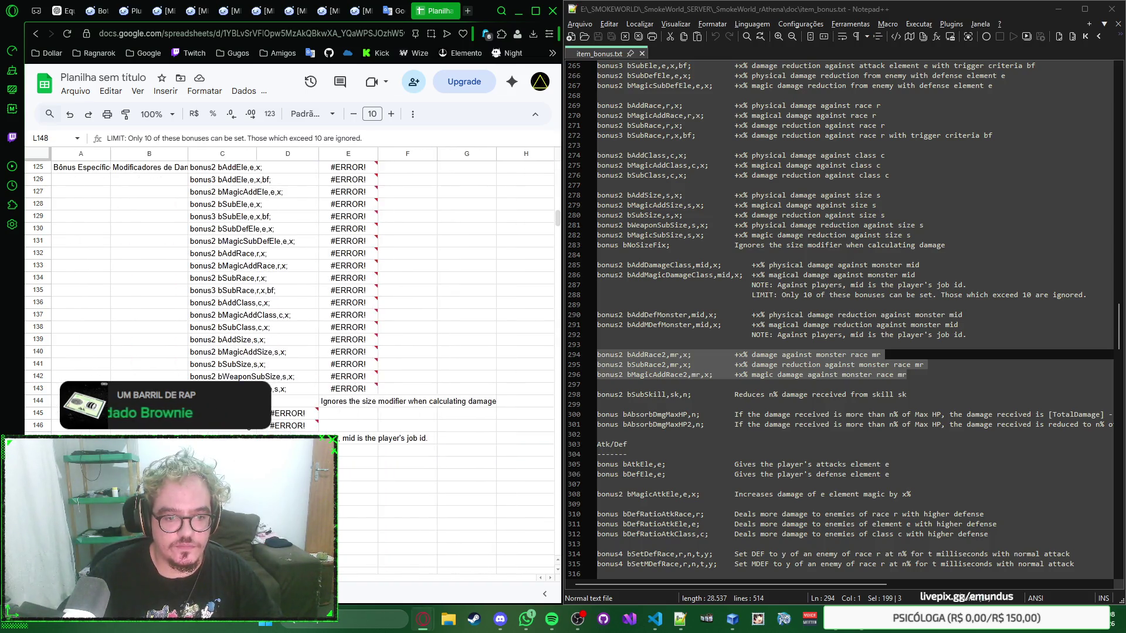
{"action": "left_click", "coordinate": [287, 437]}
Paste the LIMIT note into D148 and recommit the D145 description
{"action": "key", "text": "Down"}
{"action": "type", "text": "LIMIT: Only 10 of these bonuses can be set. Those which exceed 10 are ignored."}
{"action": "key", "text": "Up"}
{"action": "double_click", "coordinate": [298, 413]}
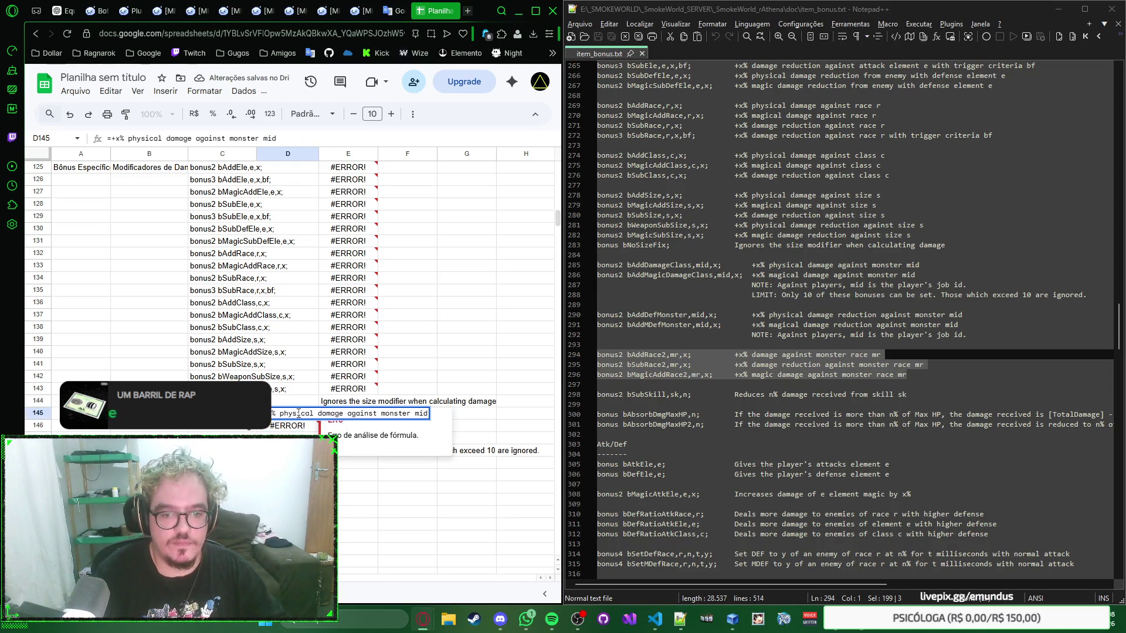
{"action": "key", "text": "Return"}
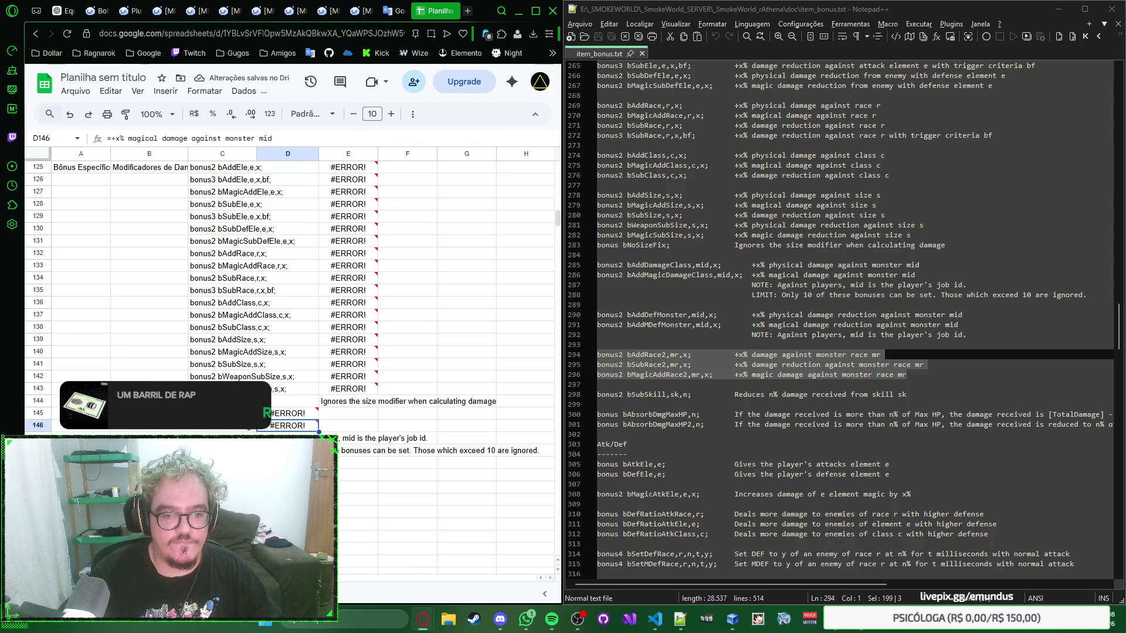
Copy the LIMIT note, append it after the NOTE text in D147, and copy the combined note
{"action": "key", "text": "Down"}
{"action": "key", "text": "Down"}
{"action": "key", "text": "Return"}
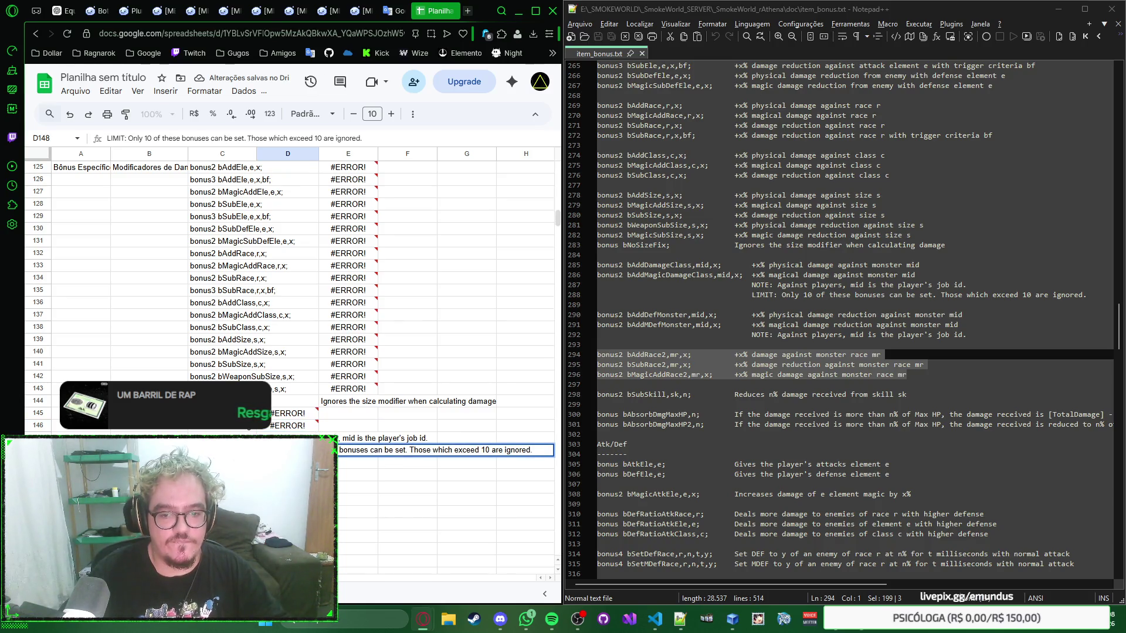
{"action": "key", "text": "Escape"}
{"action": "key", "text": "Up"}
{"action": "key", "text": "Return"}
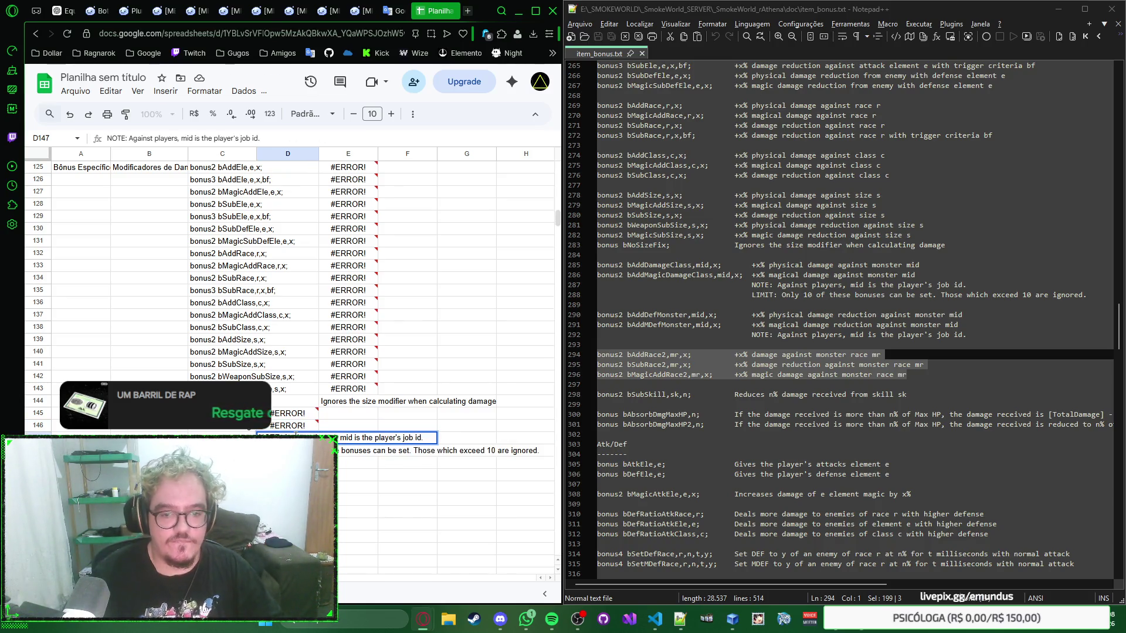
{"action": "type", "text": "LIMIT: Only 10 of these bonuses can be set. Those which exceed 10 are ignored."}
{"action": "key", "text": "Return"}
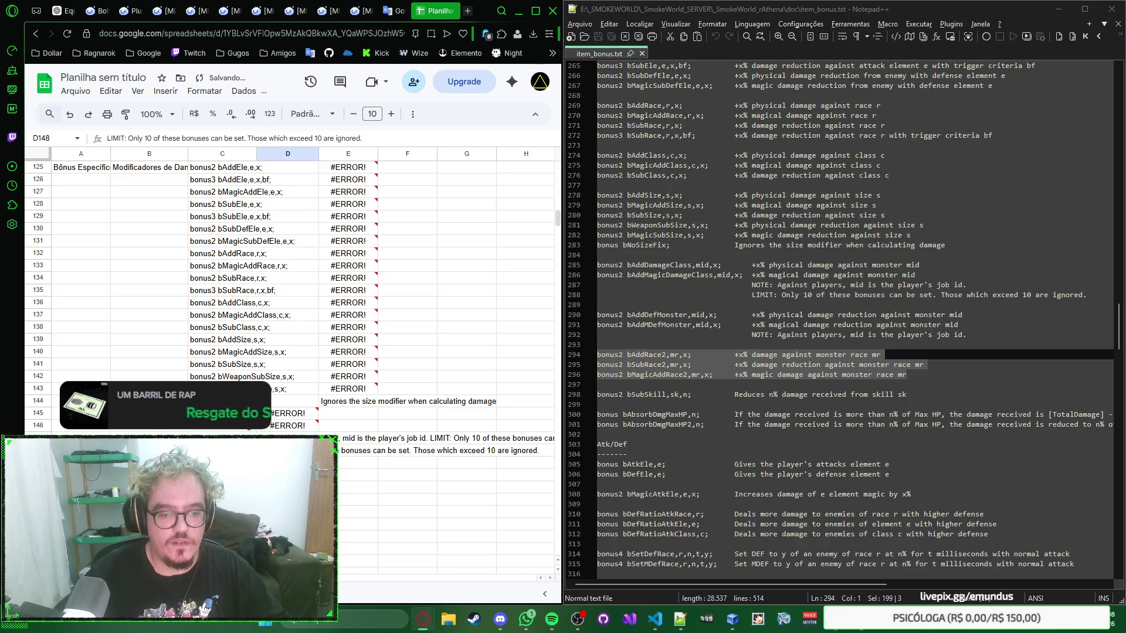
{"action": "key", "text": "Up"}
{"action": "key", "text": "Return"}
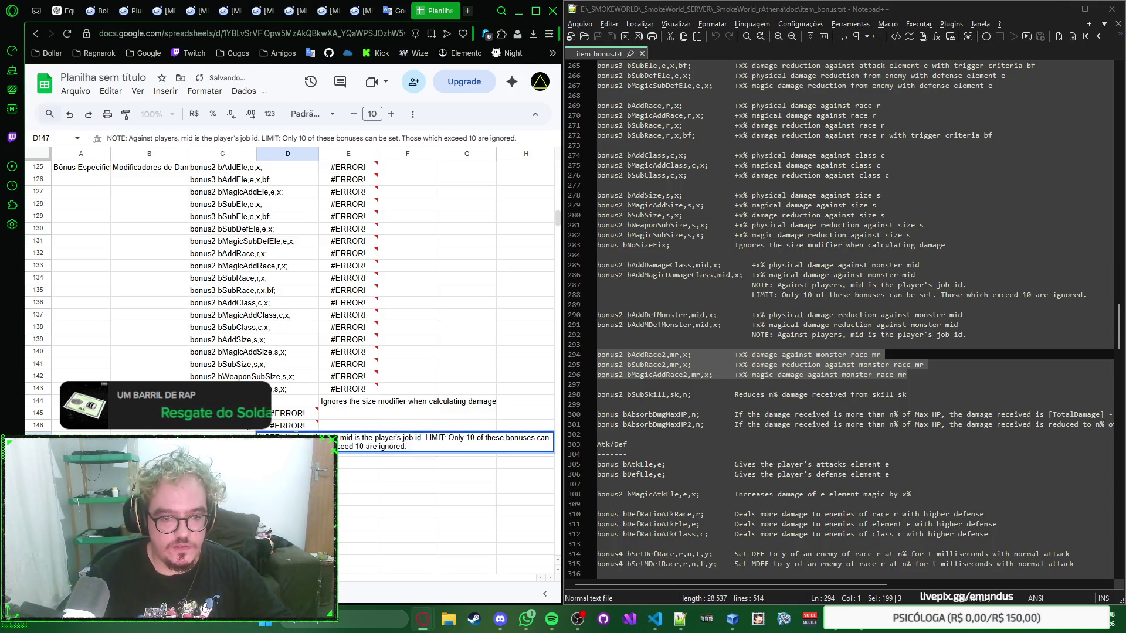
Replace the note part of D145's bAddDamageClass description with the combined NOTE and LIMIT text
{"action": "left_click", "coordinate": [298, 416]}
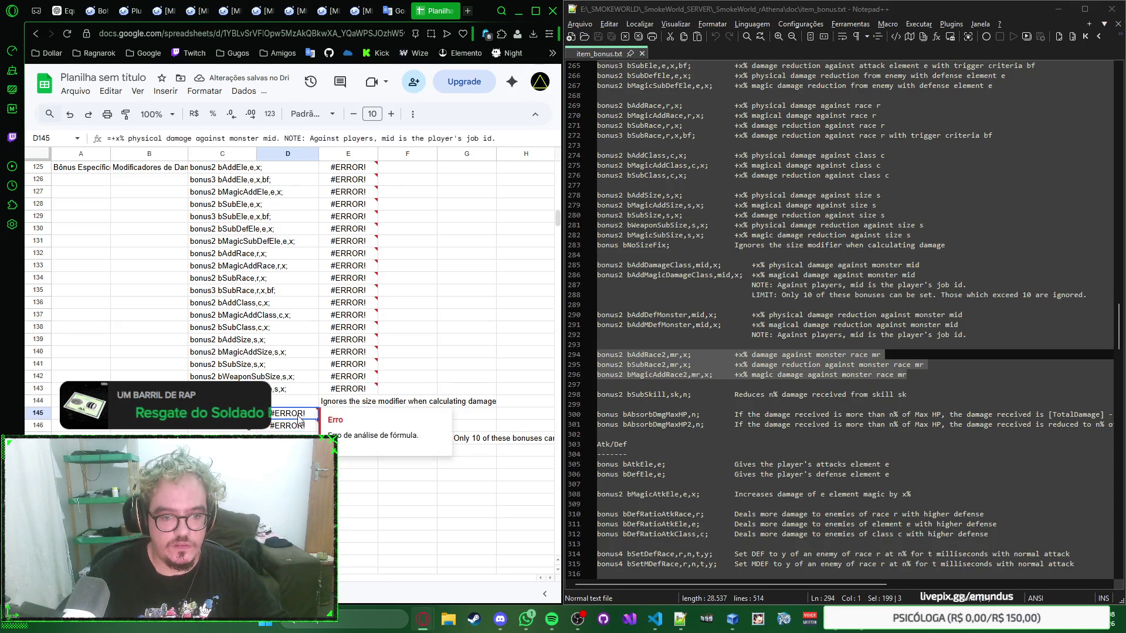
{"action": "double_click", "coordinate": [299, 420]}
{"action": "key", "text": "shift+Home"}
{"action": "key", "text": "ctrl+shift+Right"}
{"action": "key", "text": "ctrl+shift+Right"}
{"action": "key", "text": "ctrl+shift+Right"}
{"action": "key", "text": "ctrl+shift+Right"}
{"action": "key", "text": "ctrl+shift+Right"}
{"action": "key", "text": "ctrl+c"}
{"action": "key", "text": "BackSpace"}
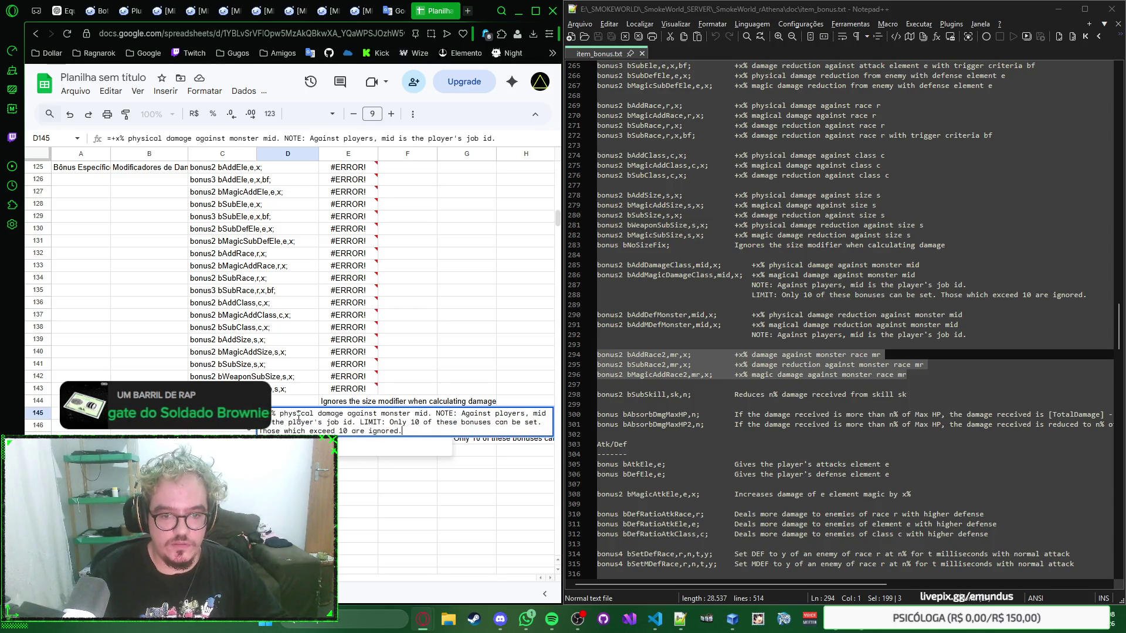
{"action": "key", "text": "Return"}
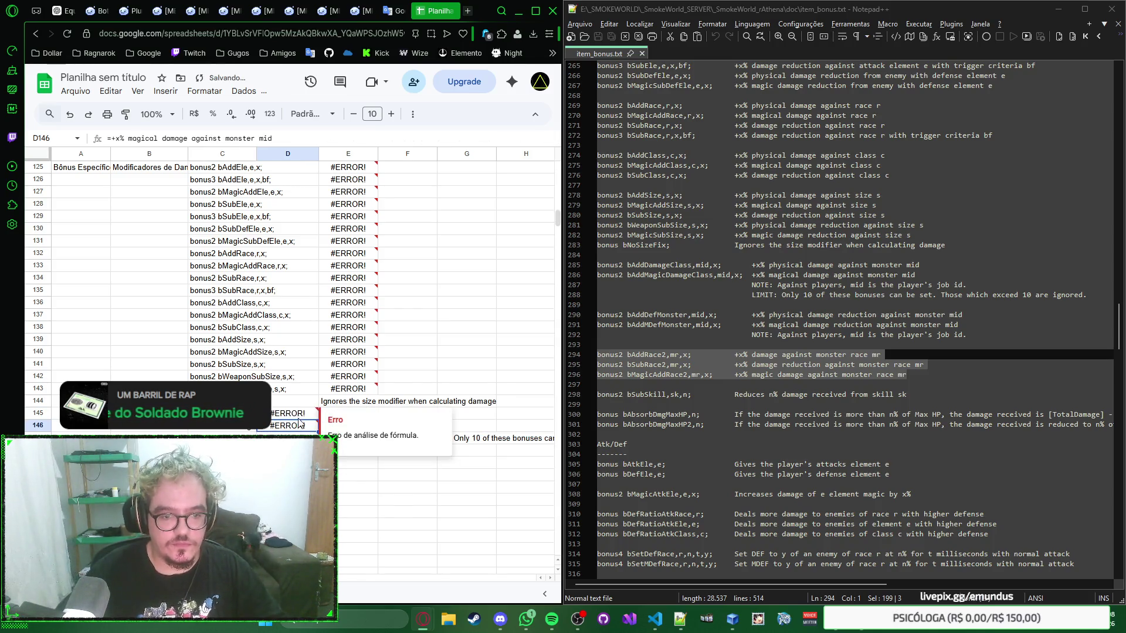
Append the note to the bAddMagicDamageClass description in D146 and clear D147
{"action": "double_click", "coordinate": [300, 424]}
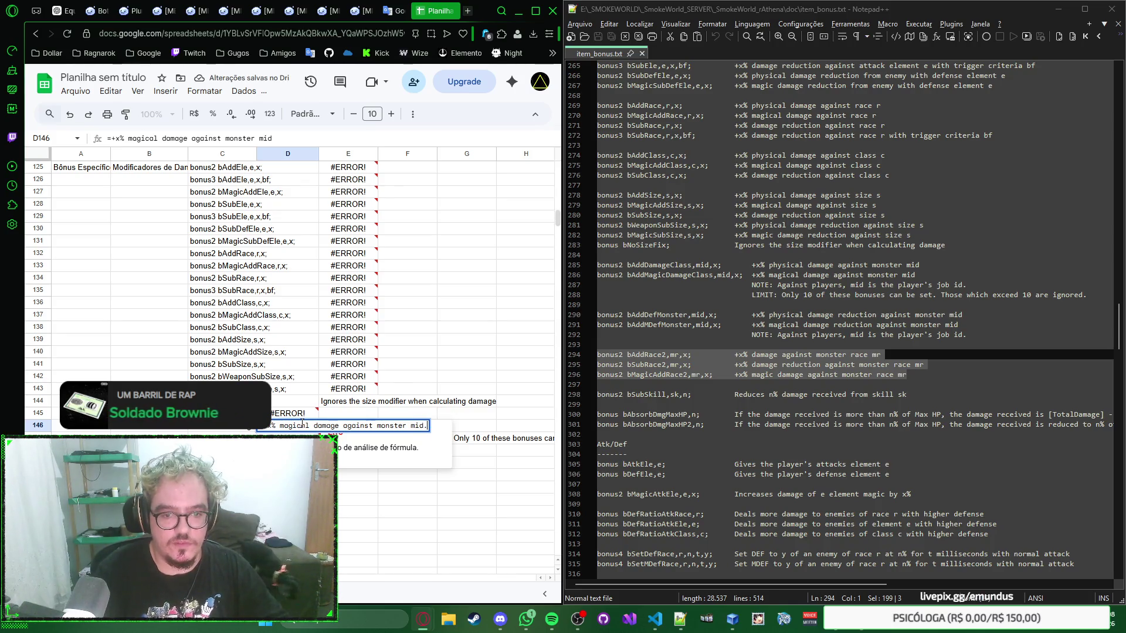
{"action": "type", "text": "NOTE: Against players, mid is the player's job id. LIMIT: Only 10 of these bonuses can be set. Those which exceed 10 are ignored."}
{"action": "key", "text": "Return"}
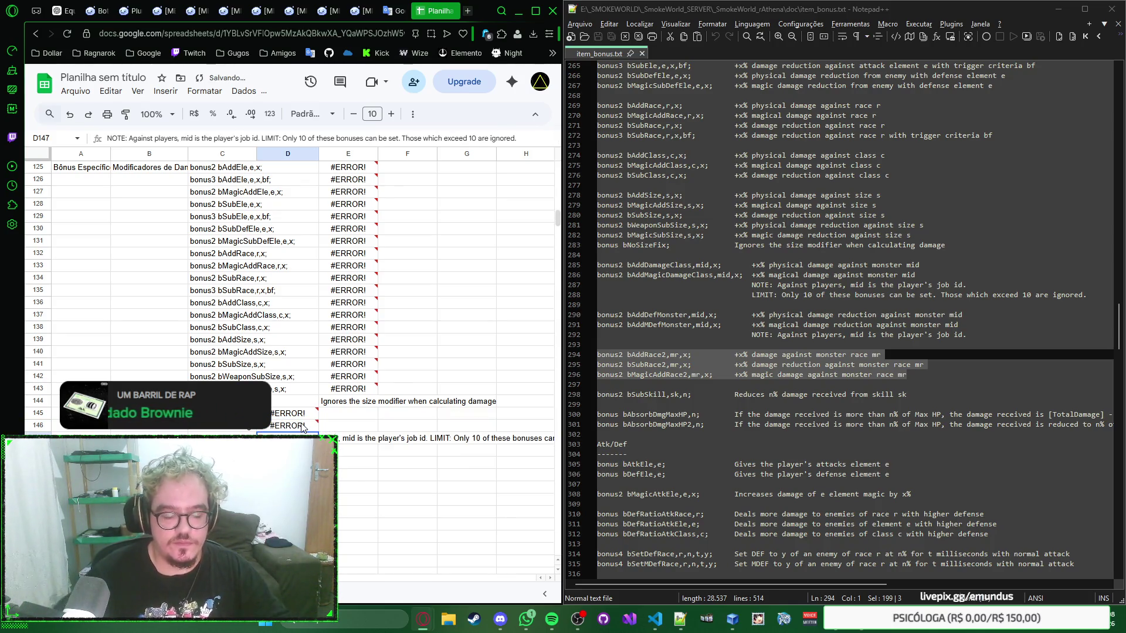
{"action": "key", "text": "Delete"}
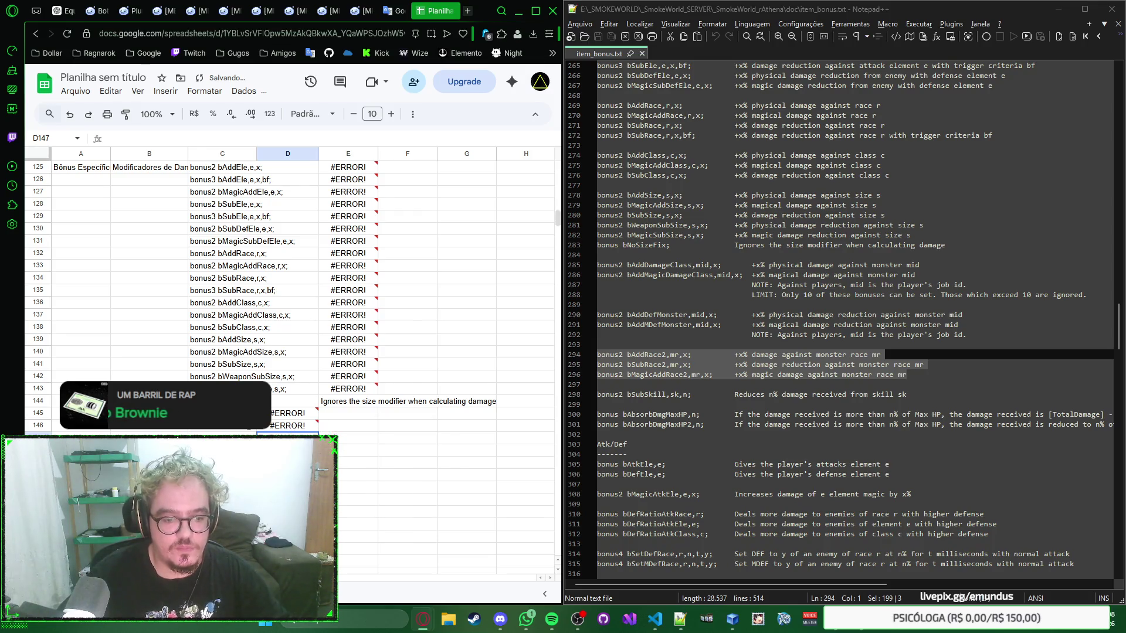
{"action": "scroll", "coordinate": [290, 352], "scroll_direction": "right", "scroll_amount": 5}
{"action": "scroll", "coordinate": [290, 352], "scroll_direction": "left", "scroll_amount": 5}
{"action": "scroll", "coordinate": [412, 287], "scroll_direction": "up", "scroll_amount": 5}
{"action": "scroll", "coordinate": [412, 287], "scroll_direction": "up", "scroll_amount": 5}
{"action": "scroll", "coordinate": [413, 287], "scroll_direction": "down", "scroll_amount": 8}
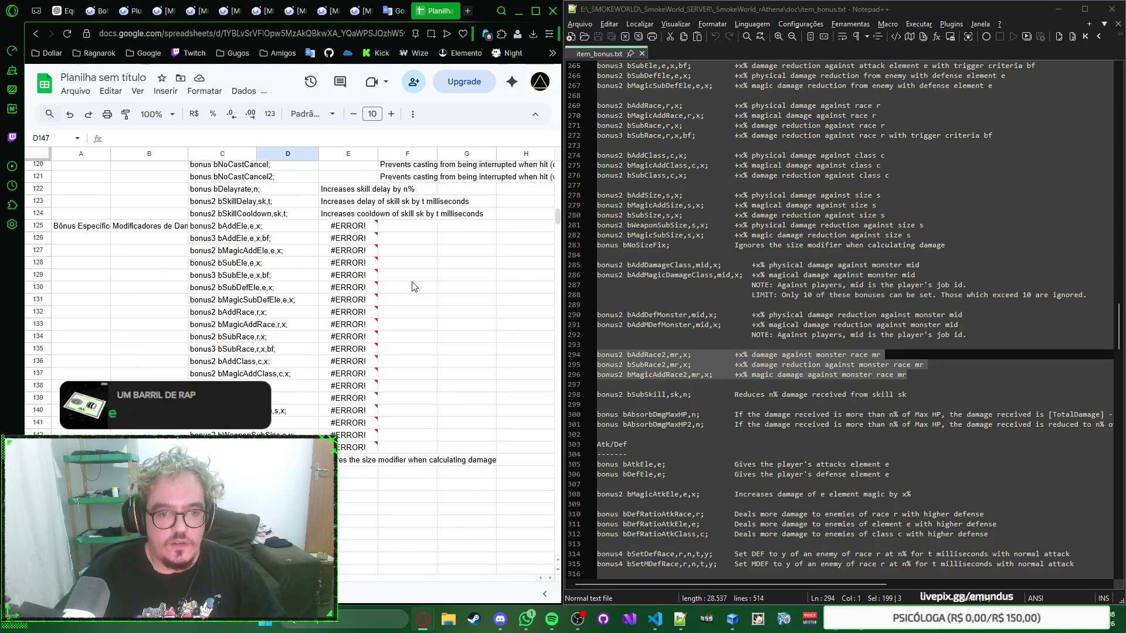
{"action": "scroll", "coordinate": [412, 288], "scroll_direction": "down", "scroll_amount": 6}
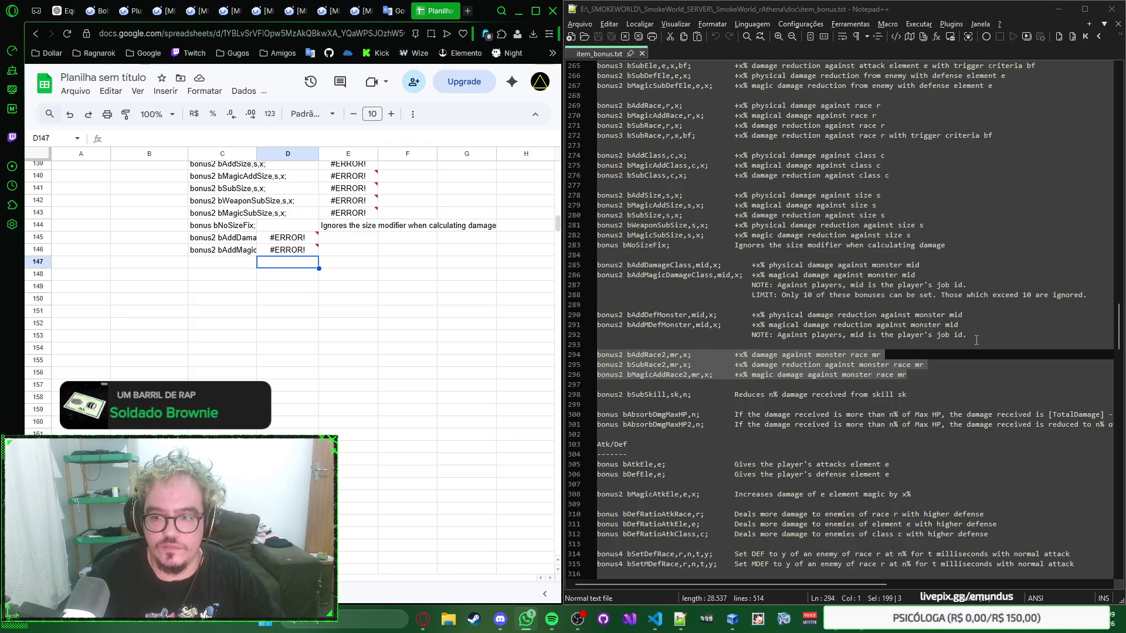
Copy the bAddDefMonster and bAddMDefMonster lines from Notepad++ and paste them at C147
{"action": "left_click_drag", "start_coordinate": [968, 336], "coordinate": [682, 325]}
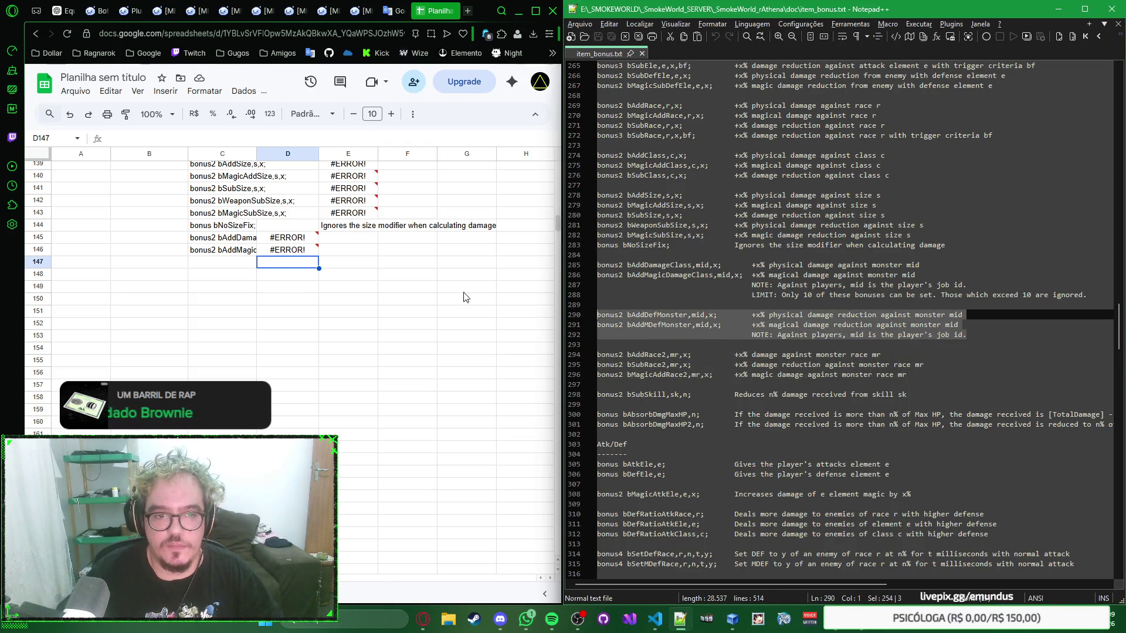
{"action": "left_click", "coordinate": [239, 262]}
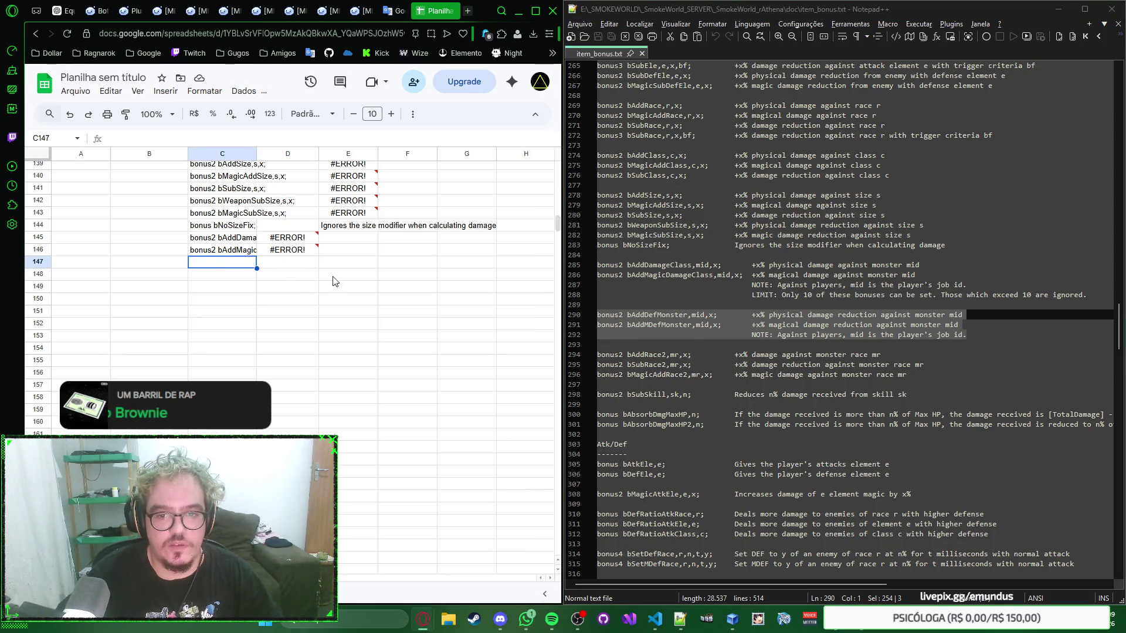
{"action": "left_click", "coordinate": [229, 243]}
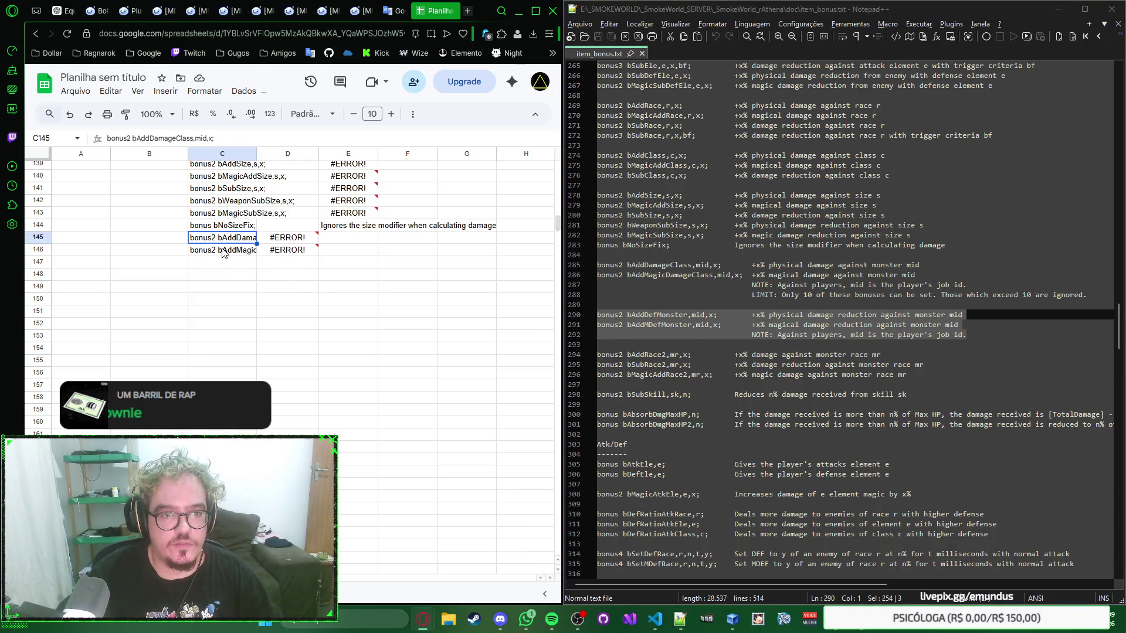
{"action": "left_click", "coordinate": [231, 250]}
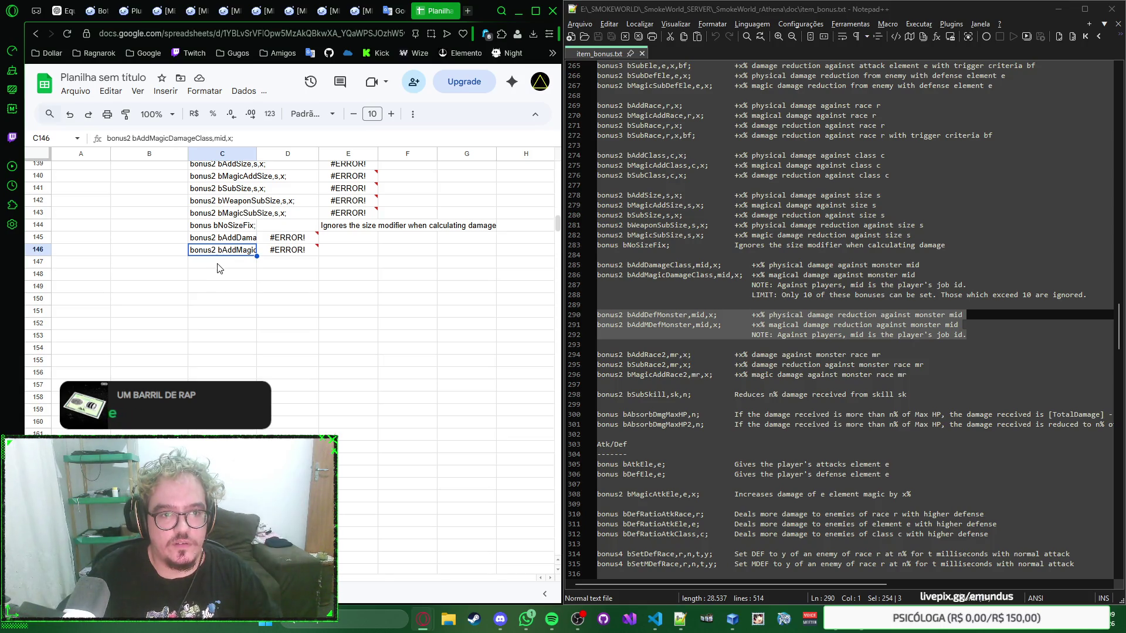
{"action": "left_click", "coordinate": [216, 267]}
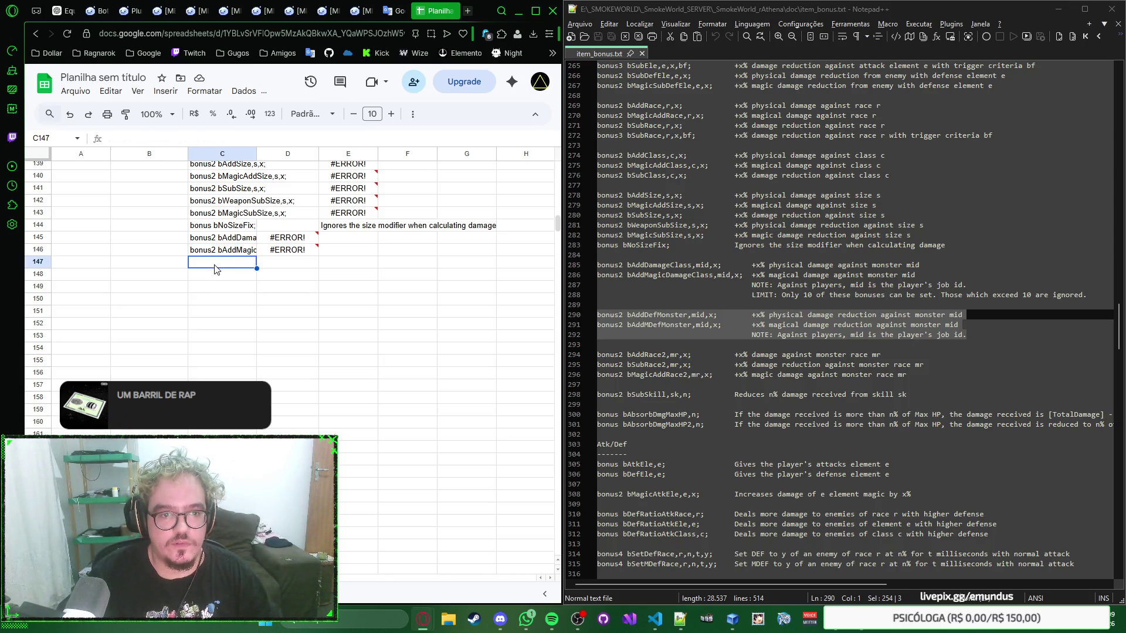
{"action": "type", "text": "bonus2 bAddDefMonster,mid,x;\t+x% physical damage reduction against monster mid bonus2 bAddMDefMonster,mid,x;\t+x% magical damage reduction against monster mid \tNOTE: Against players, mid is the player's job id."}
Copy the job-id note from D149 and append it to the descriptions in D147 and D148
{"action": "left_click", "coordinate": [278, 292]}
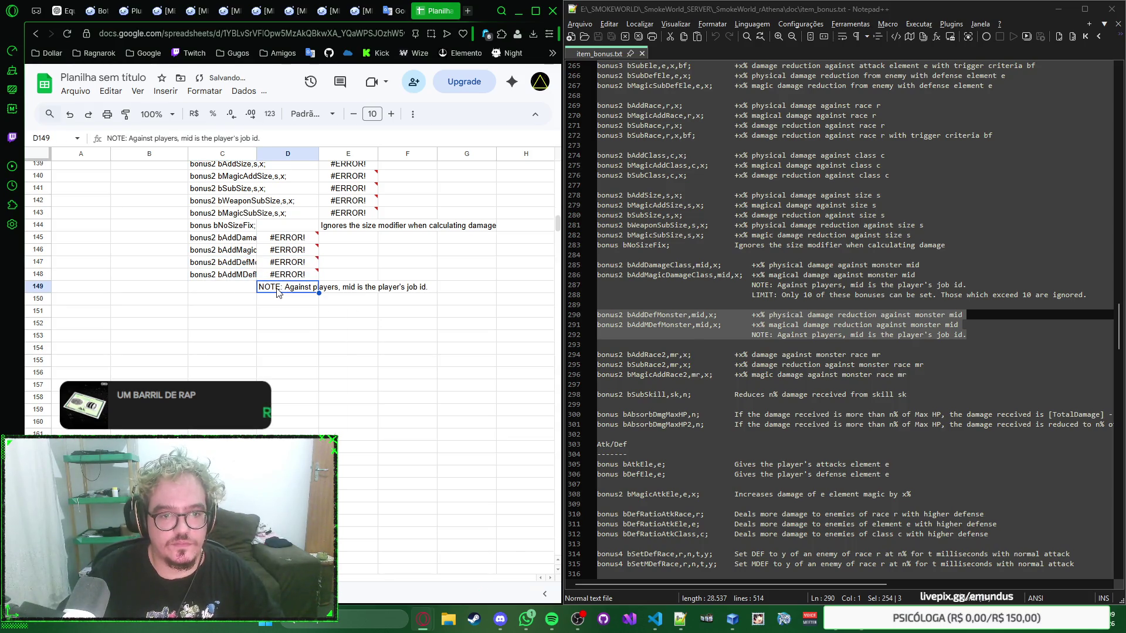
{"action": "double_click", "coordinate": [279, 291]}
{"action": "key", "text": "Return"}
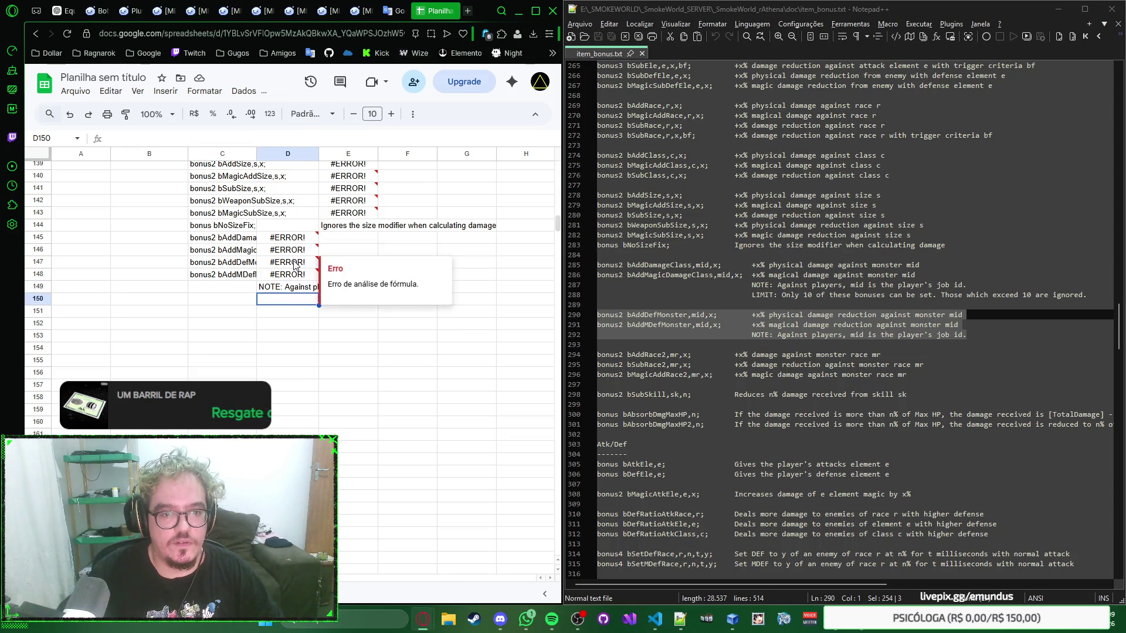
{"action": "double_click", "coordinate": [295, 264]}
{"action": "key", "text": "ctrl+v"}
{"action": "key", "text": "Return"}
{"action": "key", "text": "Return"}
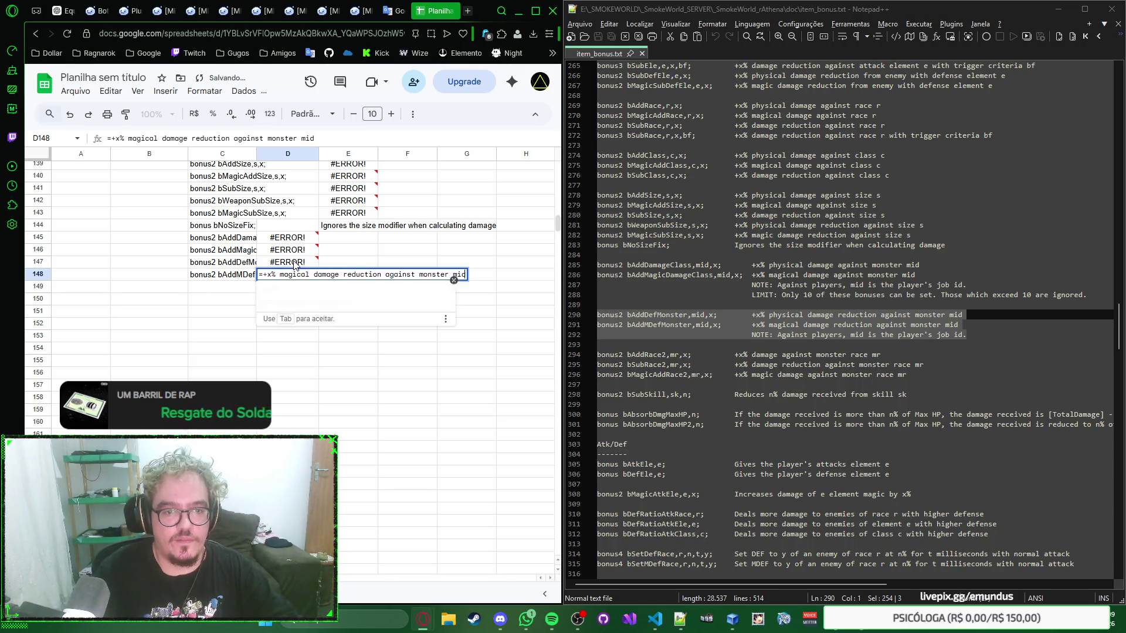
{"action": "key", "text": "ctrl+v"}
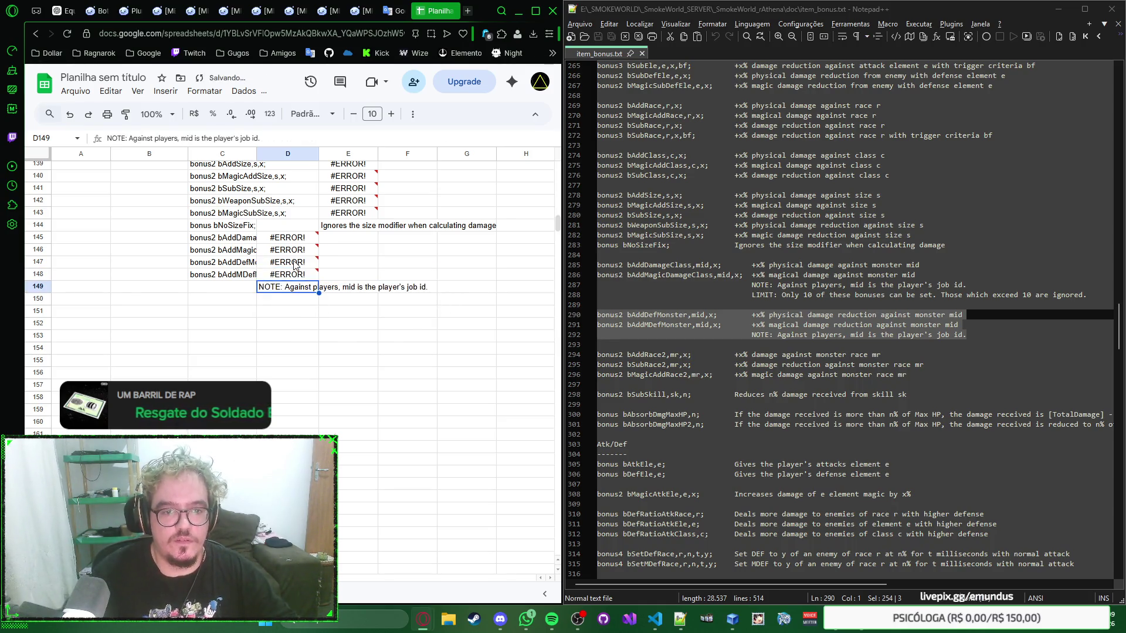
{"action": "key", "text": "Return"}
{"action": "left_click", "coordinate": [231, 294]}
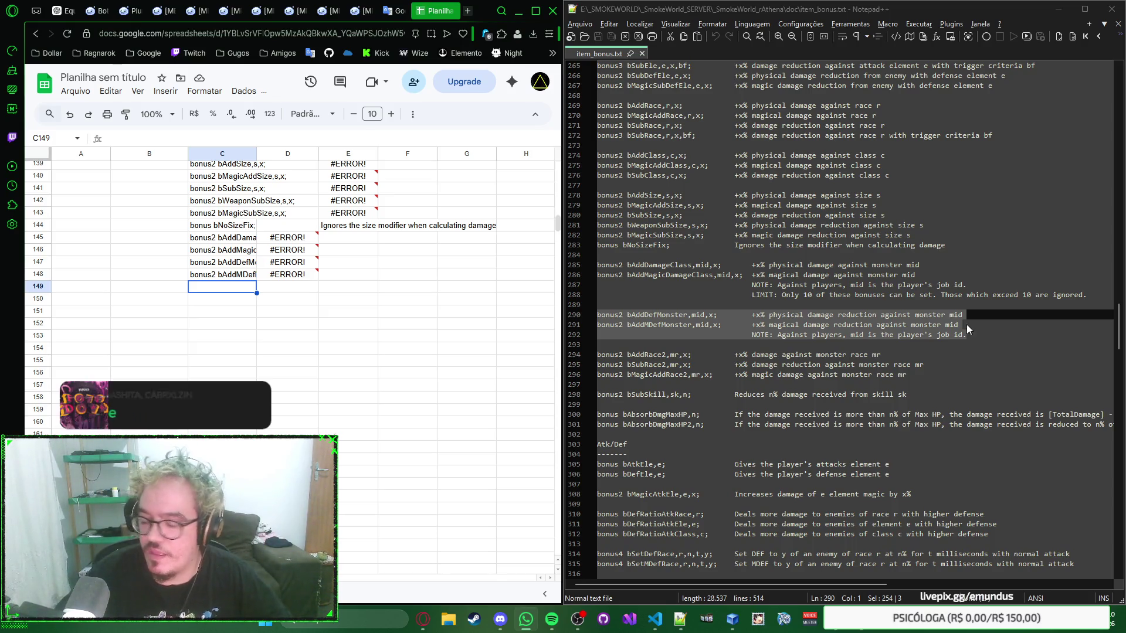
Clear and restore the bAddMDefMonster command in C148, then move to the empty C149
{"action": "left_click", "coordinate": [232, 276]}
{"action": "key", "text": "Delete"}
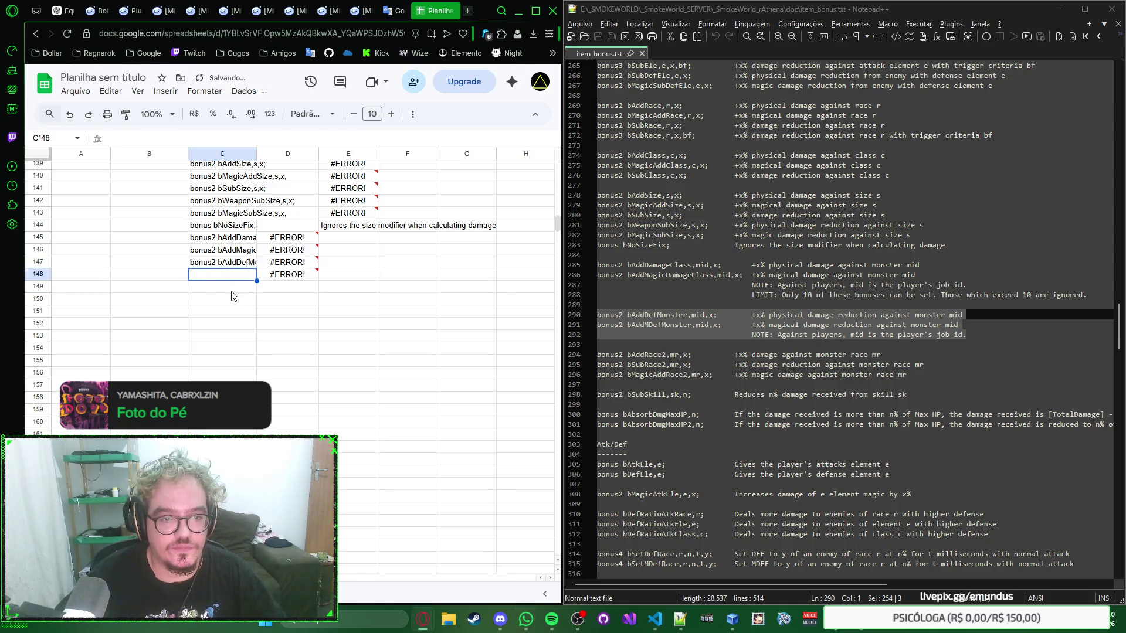
{"action": "type", "text": "bonus2 bAddMDefMonster,mid,x;"}
{"action": "key", "text": "Return"}
{"action": "key", "text": "Up"}
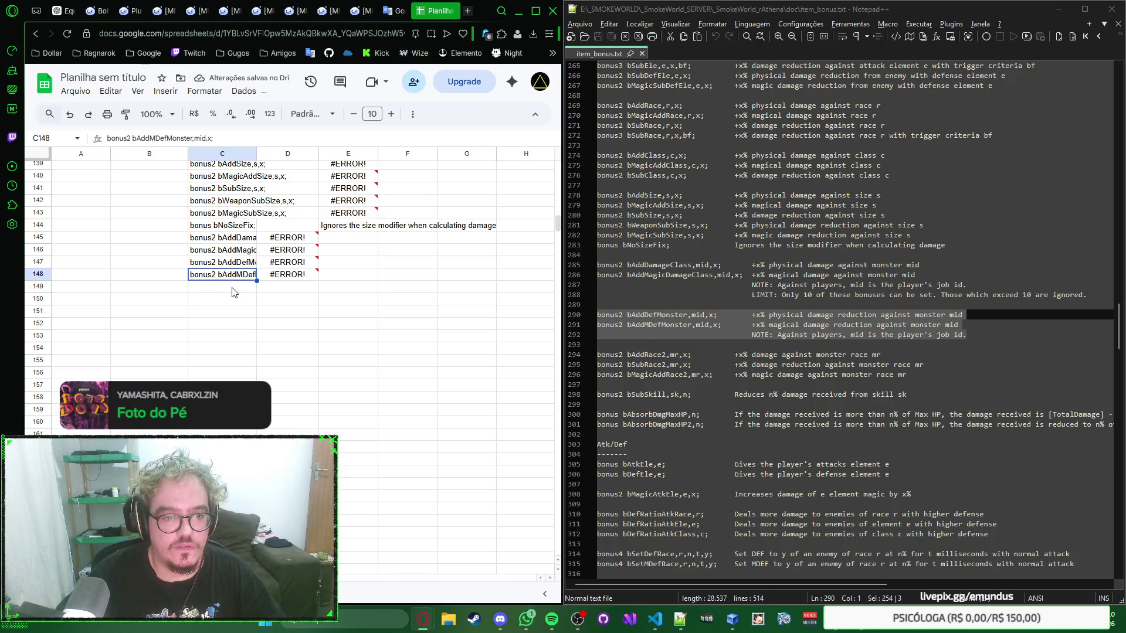
{"action": "left_click", "coordinate": [234, 290]}
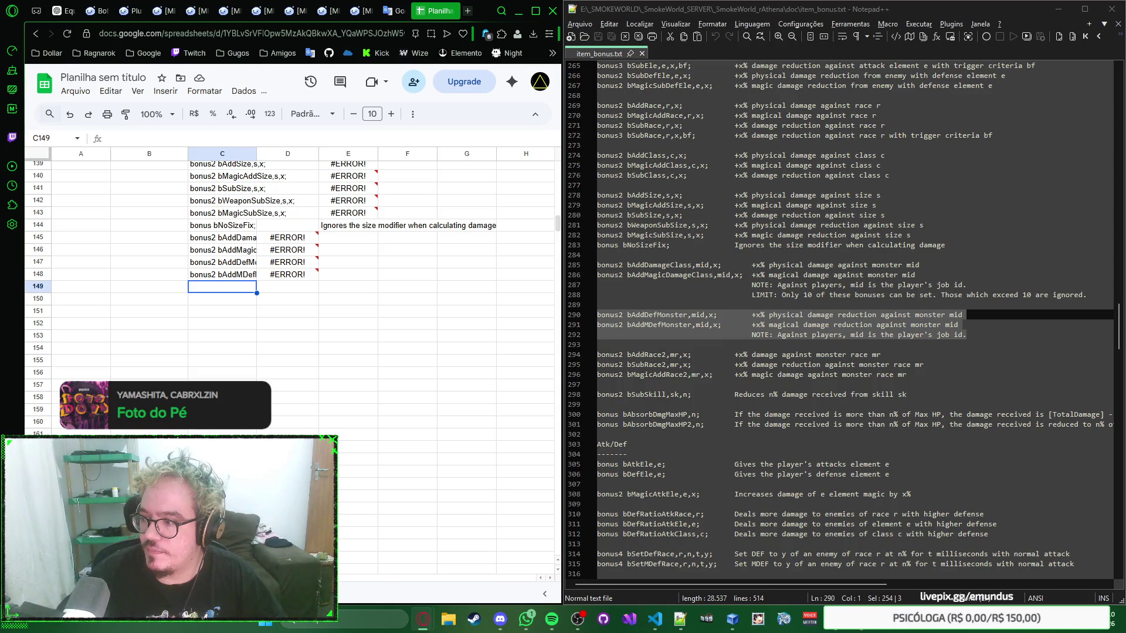
Paste the three race2 bonus lines from Notepad++ into rows 149–151
{"action": "left_click_drag", "start_coordinate": [907, 375], "coordinate": [544, 355]}
{"action": "key", "text": "ctrl+c"}
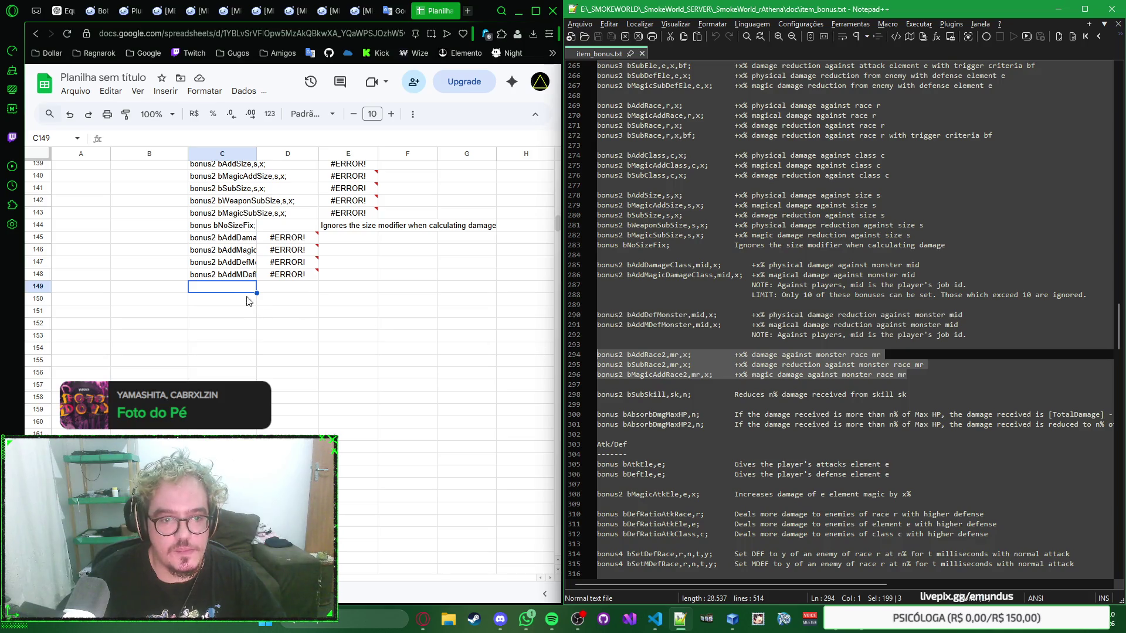
{"action": "left_click", "coordinate": [227, 296]}
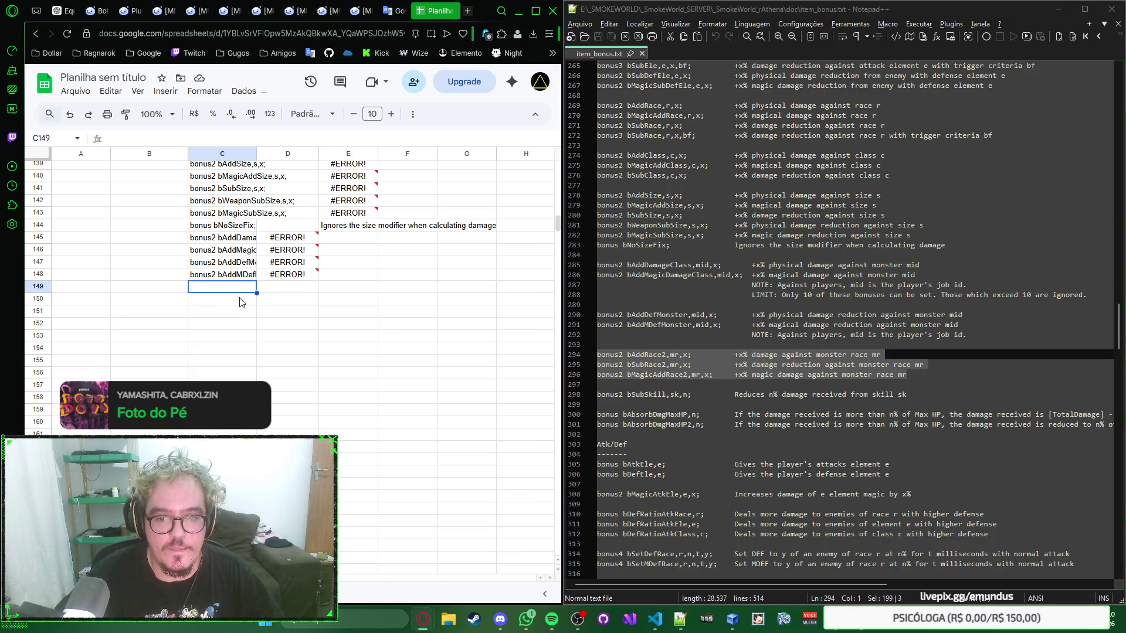
{"action": "left_click", "coordinate": [234, 279]}
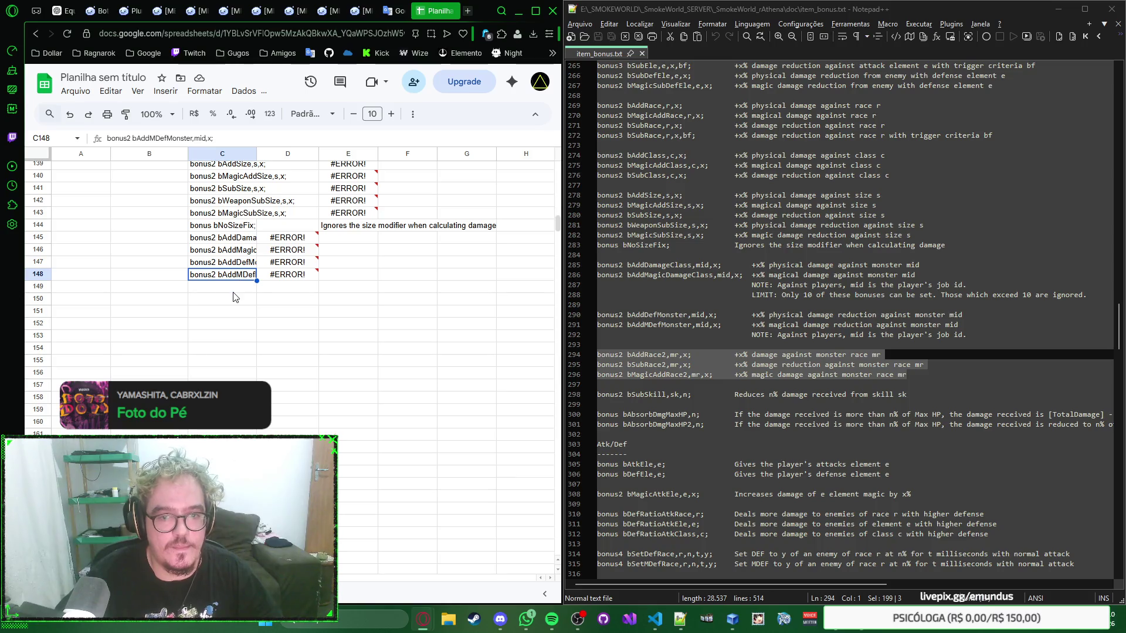
{"action": "left_click", "coordinate": [235, 290]}
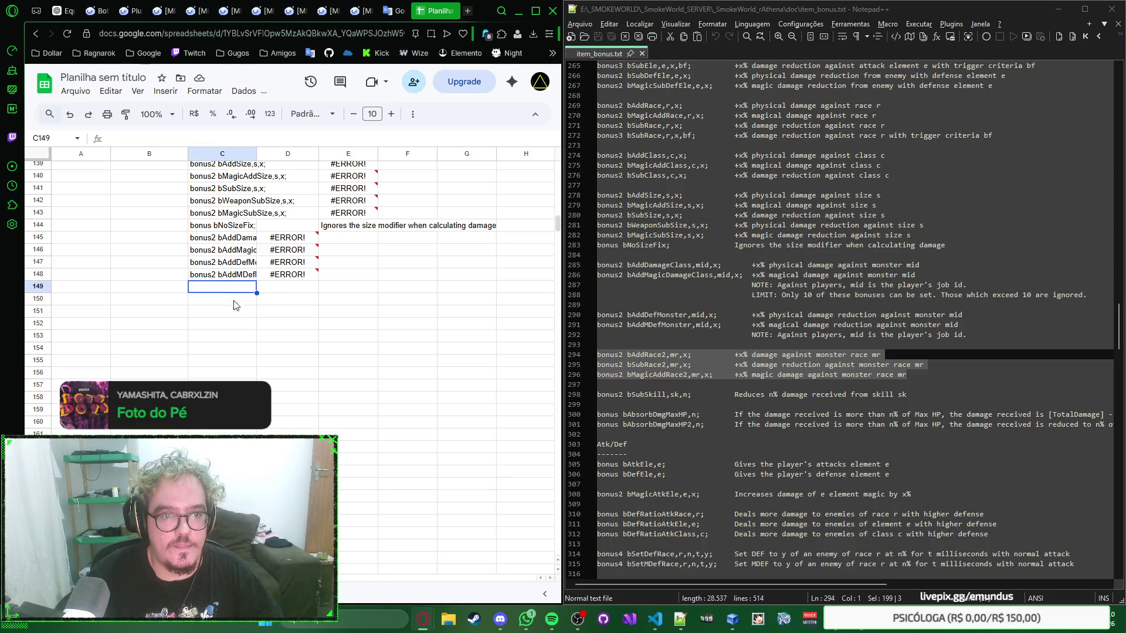
{"action": "key", "text": "ctrl+v"}
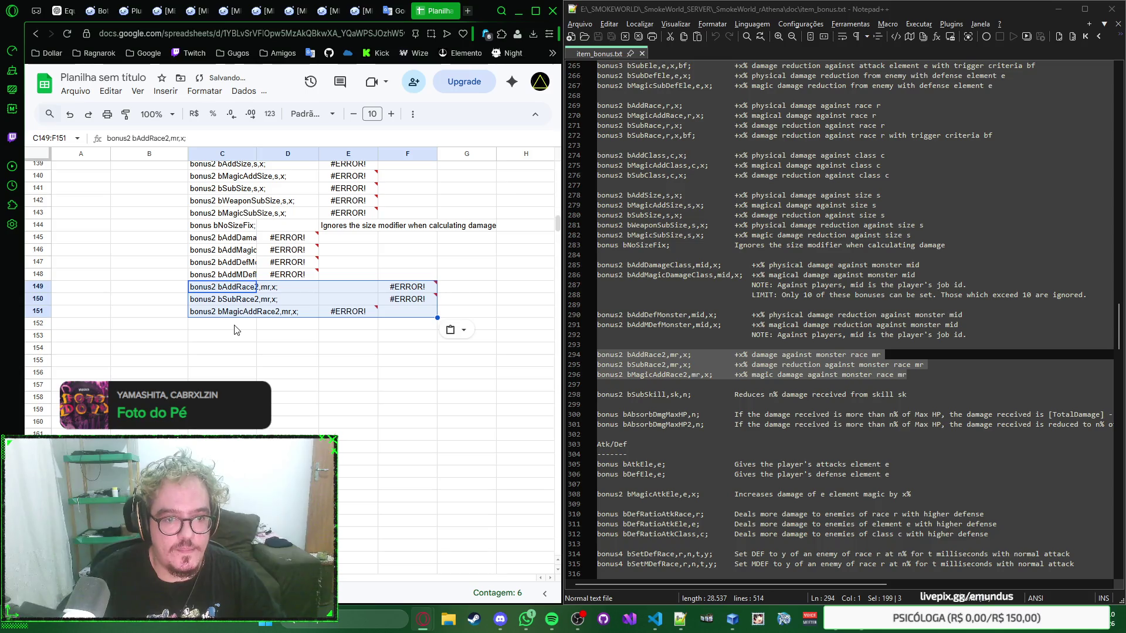
Paste the bSubSkill line into row 152 and the two bAbsorbDmgMaxHP lines into rows 153–154
{"action": "left_click", "coordinate": [236, 326]}
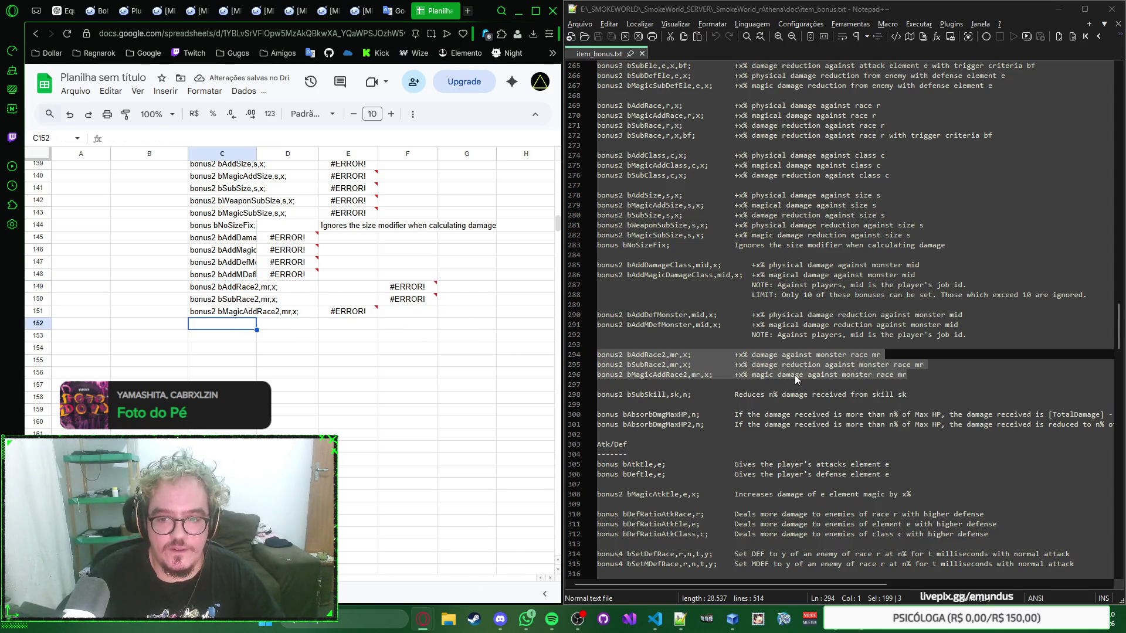
{"action": "scroll", "coordinate": [789, 374], "scroll_direction": "down", "scroll_amount": 1}
{"action": "left_click_drag", "start_coordinate": [910, 364], "coordinate": [598, 364]}
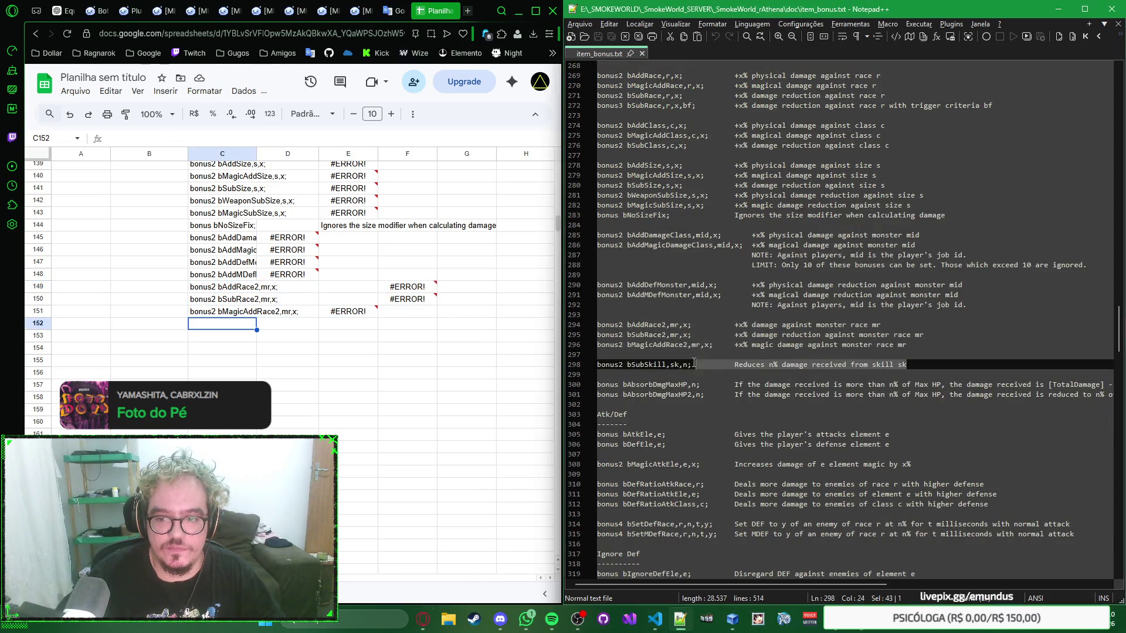
{"action": "left_click", "coordinate": [233, 331]}
{"action": "type", "text": "bonus2 bSubSkill,sk,n;\t\tReduces n% damage received from skill sk"}
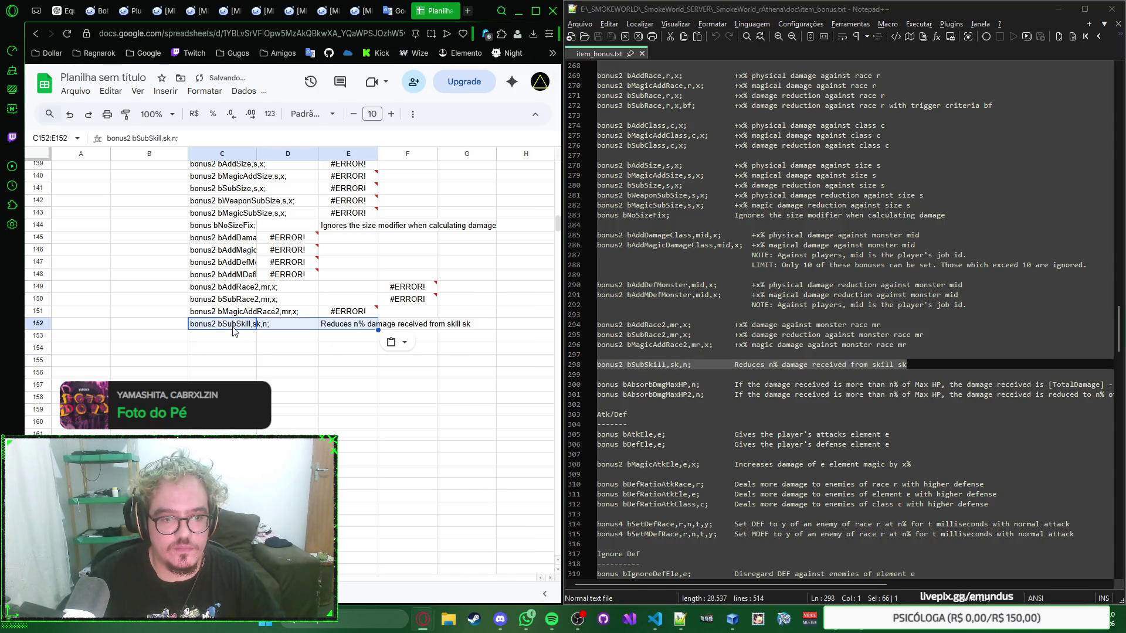
{"action": "left_click", "coordinate": [233, 339]}
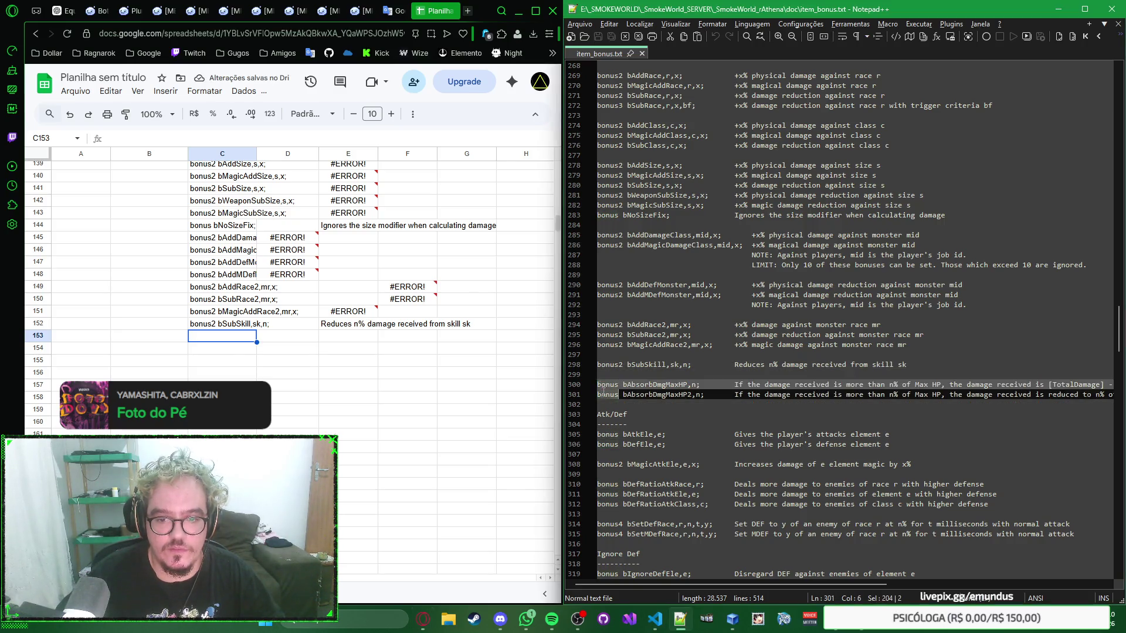
{"action": "left_click_drag", "start_coordinate": [598, 384], "coordinate": [598, 406]}
{"action": "key", "text": "ctrl+c"}
{"action": "left_click", "coordinate": [225, 337]}
{"action": "key", "text": "ctrl+v"}
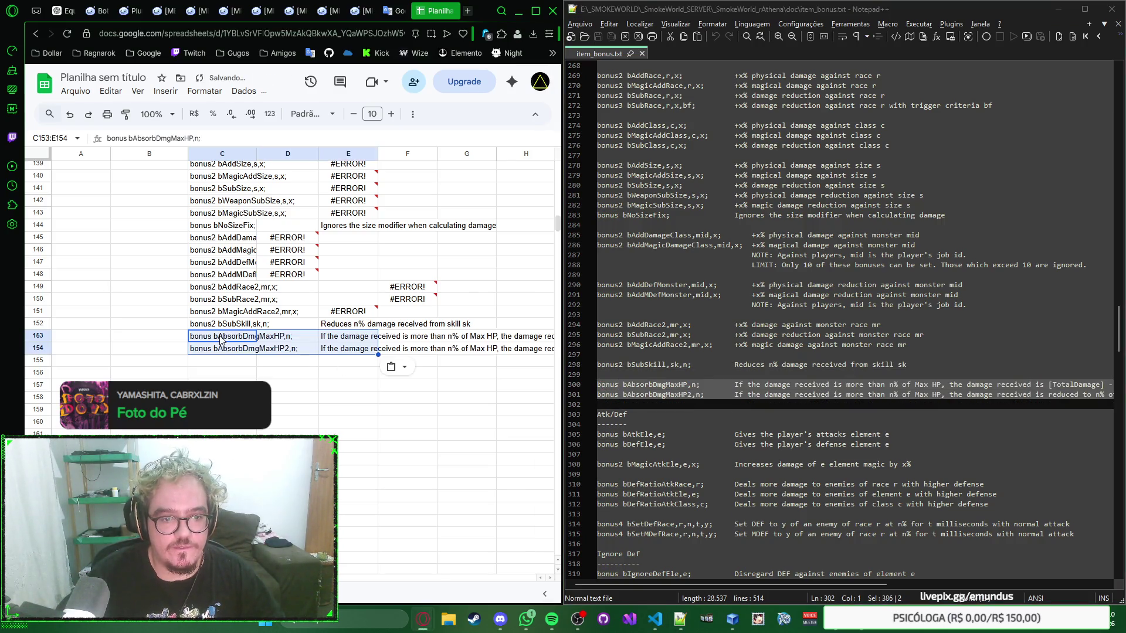
{"action": "left_click", "coordinate": [236, 338]}
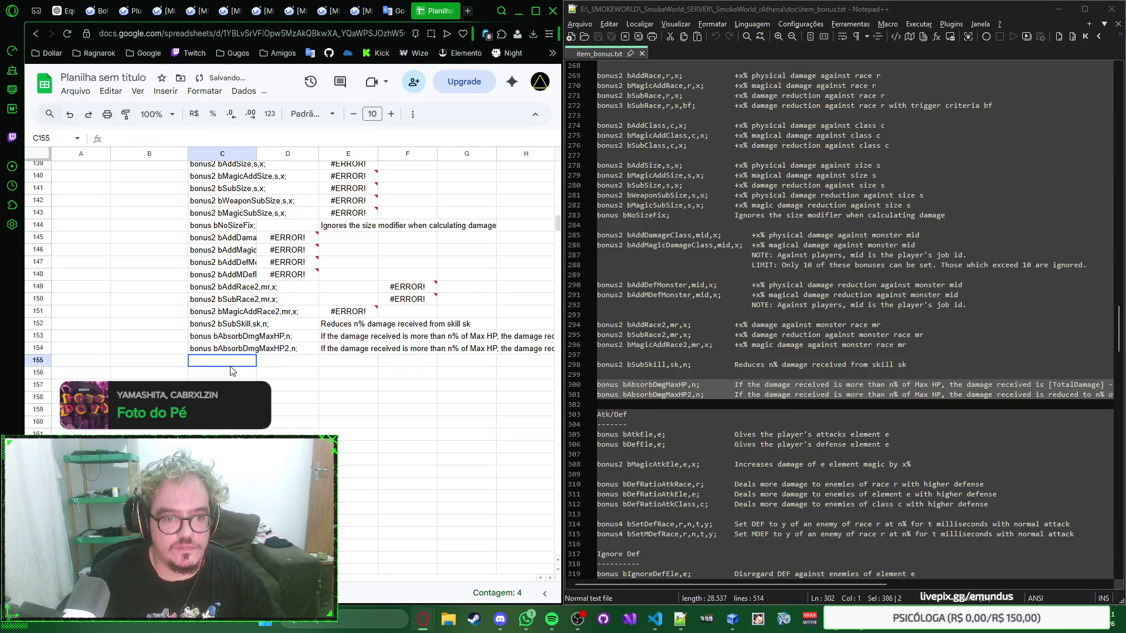
Check the pasted absorb entry in C154 and select B155 for the next group label
{"action": "left_click", "coordinate": [238, 350]}
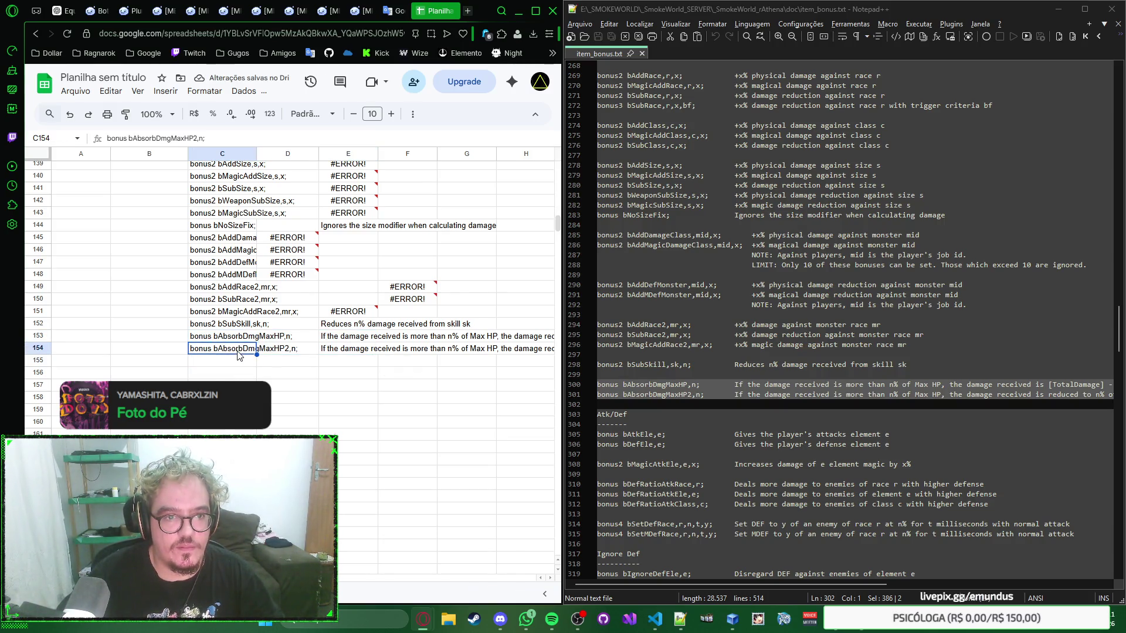
{"action": "left_click", "coordinate": [234, 369]}
{"action": "left_click", "coordinate": [234, 361]}
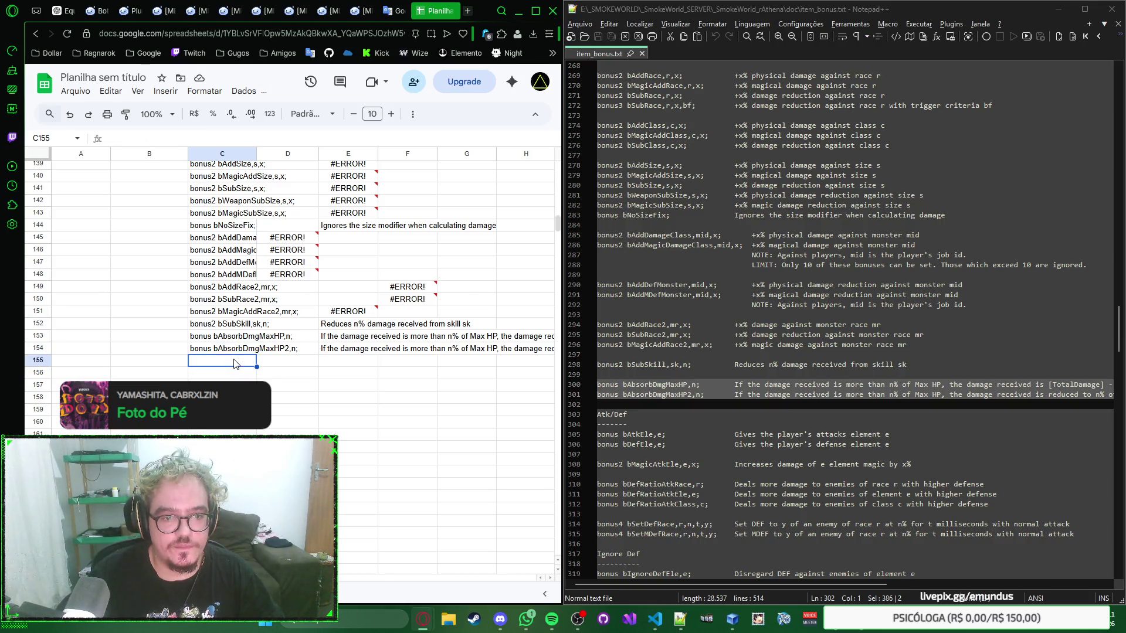
{"action": "scroll", "coordinate": [613, 362], "scroll_direction": "down", "scroll_amount": 4}
{"action": "left_click", "coordinate": [147, 361]}
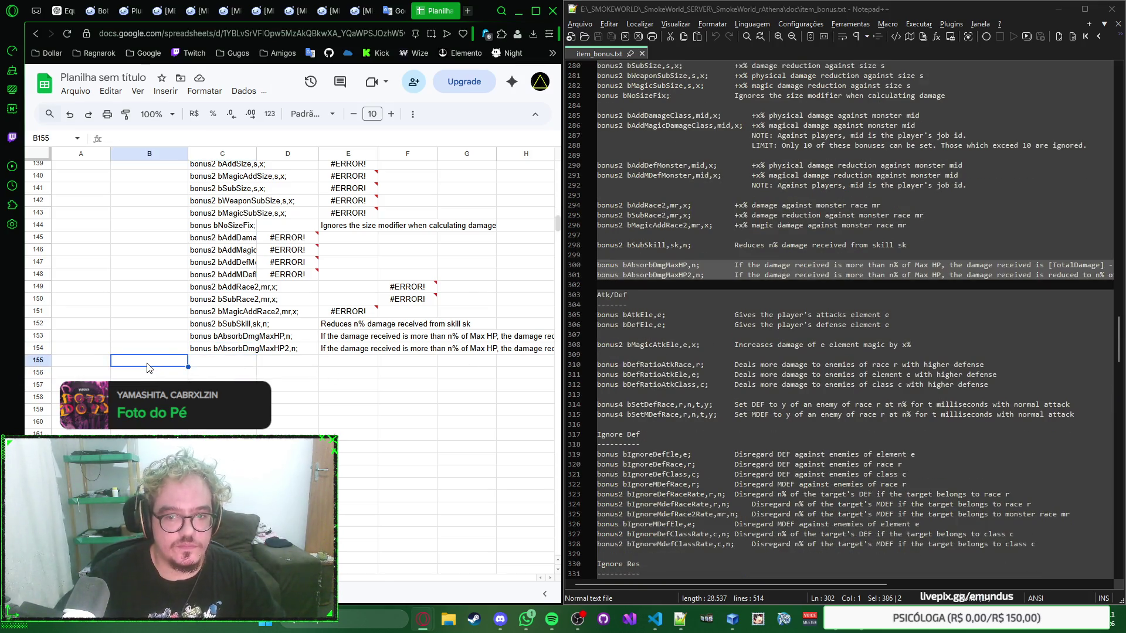
{"action": "type", "text": "Atk/Def"}
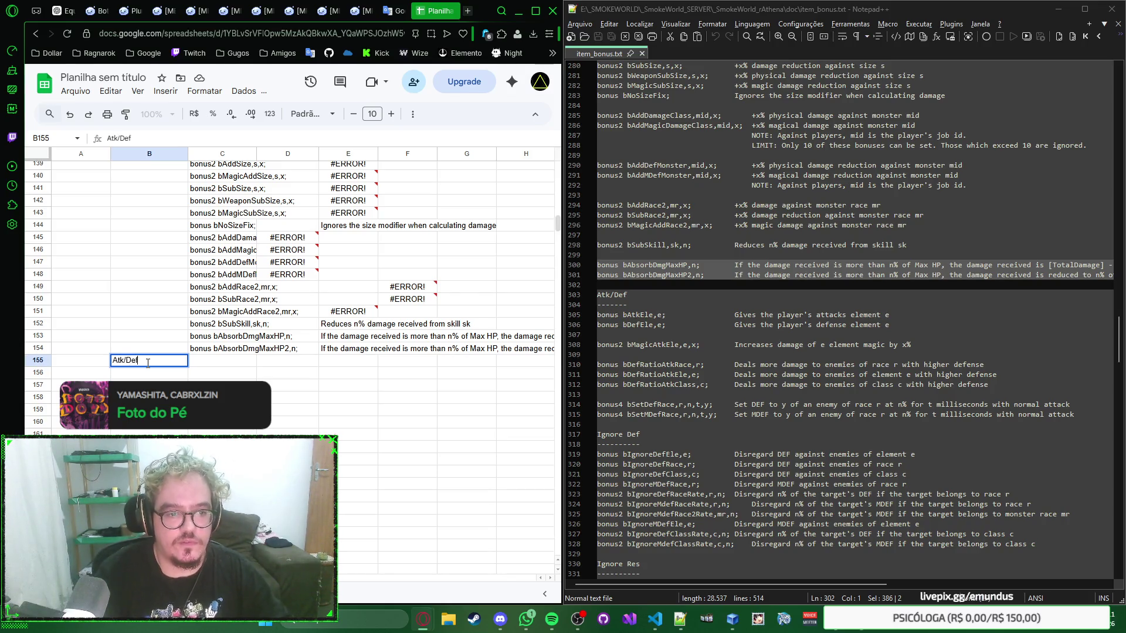
Commit the Atk/Def group label in B155
{"action": "key", "text": "Tab"}
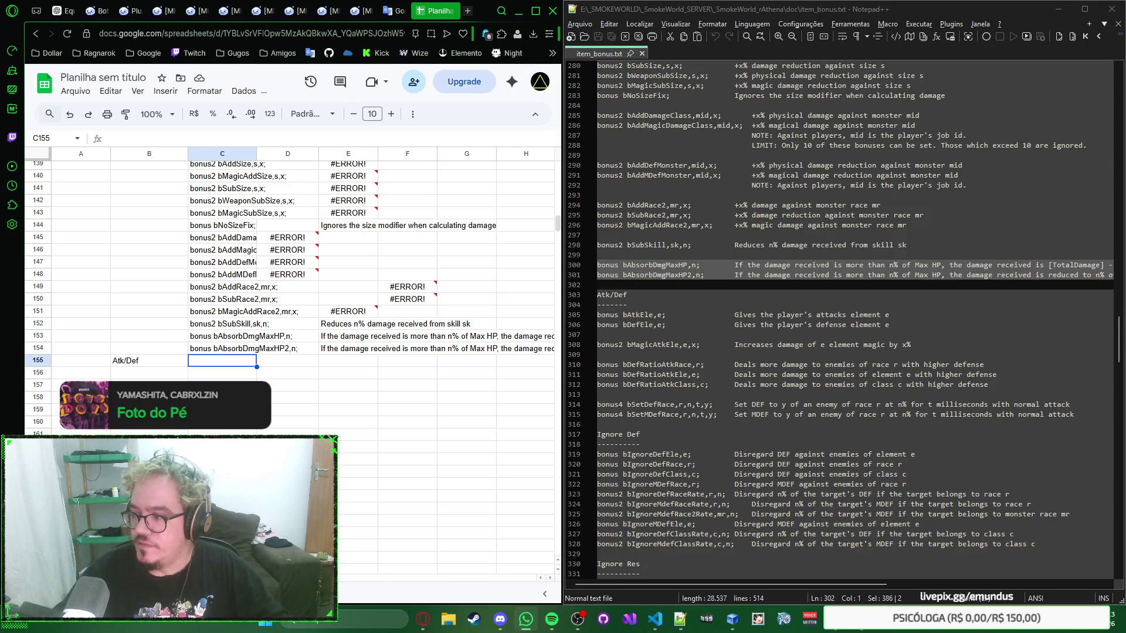
Create a public chat room in SmokeWorld, then return to the spreadsheet and notes file
{"action": "key", "text": "alt+Tab"}
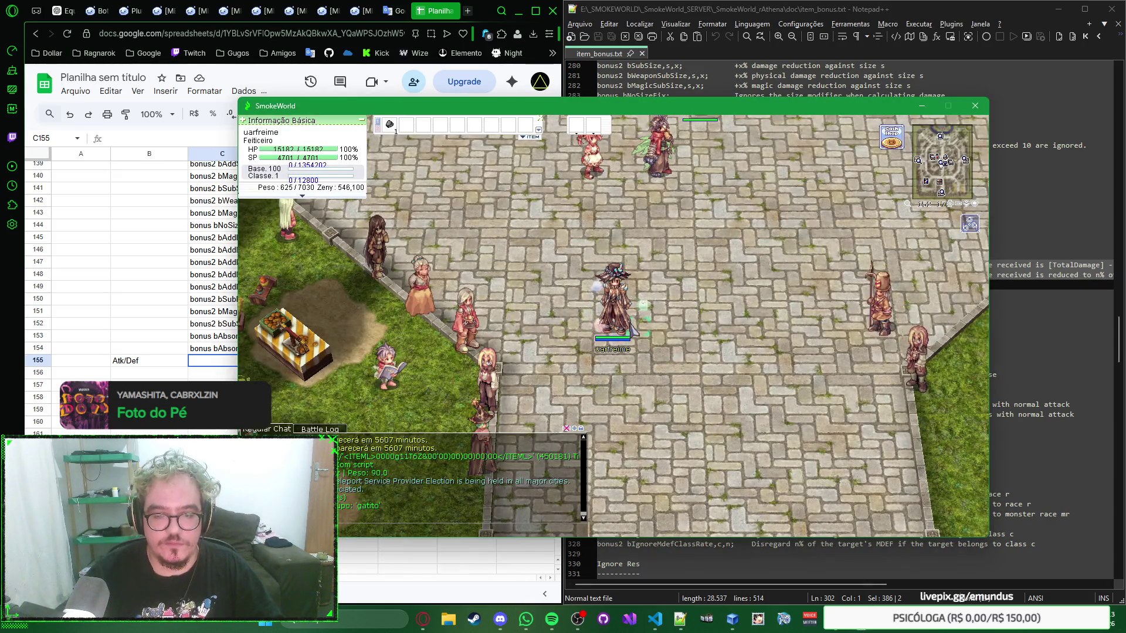
{"action": "key", "text": "alt+c"}
{"action": "type", "text": "codando, manda zap"}
{"action": "key", "text": "Return"}
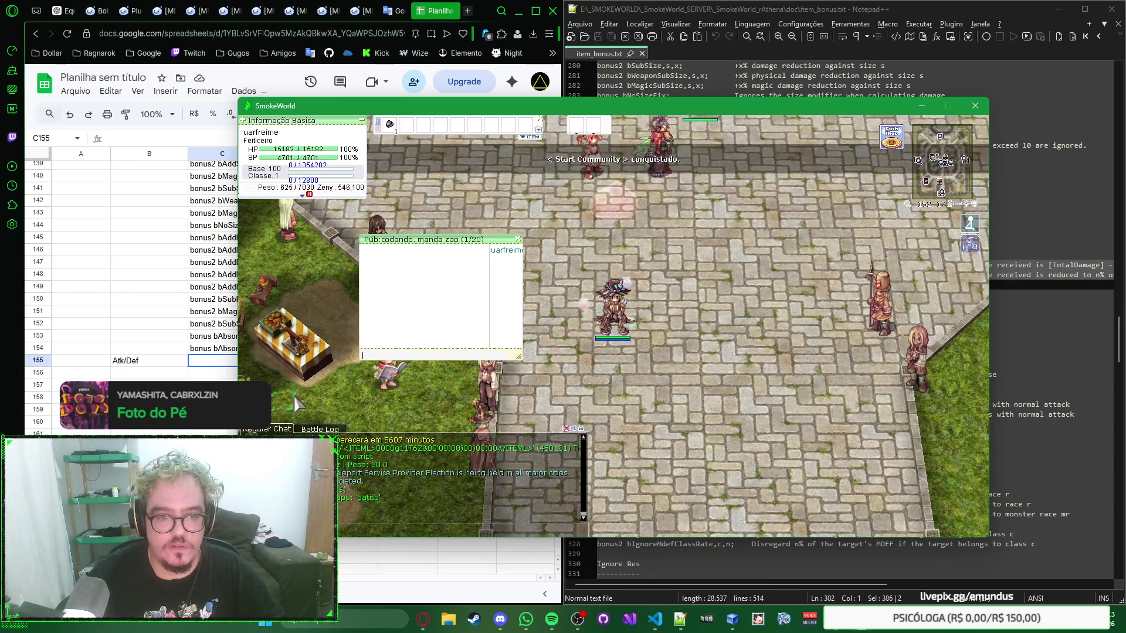
{"action": "left_click", "coordinate": [148, 397]}
{"action": "left_click", "coordinate": [1052, 394]}
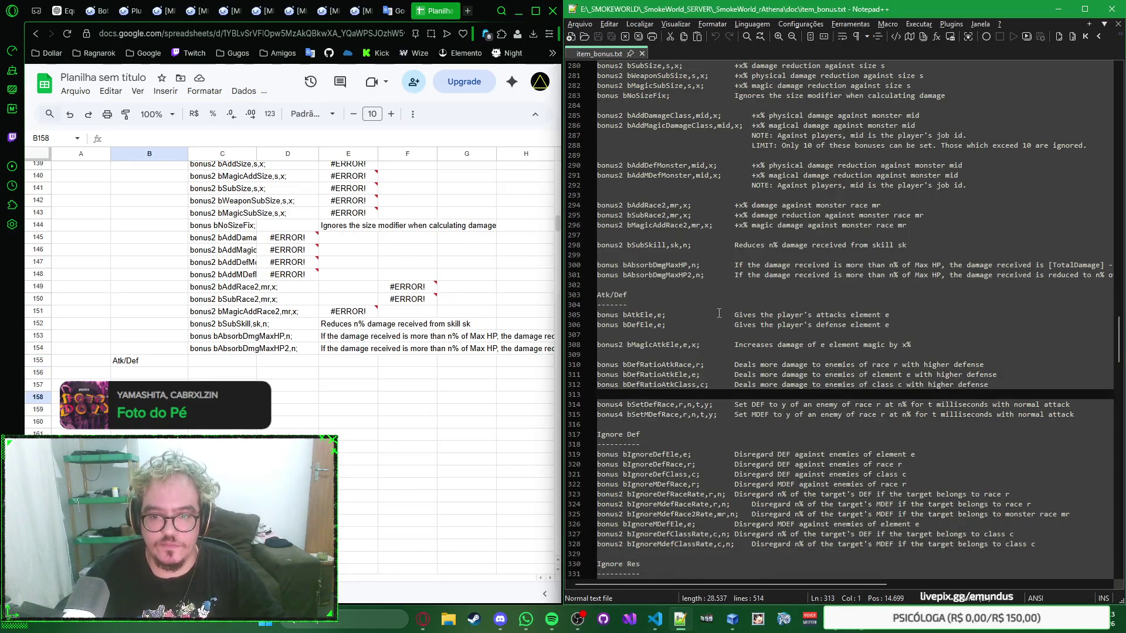
Paste the bAtkEle and bDefEle lines from Notepad++ into rows 155–156
{"action": "left_click", "coordinate": [227, 364]}
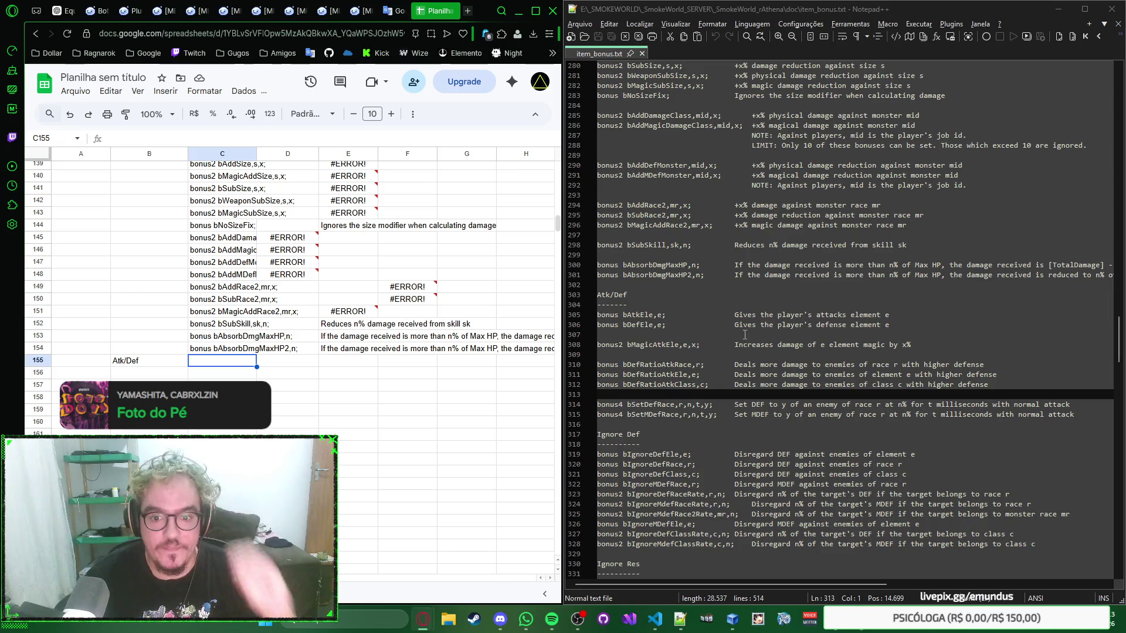
{"action": "left_click_drag", "start_coordinate": [891, 324], "coordinate": [587, 315]}
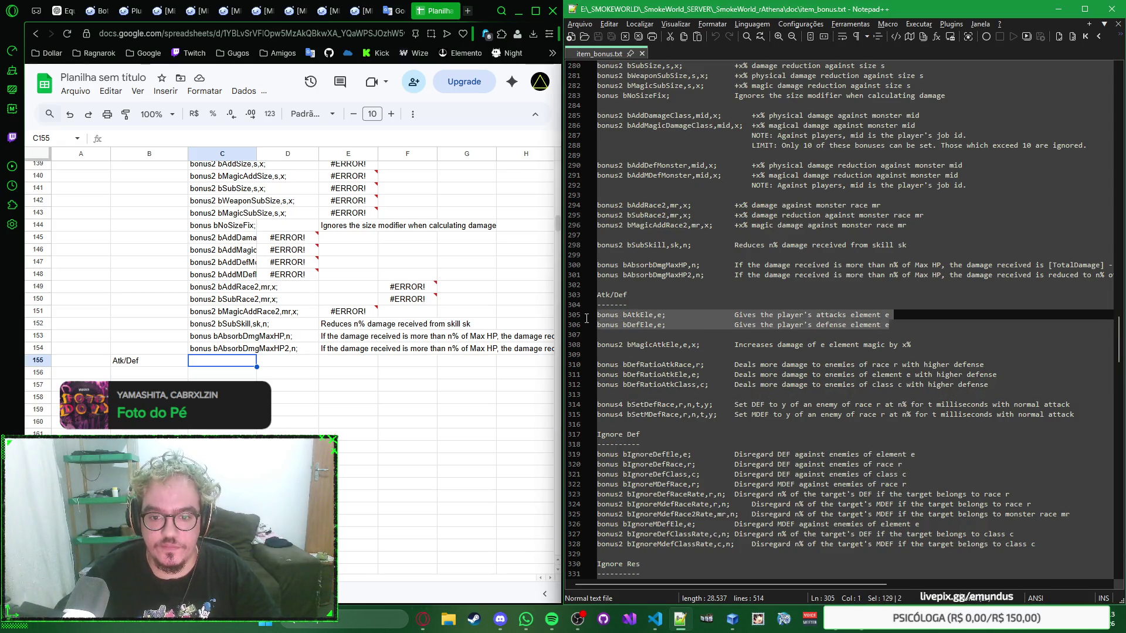
{"action": "left_click", "coordinate": [225, 366]}
{"action": "type", "text": "bonus bAtkEle,e;\t\tGives the player's attacks element e bonus bDefEle,e;\t\tGives the player's defense element e"}
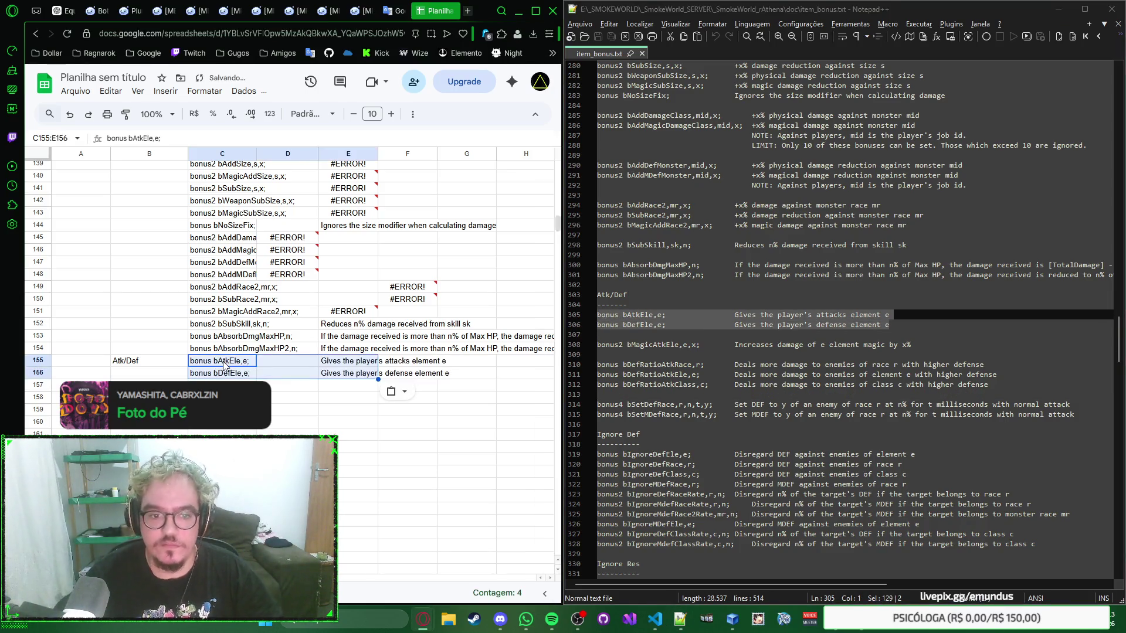
{"action": "key", "text": "Down"}
{"action": "key", "text": "Down"}
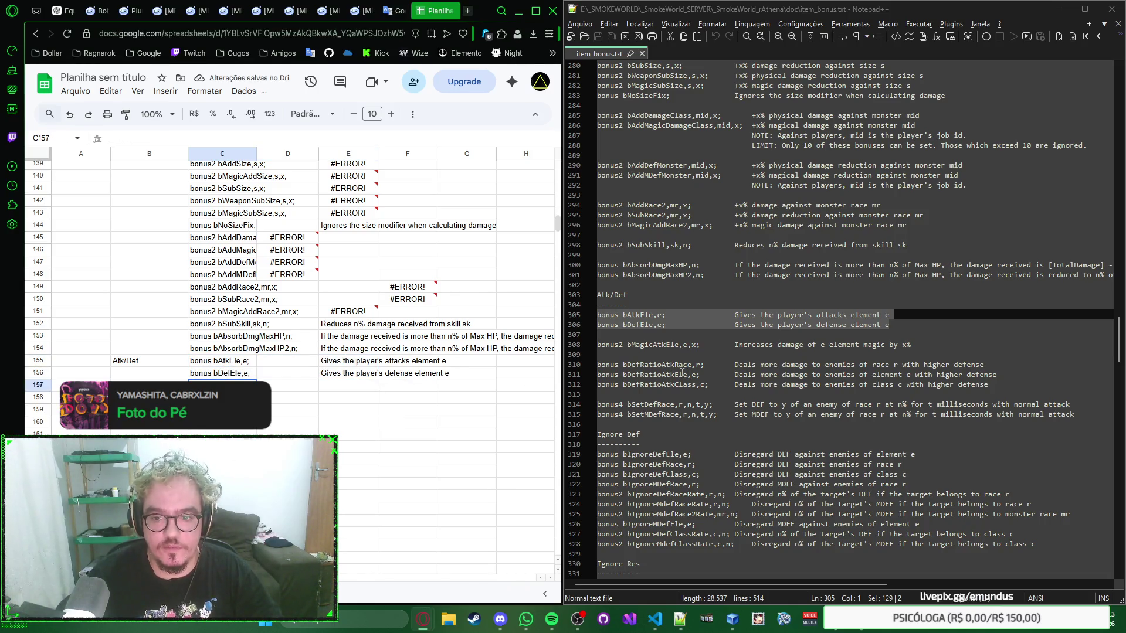
Copy the bMagicAtkEle line and paste it into row 157
{"action": "left_click", "coordinate": [622, 346]}
{"action": "left_click_drag", "start_coordinate": [597, 345], "coordinate": [710, 352]}
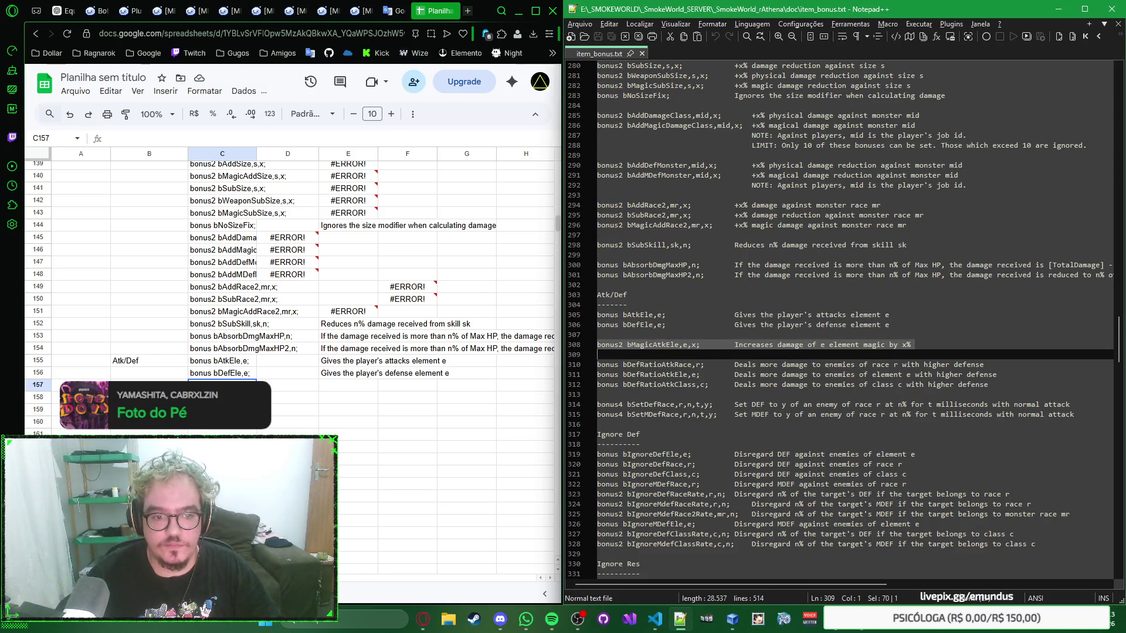
{"action": "key", "text": "ctrl+c"}
{"action": "key", "text": "alt+Tab"}
{"action": "key", "text": "ctrl+v"}
{"action": "key", "text": "Down"}
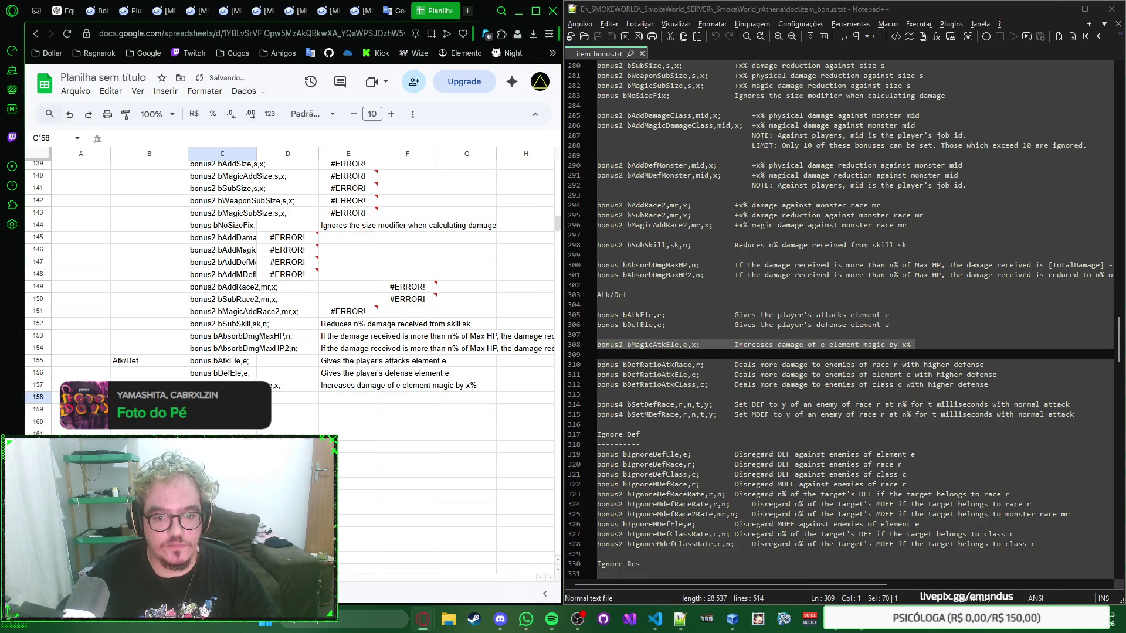
Copy the three bDefRatio lines and paste them into rows 158–160
{"action": "left_click", "coordinate": [600, 364]}
{"action": "left_click_drag", "start_coordinate": [598, 364], "coordinate": [599, 395]}
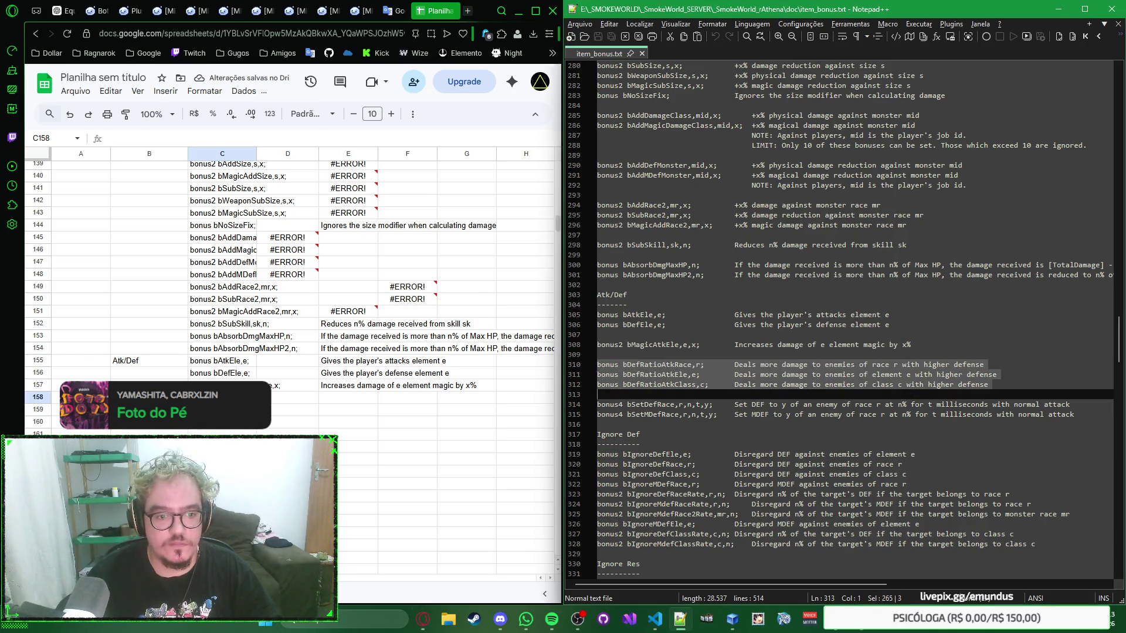
{"action": "key", "text": "ctrl+c"}
{"action": "key", "text": "alt+Tab"}
{"action": "key", "text": "ctrl+v"}
{"action": "key", "text": "Down"}
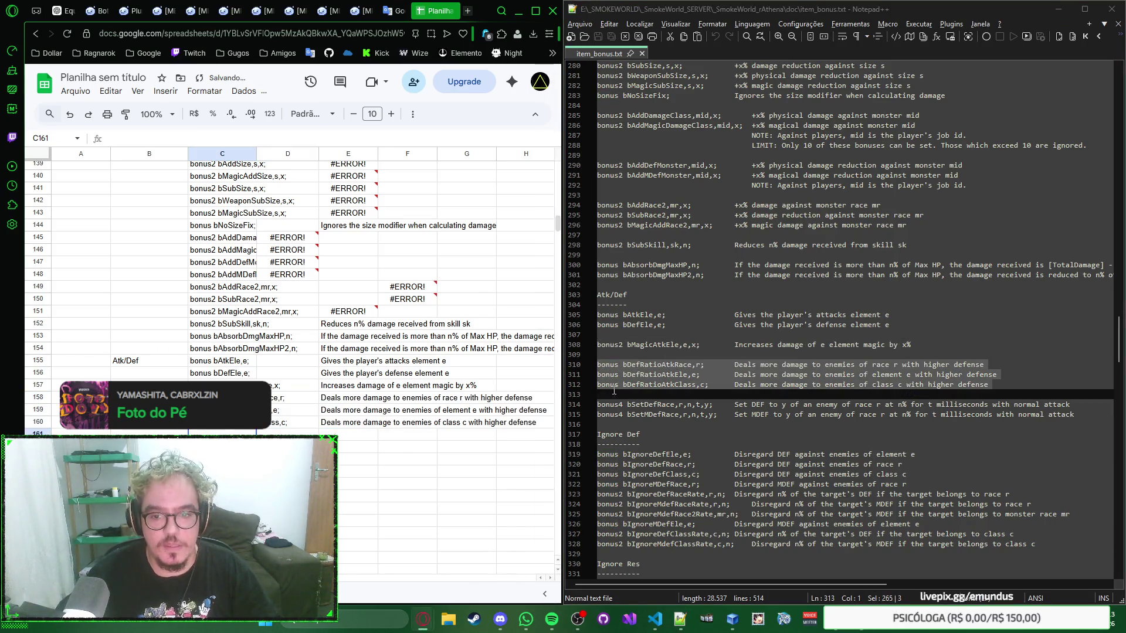
Paste the bSetDefRace and bSetMDefRace lines into rows 161–162 and review their descriptions
{"action": "left_click", "coordinate": [599, 404]}
{"action": "left_click_drag", "start_coordinate": [599, 404], "coordinate": [616, 426]}
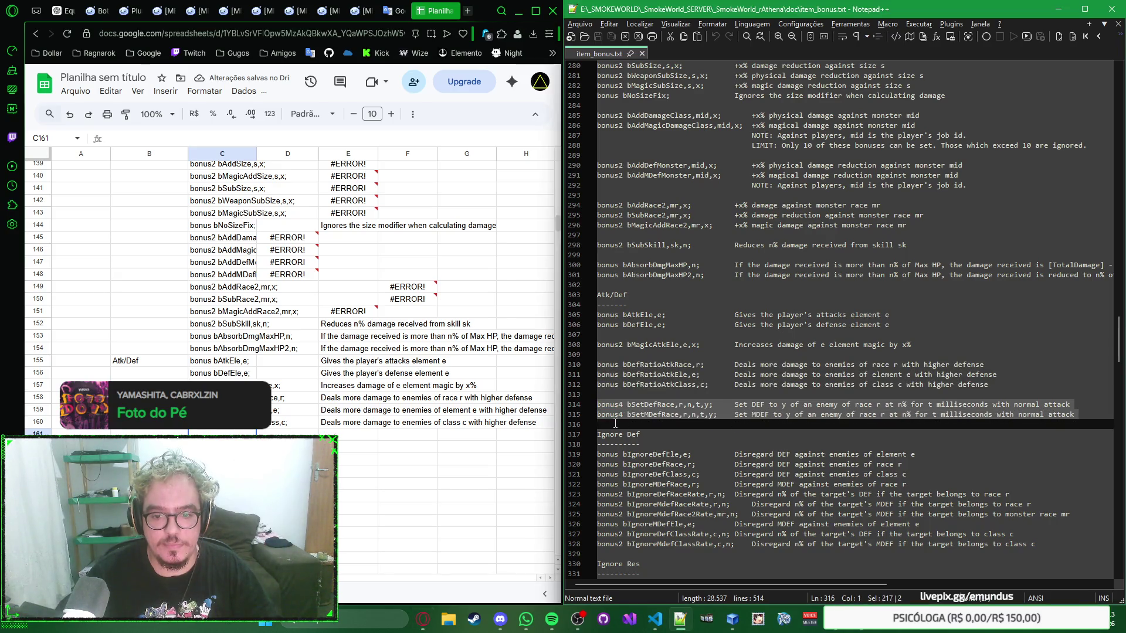
{"action": "key", "text": "ctrl+c"}
{"action": "key", "text": "alt+Tab"}
{"action": "key", "text": "ctrl+v"}
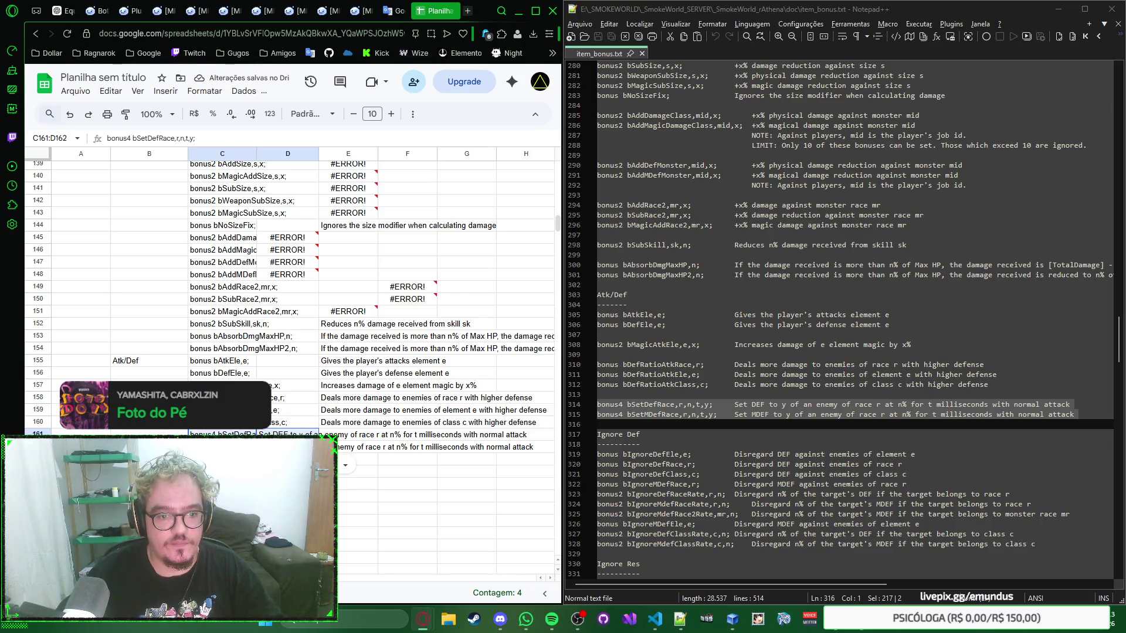
{"action": "key", "text": "Right"}
{"action": "key", "text": "Down"}
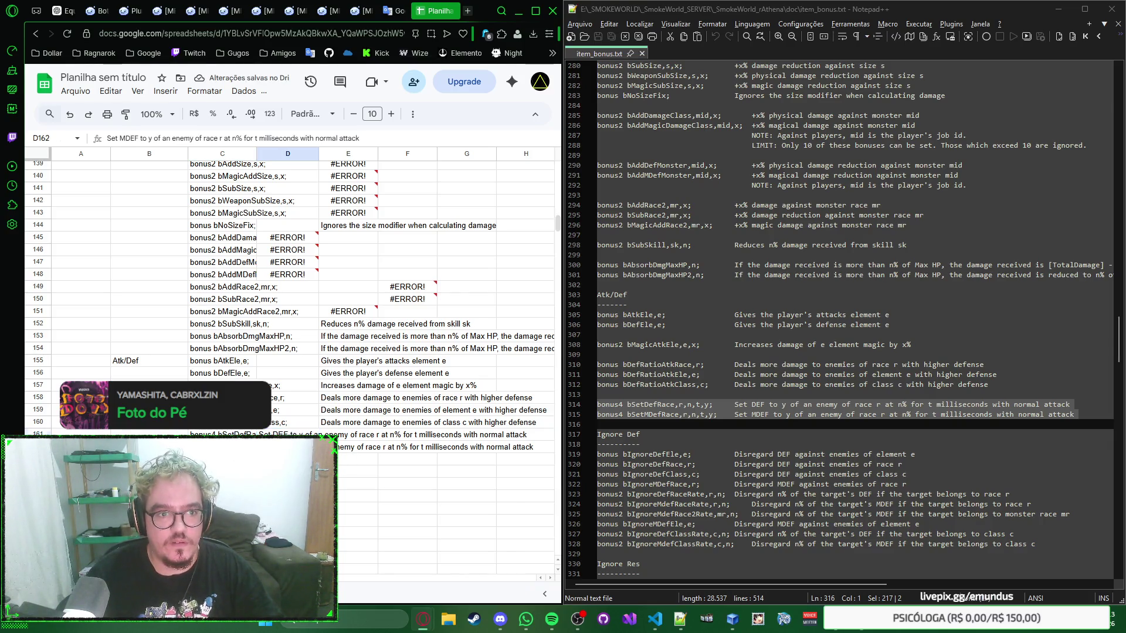
{"action": "key", "text": "Down"}
{"action": "key", "text": "Left"}
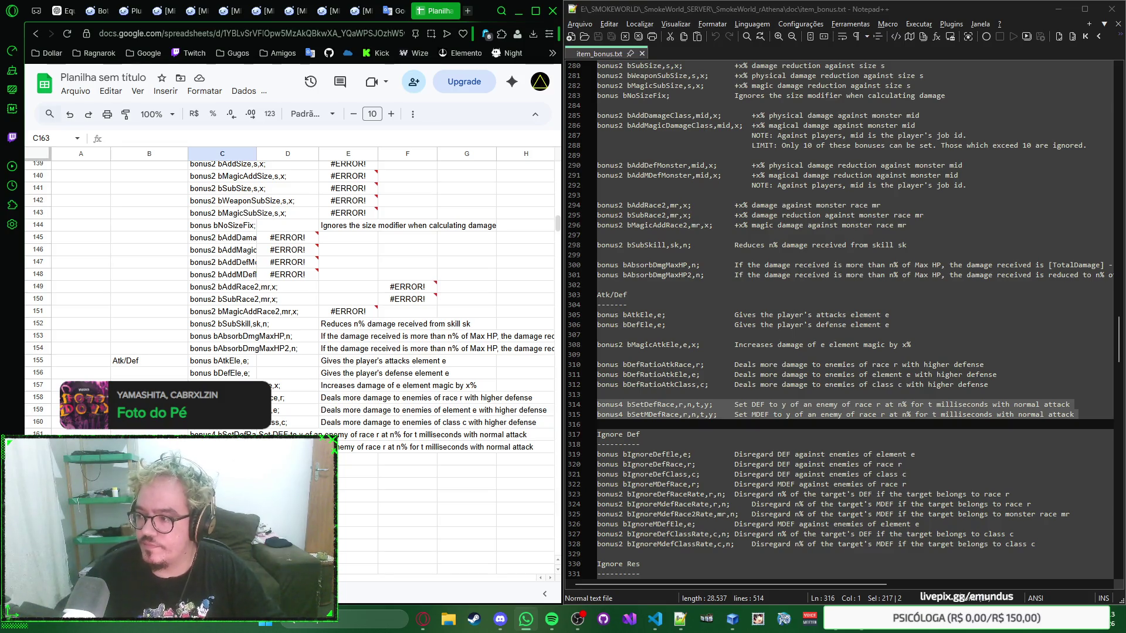
{"action": "scroll", "coordinate": [654, 434], "scroll_direction": "down", "scroll_amount": 3}
{"action": "scroll", "coordinate": [664, 295], "scroll_direction": "down", "scroll_amount": 2}
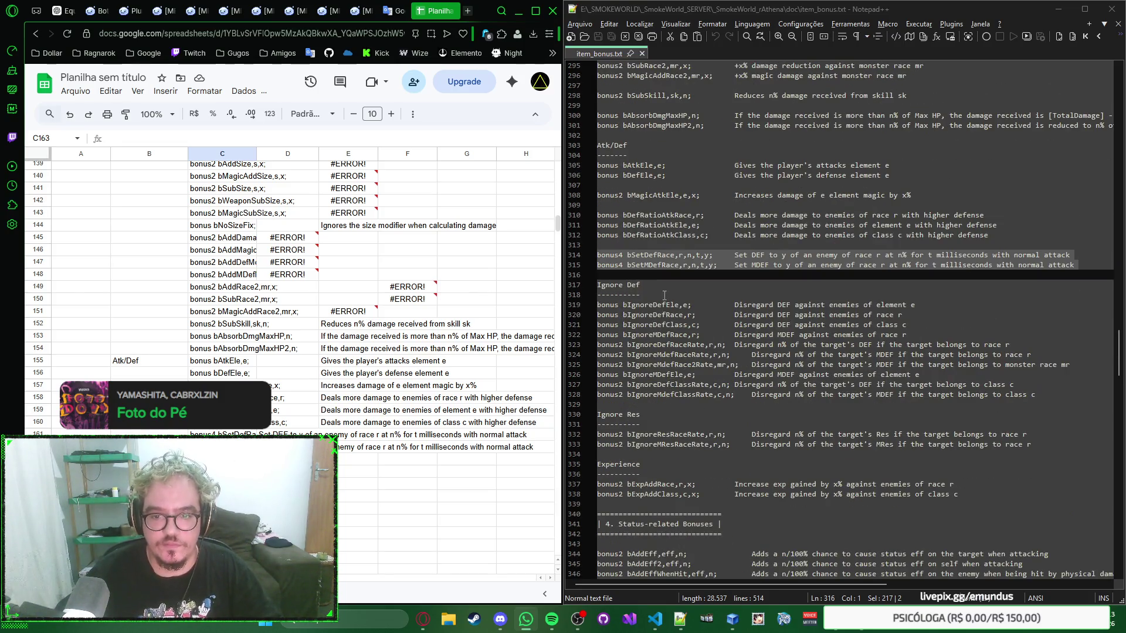
Label B163 'Ignorar Def', paste the ignore-DEF command lines into C163–172, and start the next label in B173
{"action": "key", "text": "Left"}
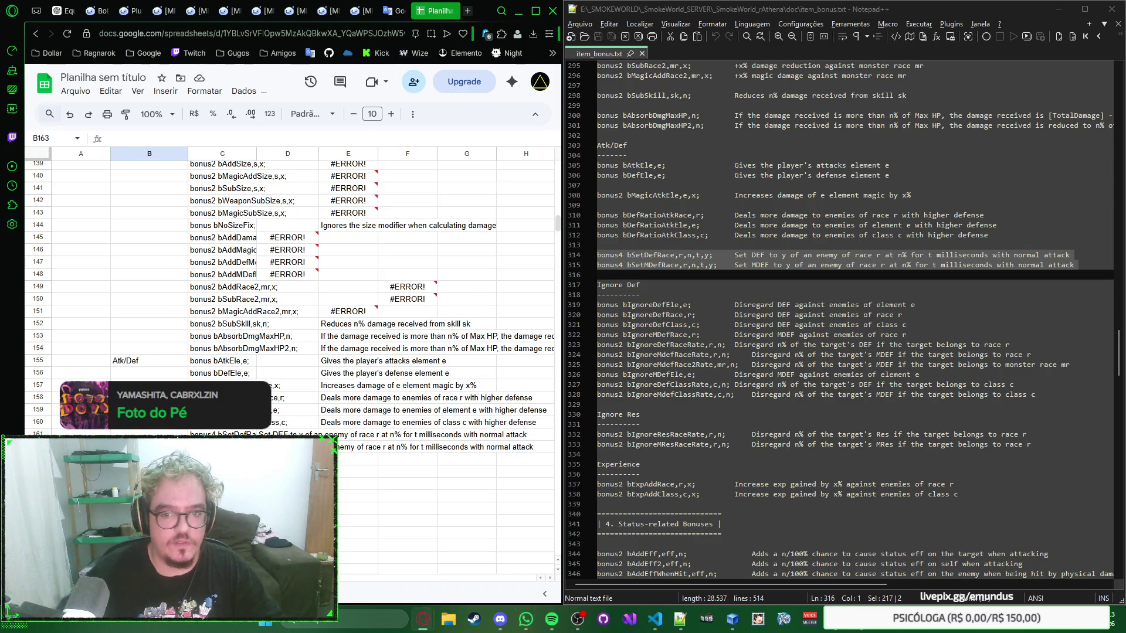
{"action": "type", "text": "Ignorar Def"}
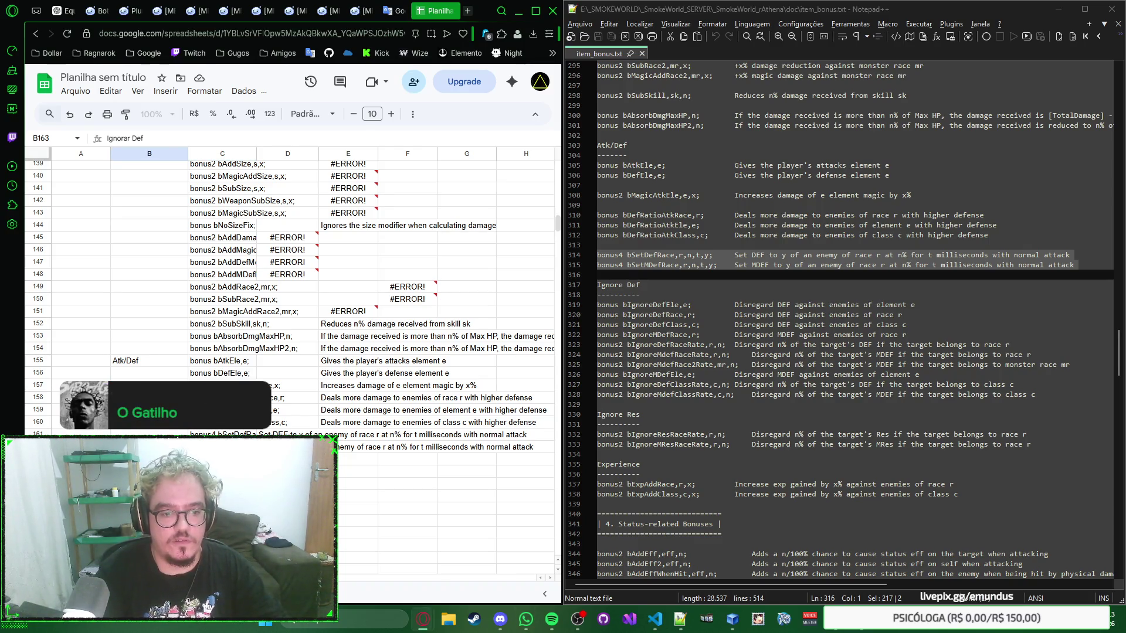
{"action": "key", "text": "Tab"}
{"action": "mouse_move", "coordinate": [598, 305]}
{"action": "left_mouse_down"}
{"action": "mouse_move", "coordinate": [623, 346]}
{"action": "mouse_move", "coordinate": [597, 404]}
{"action": "left_mouse_up"}
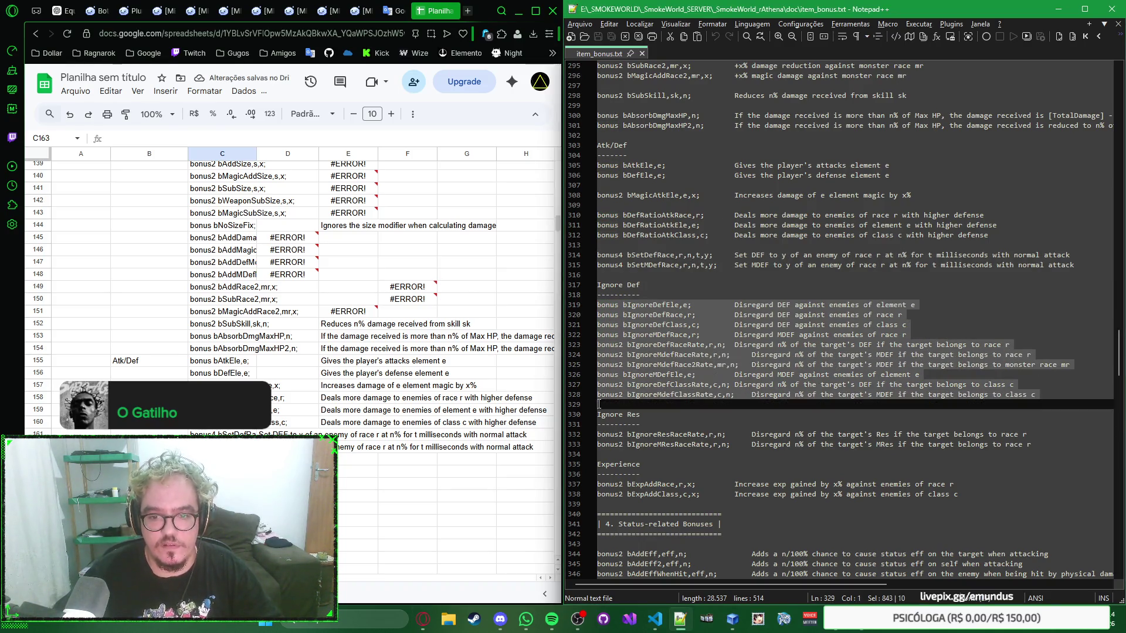
{"action": "key", "text": "ctrl+c"}
{"action": "key", "text": "alt+Tab"}
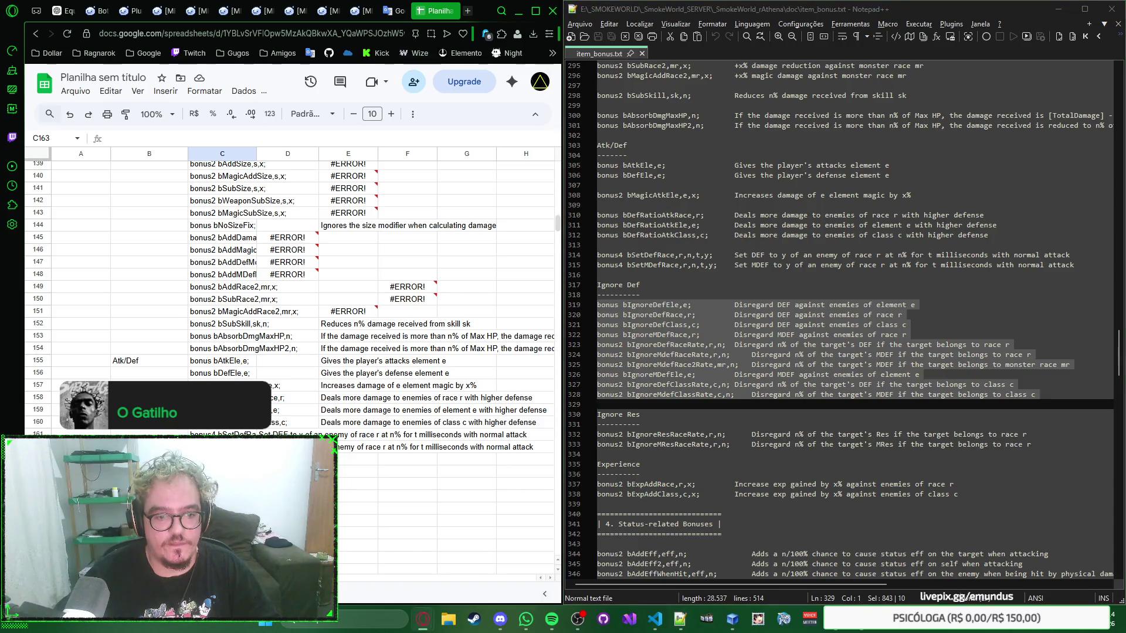
{"action": "key", "text": "ctrl+v"}
{"action": "left_click", "coordinate": [149, 406]}
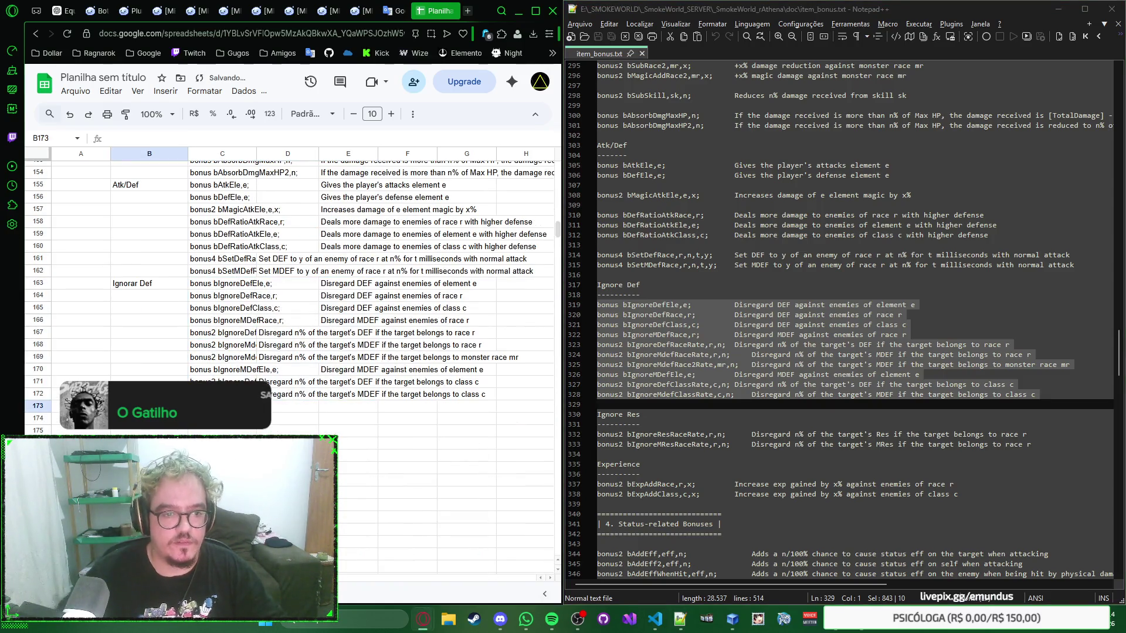
{"action": "type", "text": "Ignorar R"}
{"action": "key", "text": "Tab"}
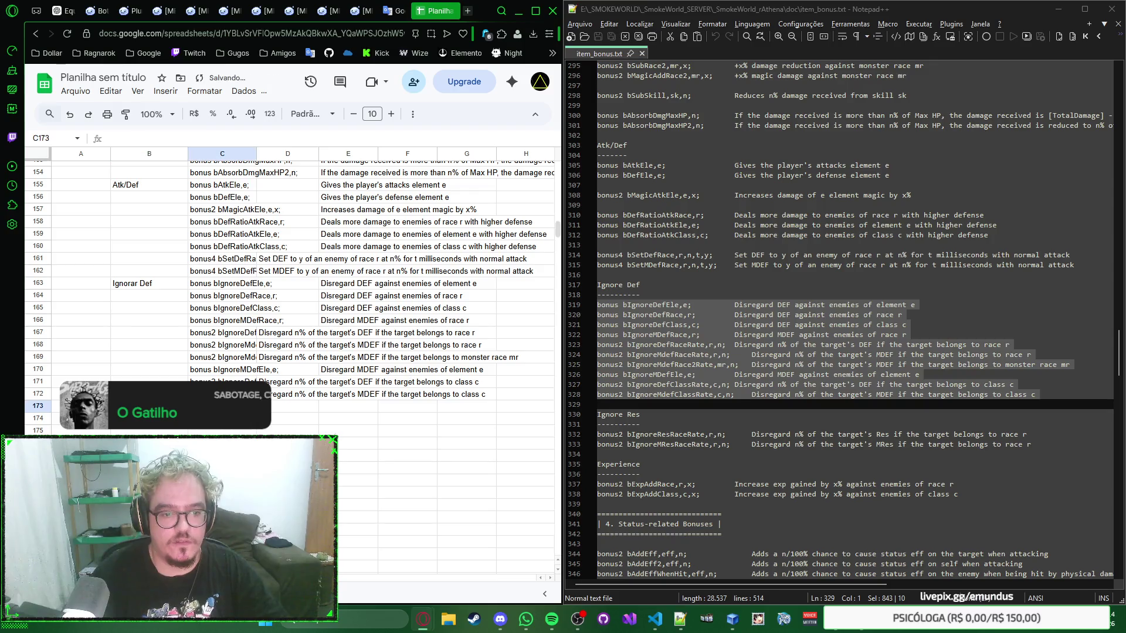
{"action": "scroll", "coordinate": [625, 352], "scroll_direction": "down", "scroll_amount": 2}
Copy the two Ignore Res command lines from the text file into row 173
{"action": "left_click_drag", "start_coordinate": [599, 375], "coordinate": [624, 392]}
{"action": "right_click", "coordinate": [624, 387]}
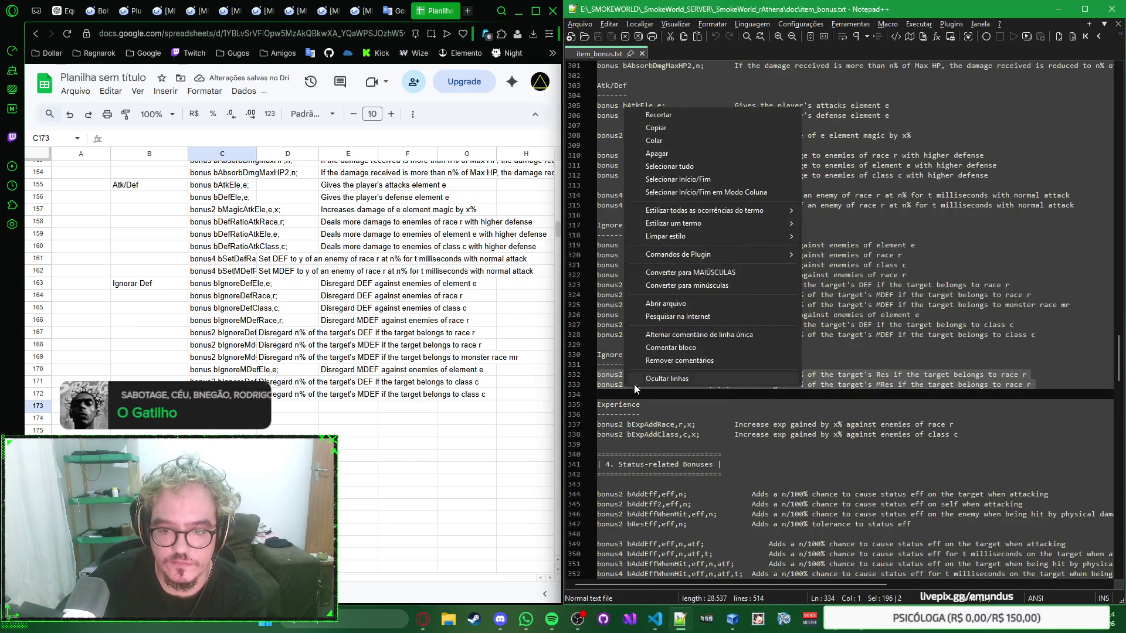
{"action": "left_click", "coordinate": [664, 129]}
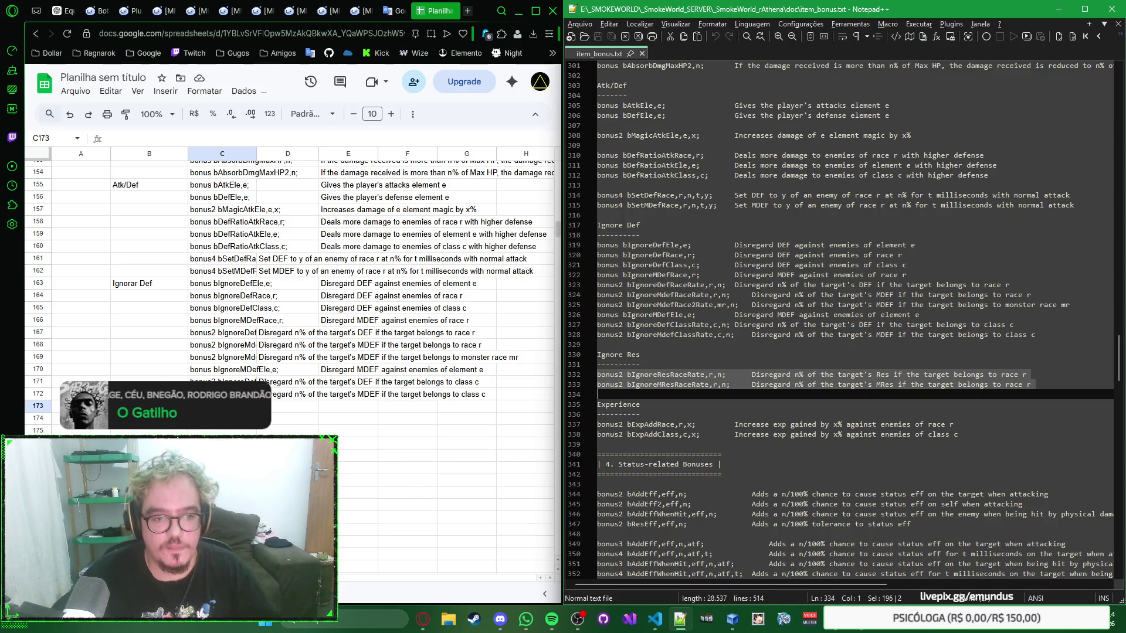
{"action": "left_click", "coordinate": [228, 407]}
{"action": "key", "text": "ctrl+v"}
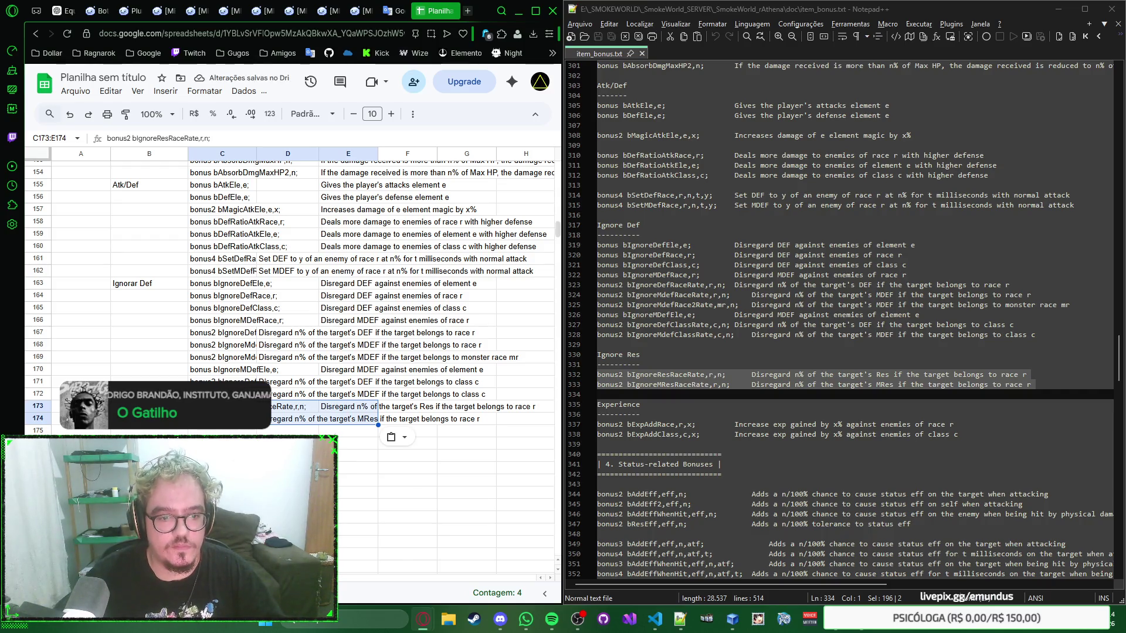
{"action": "left_click", "coordinate": [228, 423]}
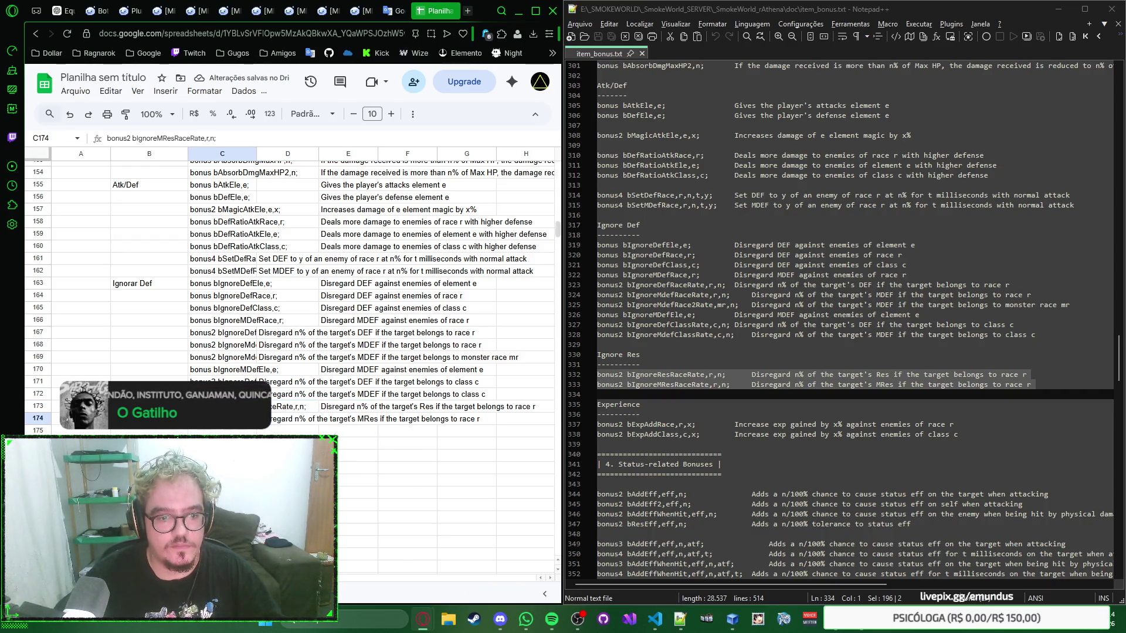
Label B175 'Experiência' and paste the two exp bonus command lines into rows 175–176
{"action": "left_click", "coordinate": [170, 432]}
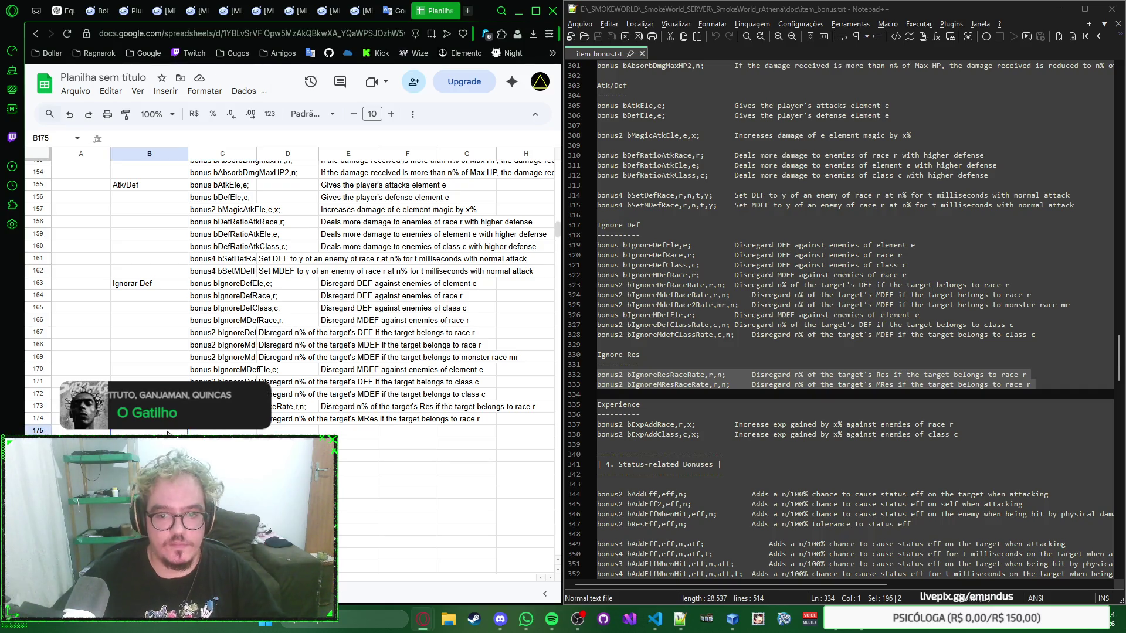
{"action": "type", "text": "Experiê"}
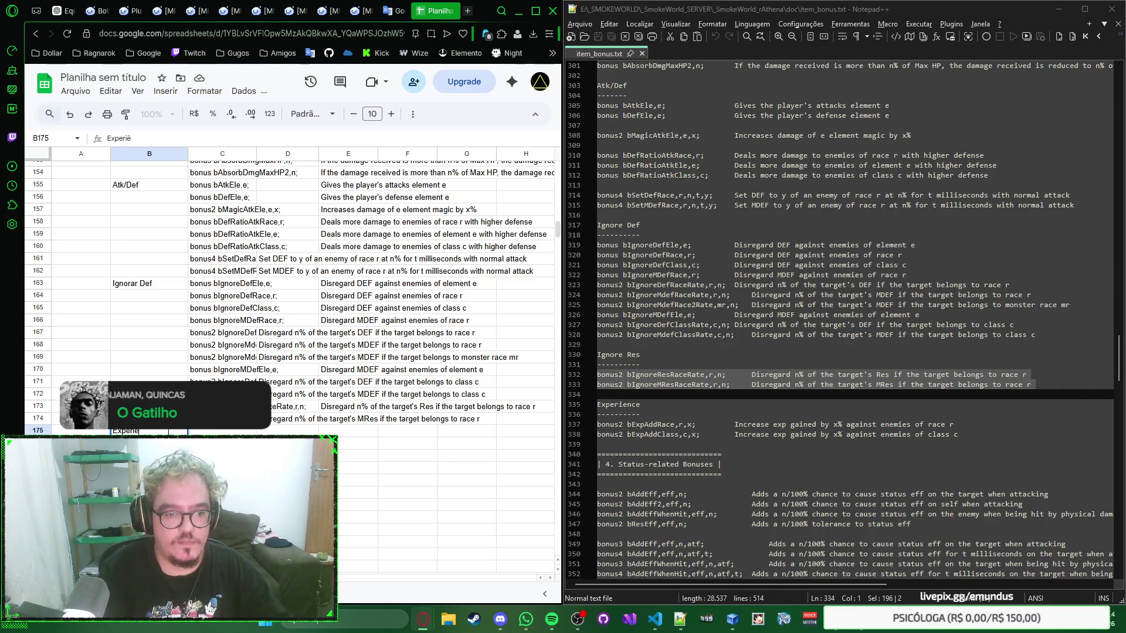
{"action": "key", "text": "Tab"}
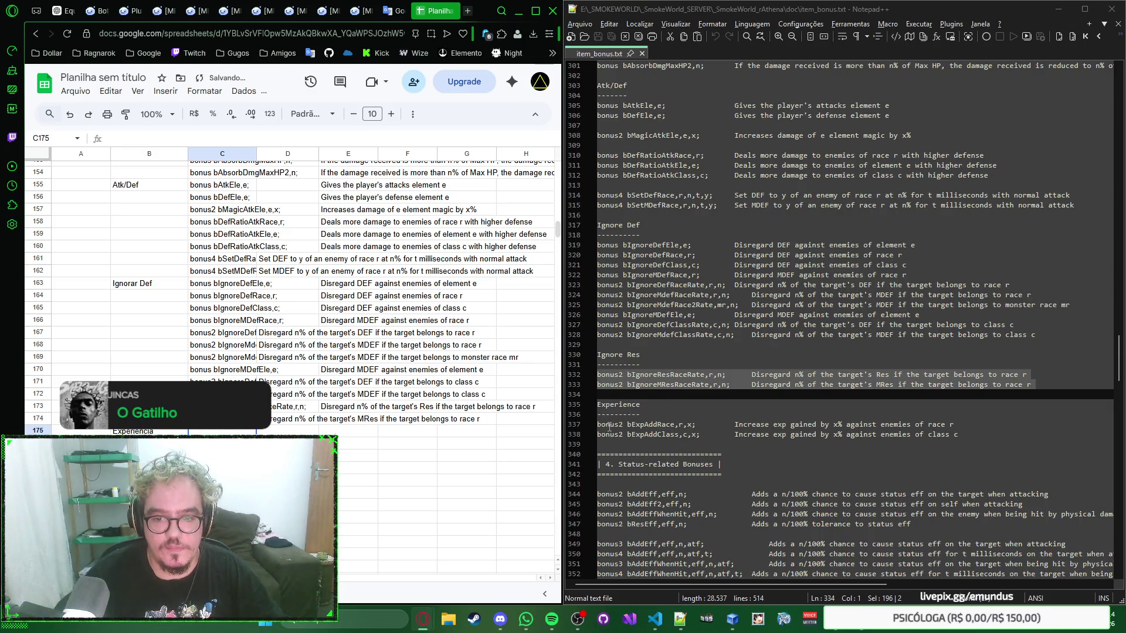
{"action": "left_click", "coordinate": [602, 425]}
{"action": "key", "text": "Home"}
{"action": "key", "text": "shift+Down"}
{"action": "key", "text": "shift+Down"}
{"action": "key", "text": "ctrl+c"}
{"action": "key", "text": "alt+Tab"}
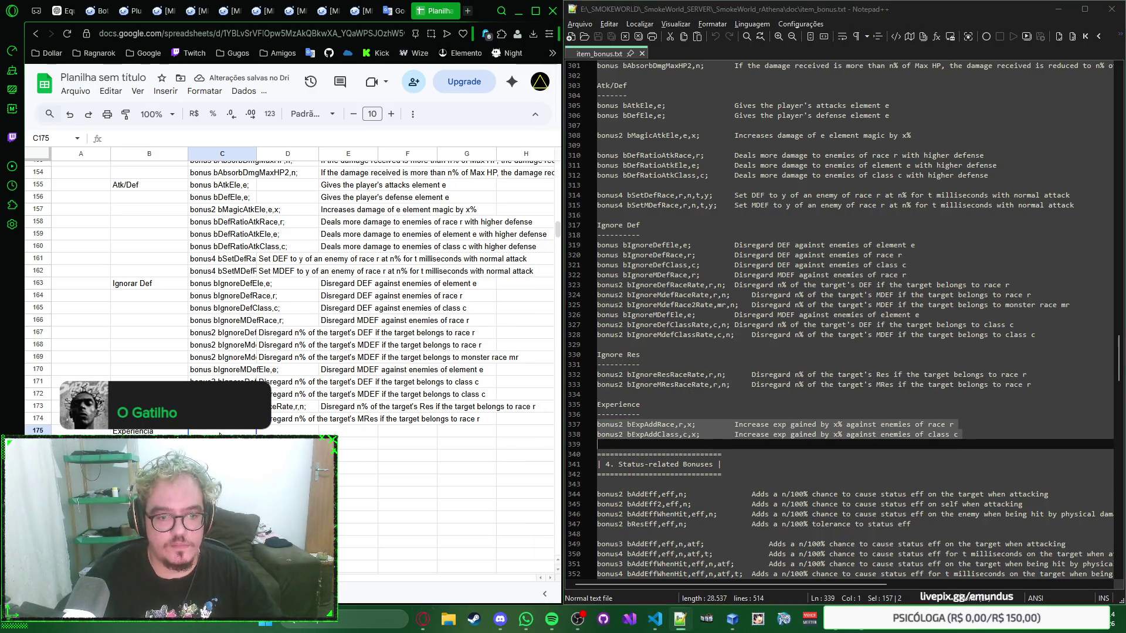
{"action": "key", "text": "ctrl+v"}
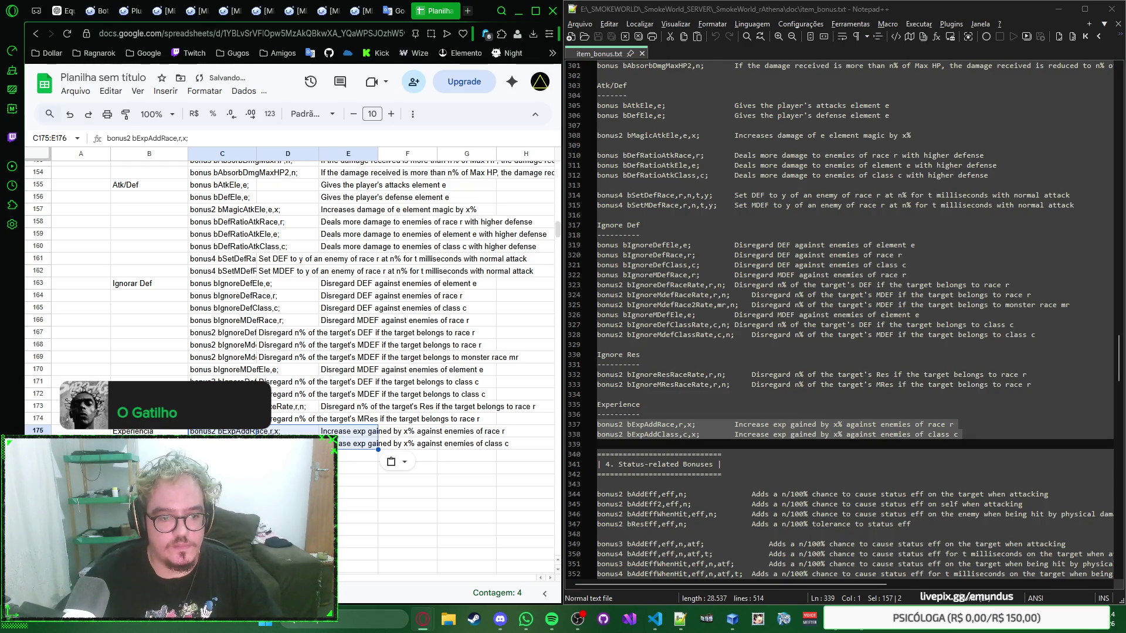
{"action": "key", "text": "Down"}
{"action": "key", "text": "Down"}
{"action": "key", "text": "Home"}
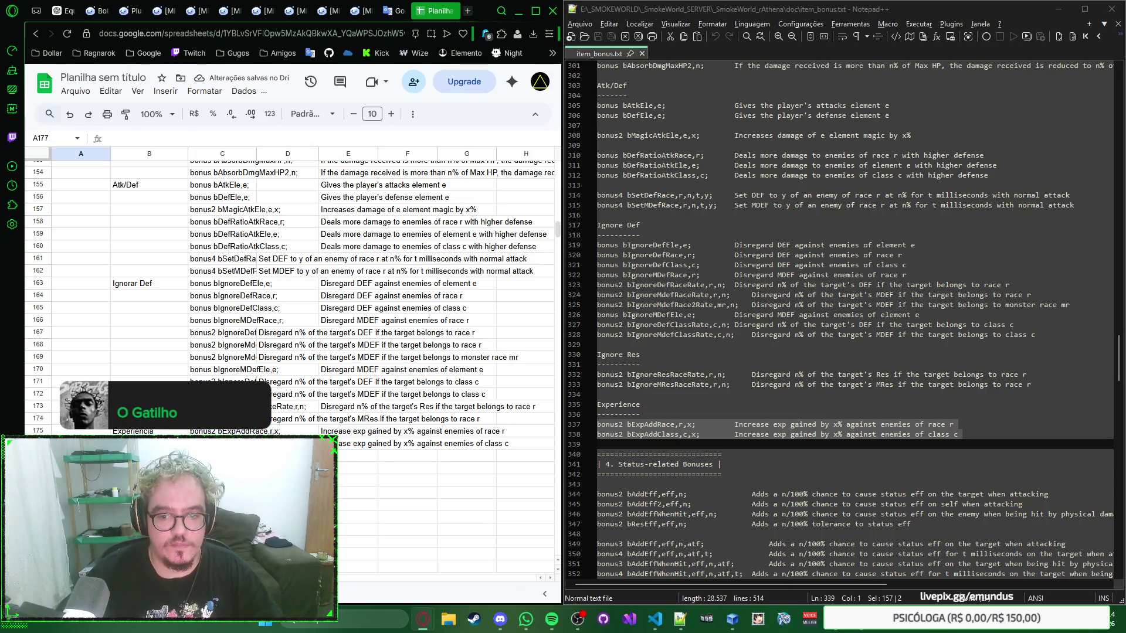
{"action": "type", "text": "Bônus Relacionados à Sta"}
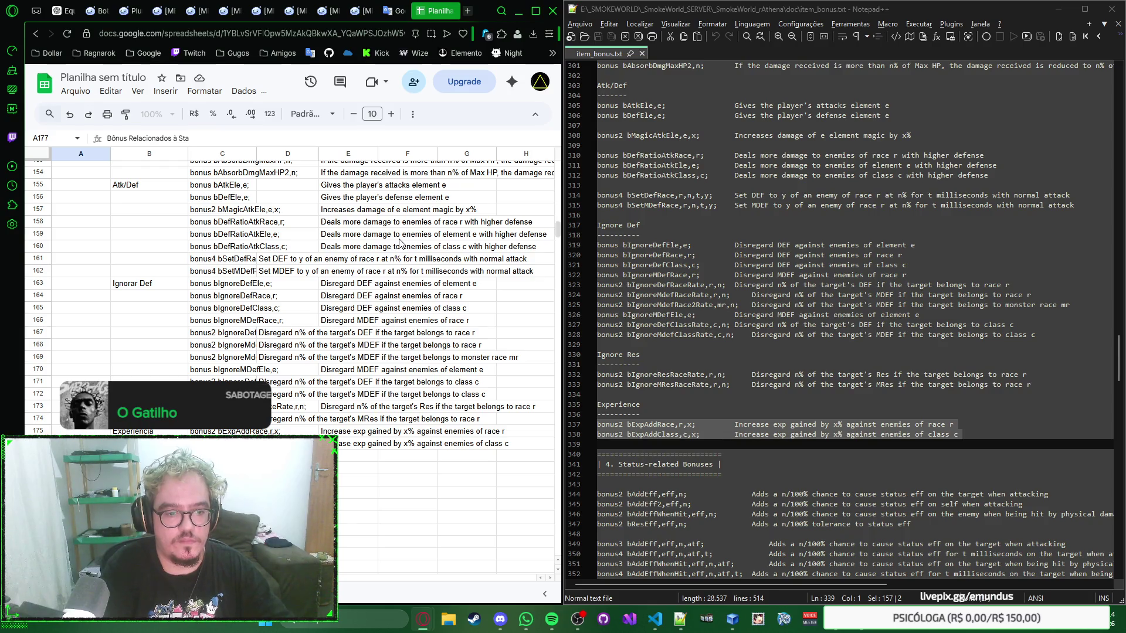
Label row 177 'Bônus Relacionados' and paste the four status-effect bonus lines into C177
{"action": "key", "text": "Tab"}
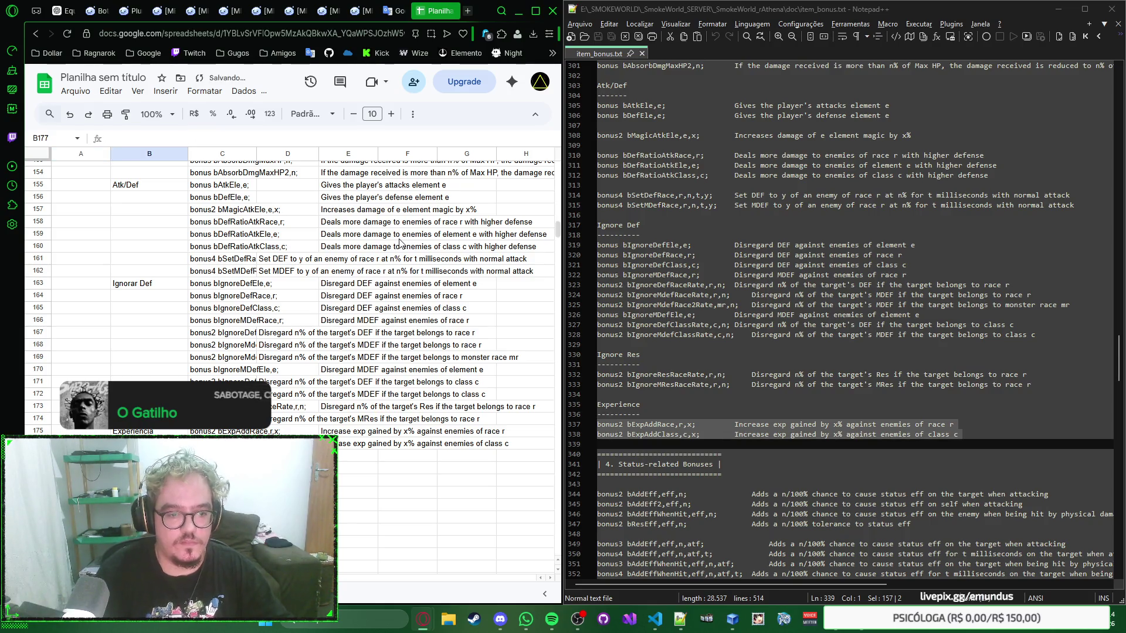
{"action": "scroll", "coordinate": [728, 318], "scroll_direction": "down", "scroll_amount": 1}
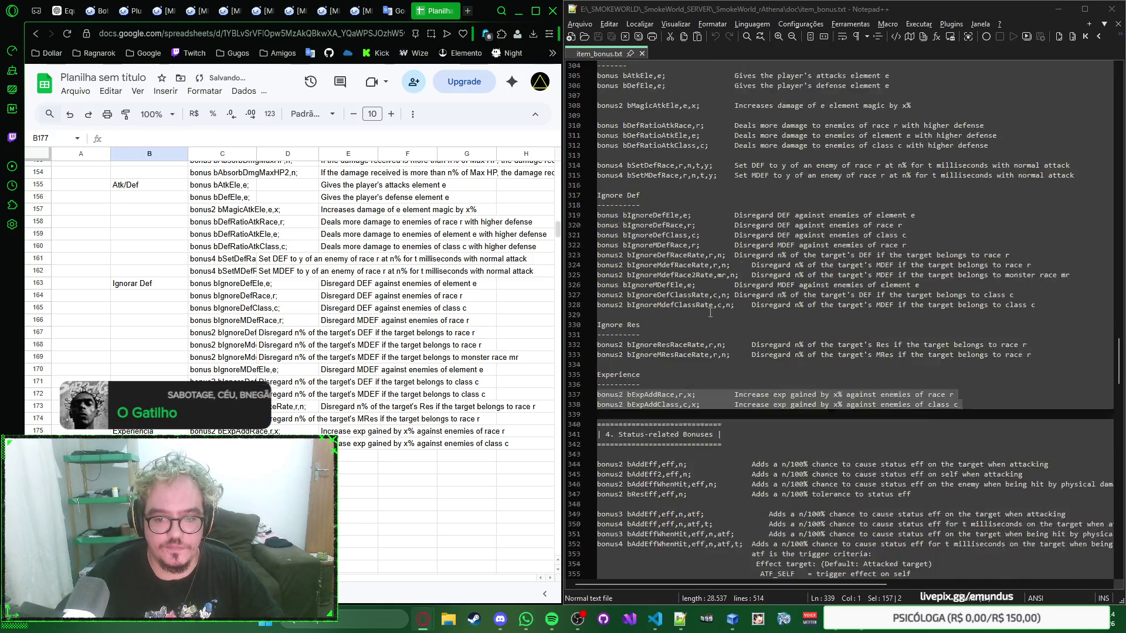
{"action": "scroll", "coordinate": [727, 318], "scroll_direction": "down", "scroll_amount": 4}
{"action": "scroll", "coordinate": [728, 318], "scroll_direction": "down", "scroll_amount": 3}
{"action": "scroll", "coordinate": [727, 318], "scroll_direction": "down", "scroll_amount": 10}
{"action": "scroll", "coordinate": [723, 317], "scroll_direction": "up", "scroll_amount": 6}
{"action": "scroll", "coordinate": [723, 318], "scroll_direction": "up", "scroll_amount": 5}
{"action": "scroll", "coordinate": [723, 318], "scroll_direction": "up", "scroll_amount": 3}
{"action": "scroll", "coordinate": [724, 318], "scroll_direction": "down", "scroll_amount": 2}
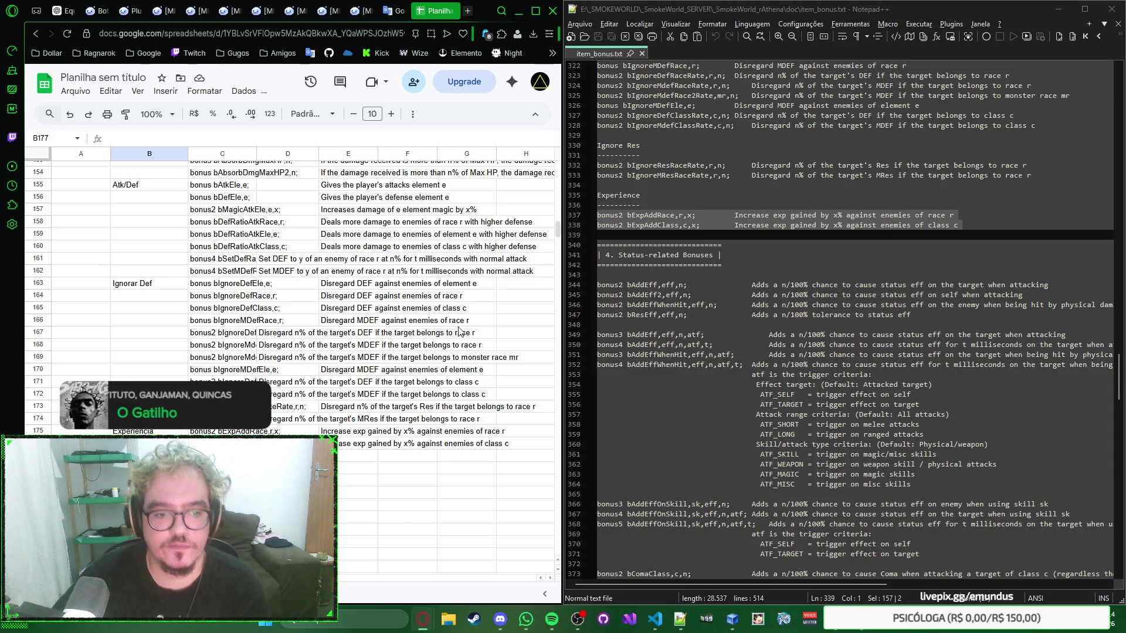
{"action": "key", "text": "Tab"}
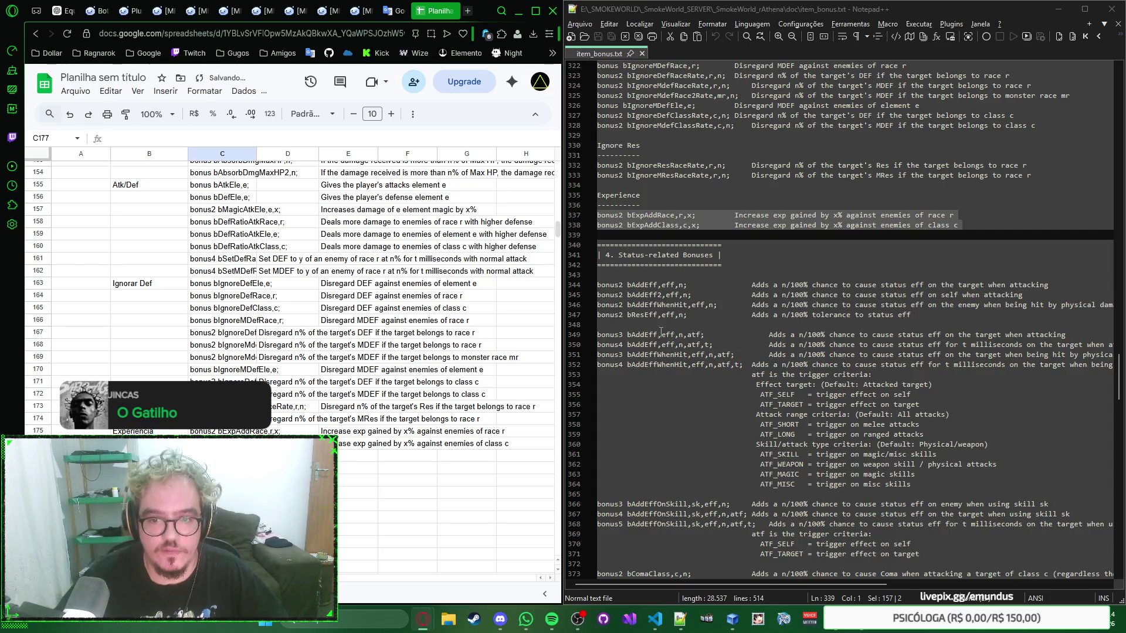
{"action": "left_click_drag", "start_coordinate": [599, 284], "coordinate": [613, 323]}
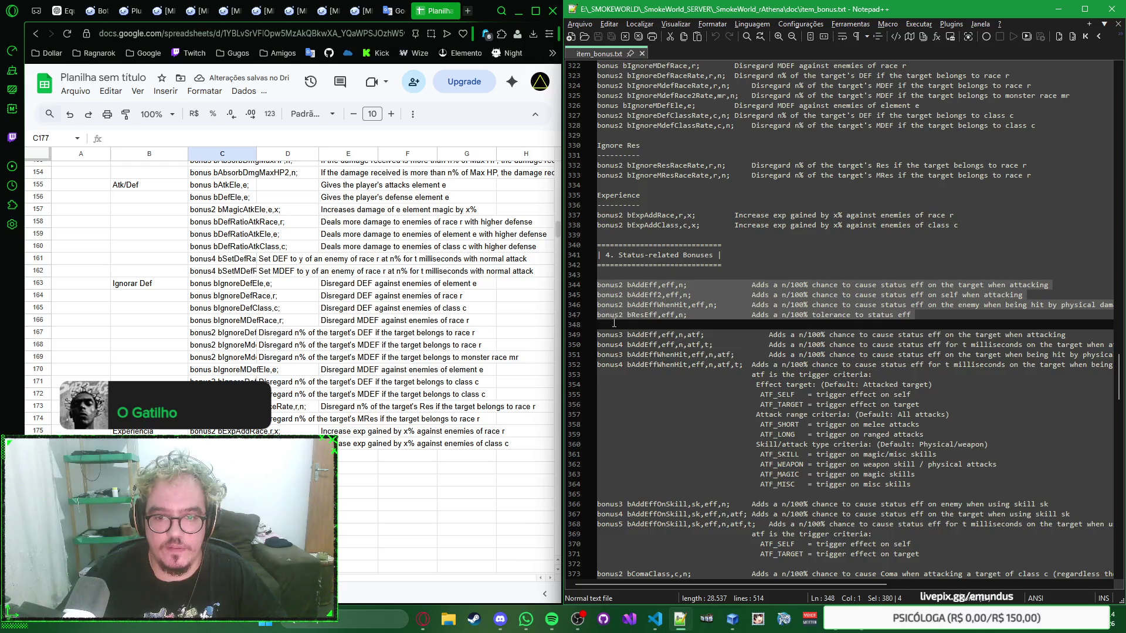
{"action": "key", "text": "alt+Tab"}
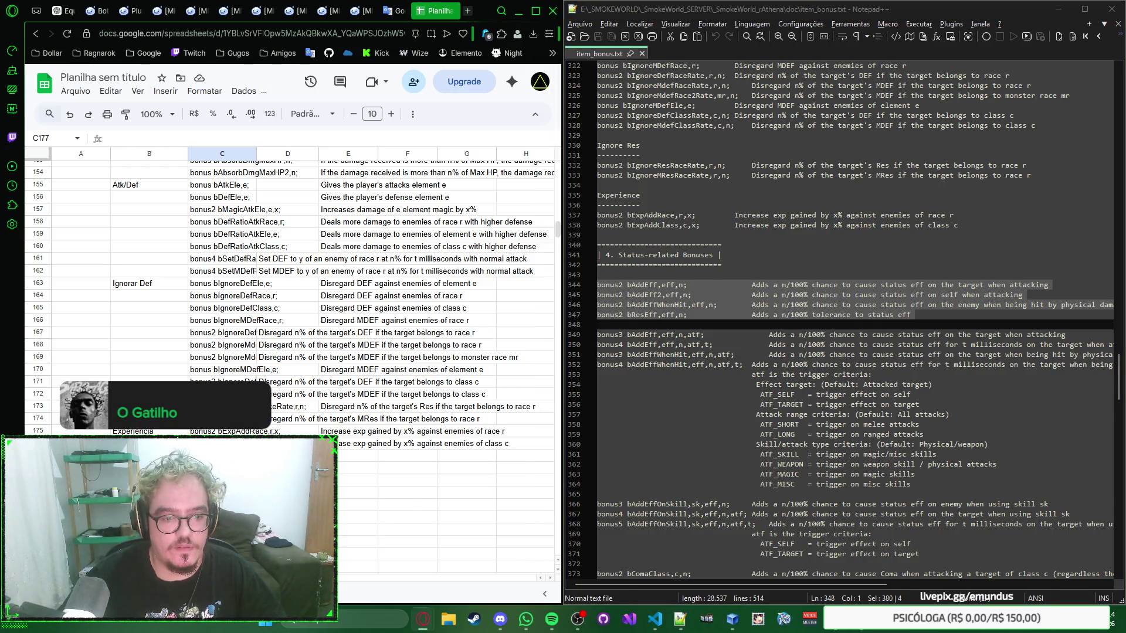
{"action": "key", "text": "ctrl+v"}
{"action": "scroll", "coordinate": [297, 296], "scroll_direction": "down", "scroll_amount": 5}
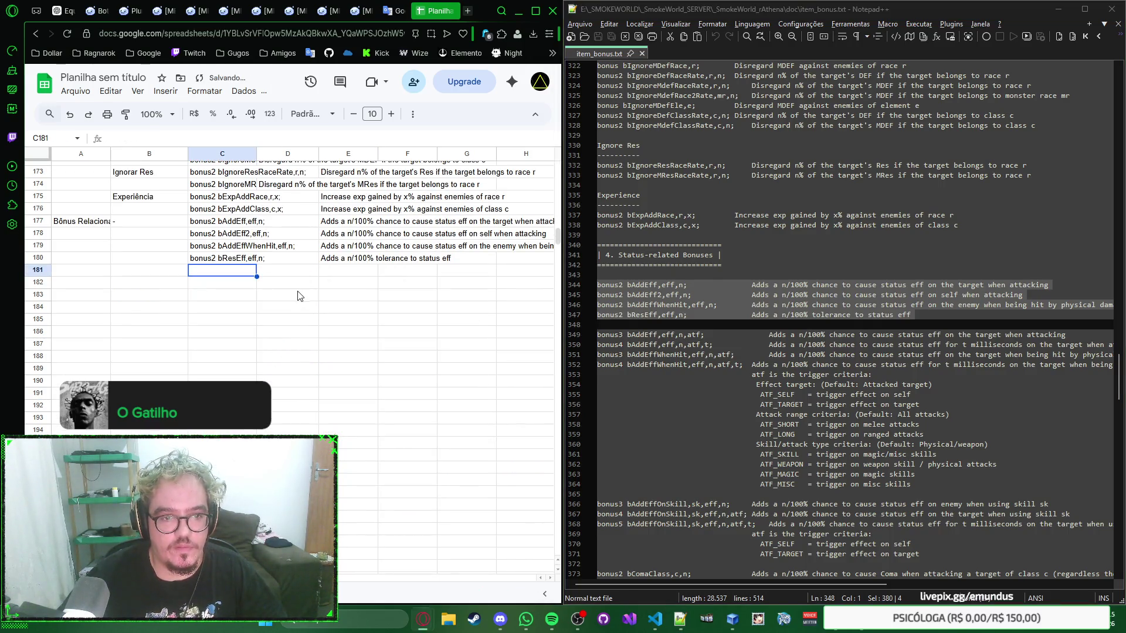
Paste the bonus3/bonus4 bAddEff and bAddEffWhenHit lines with descriptions into C181
{"action": "left_click_drag", "start_coordinate": [599, 334], "coordinate": [624, 364]}
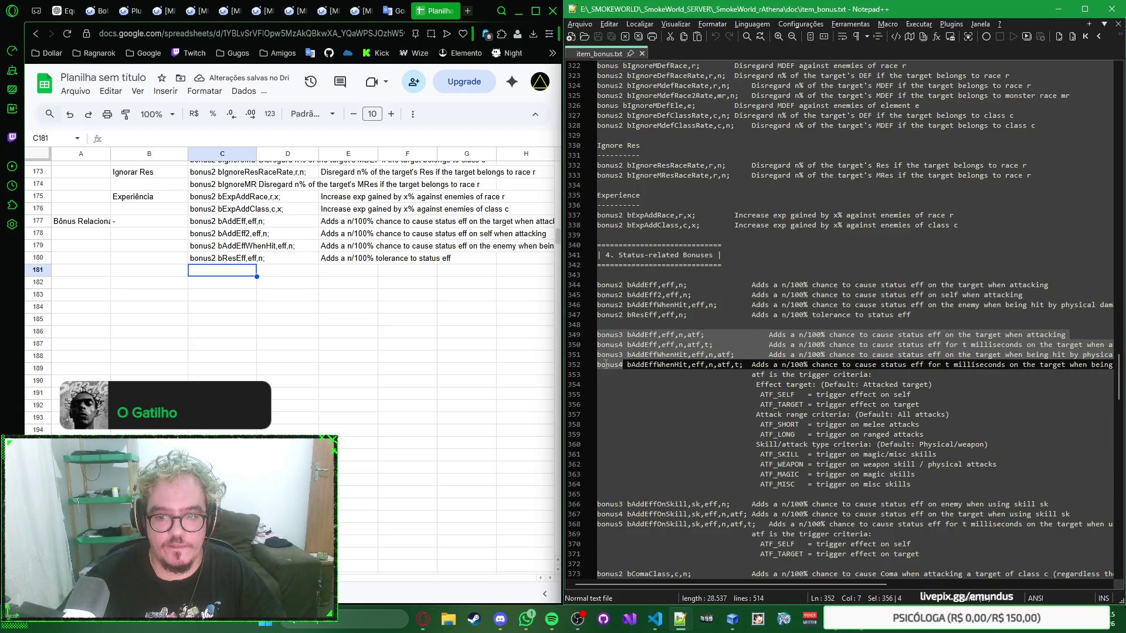
{"action": "key", "text": "shift+Down"}
{"action": "key", "text": "shift+End"}
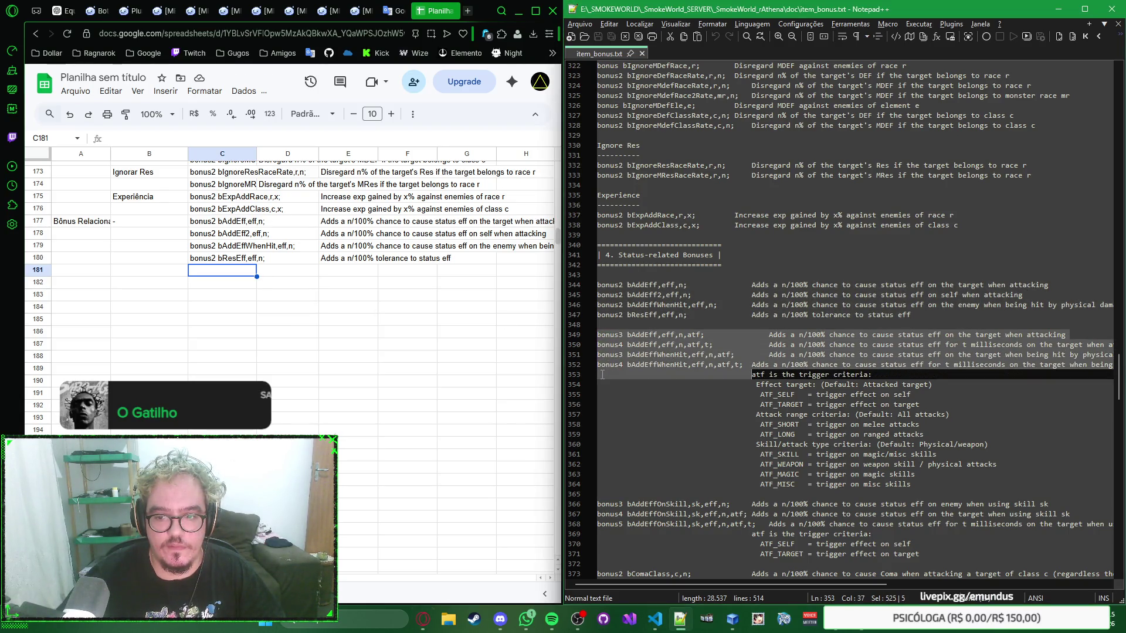
{"action": "key", "text": "shift+End"}
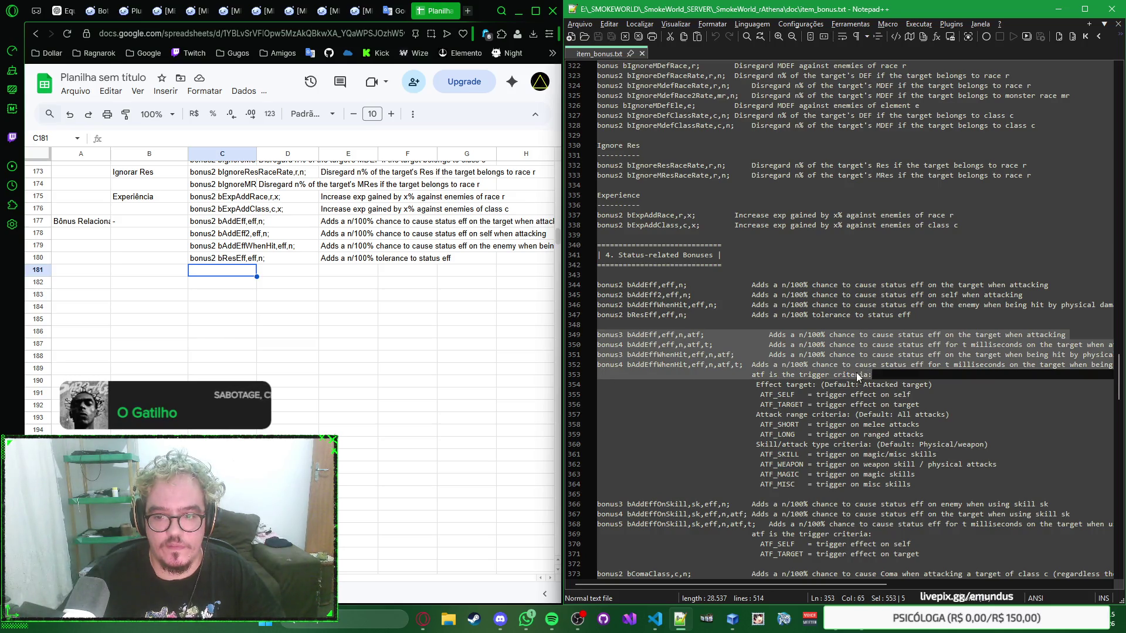
{"action": "left_click", "coordinate": [227, 289]}
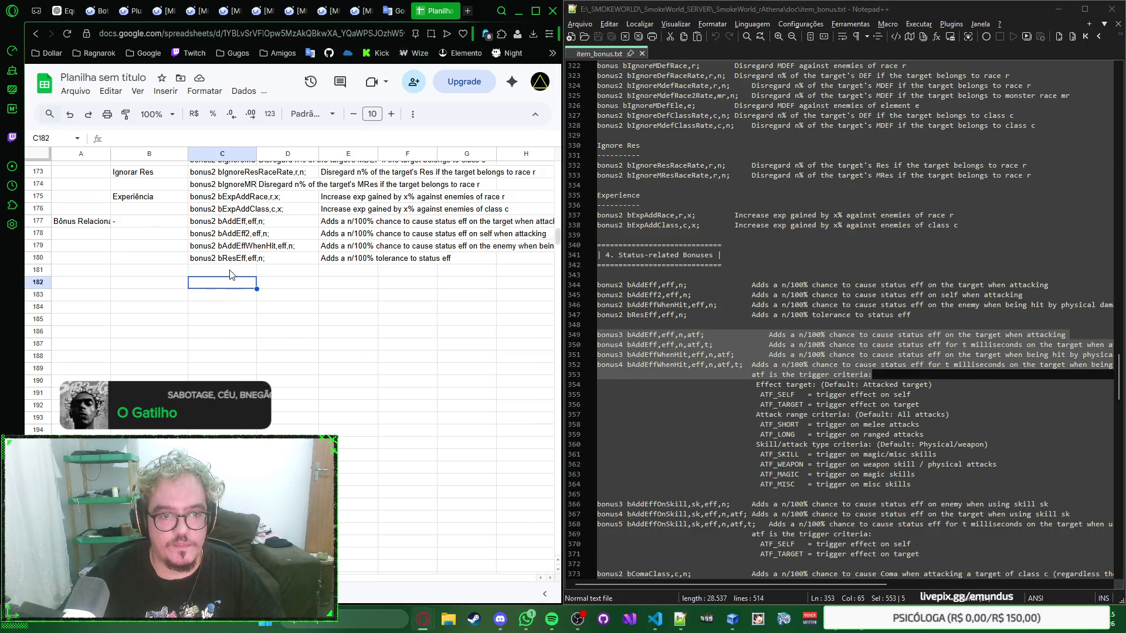
{"action": "key", "text": "ctrl+v"}
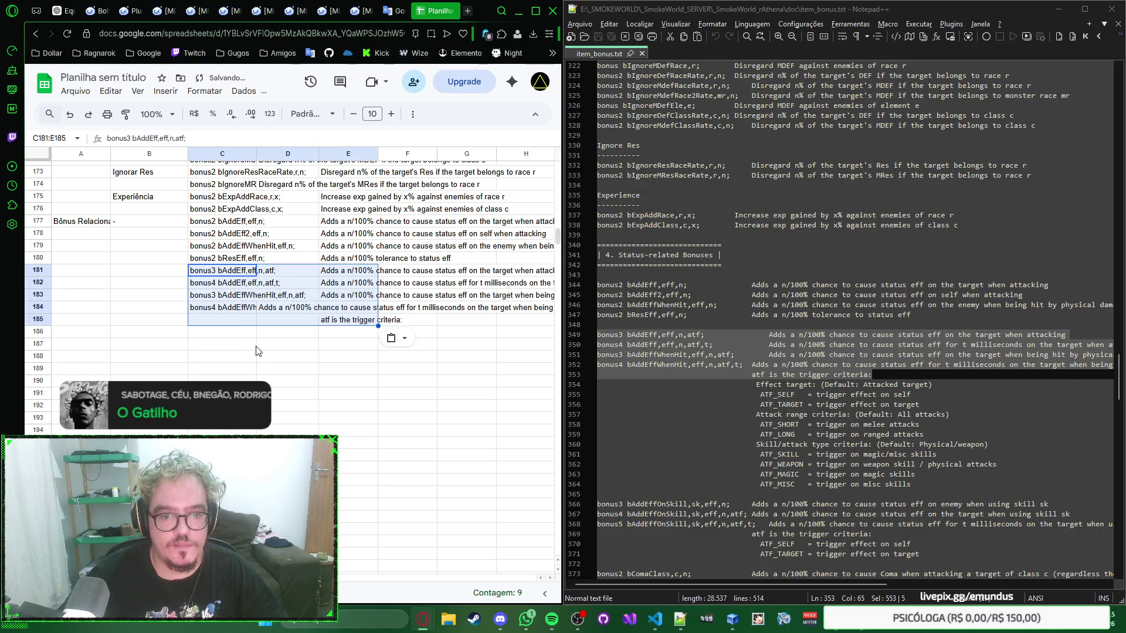
Copy the criteria line from the file, clear the stray trigger-criteria text from E185 and check row 184
{"action": "left_click", "coordinate": [288, 335]}
{"action": "left_click", "coordinate": [344, 319]}
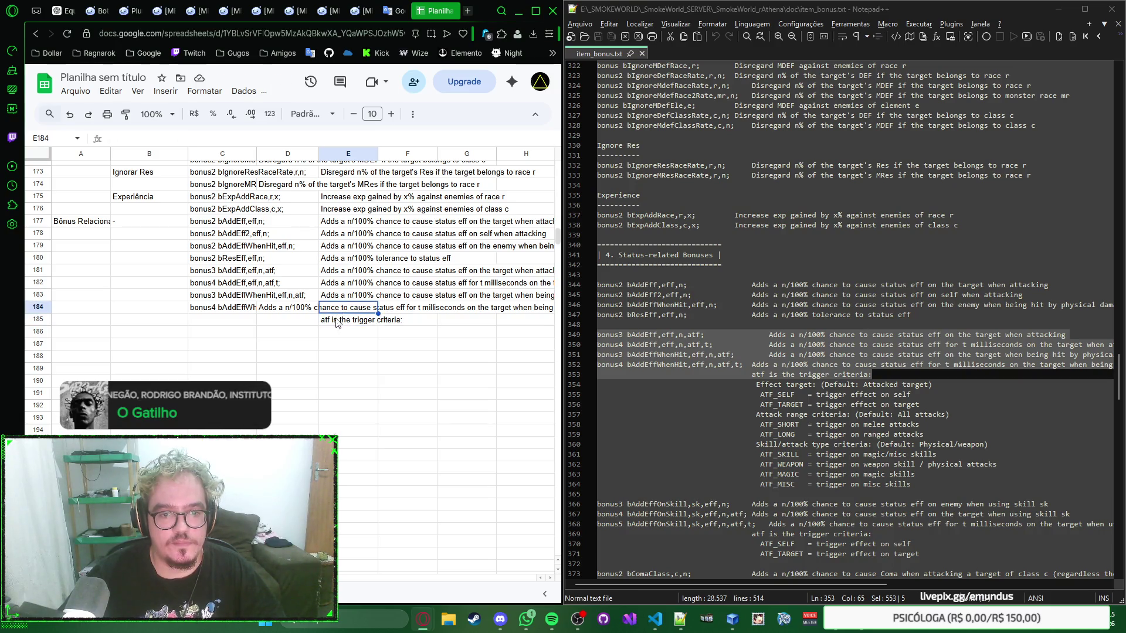
{"action": "left_click_drag", "start_coordinate": [752, 364], "coordinate": [871, 376]}
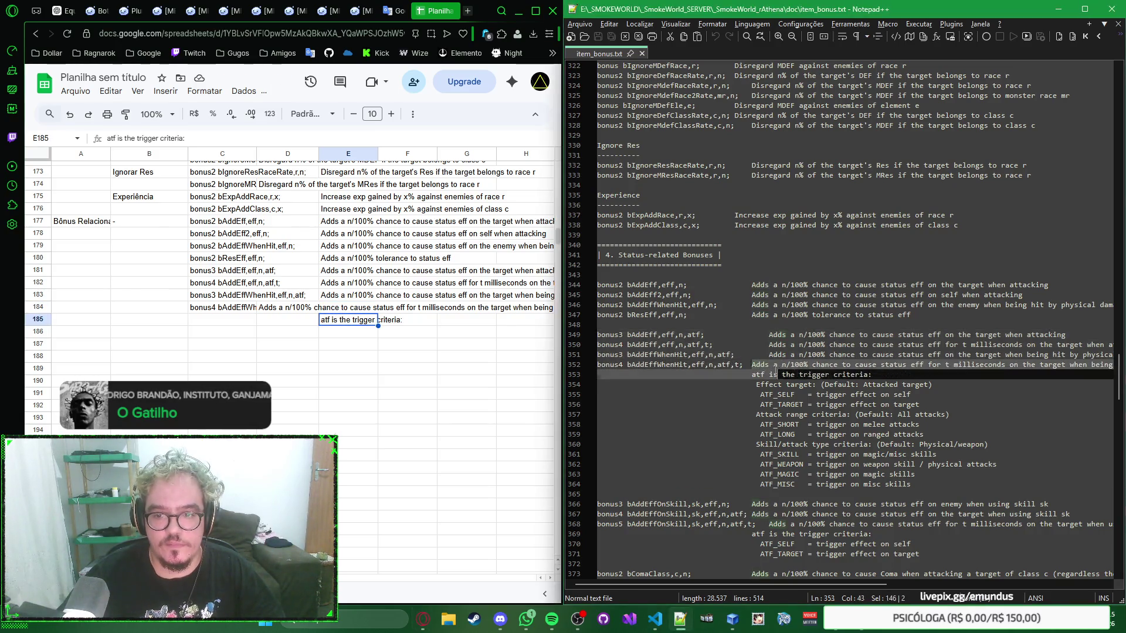
{"action": "left_click", "coordinate": [289, 328]}
{"action": "left_click", "coordinate": [349, 320]}
{"action": "key", "text": "Delete"}
{"action": "left_click", "coordinate": [297, 311]}
{"action": "left_click", "coordinate": [343, 311]}
{"action": "left_click", "coordinate": [388, 311]}
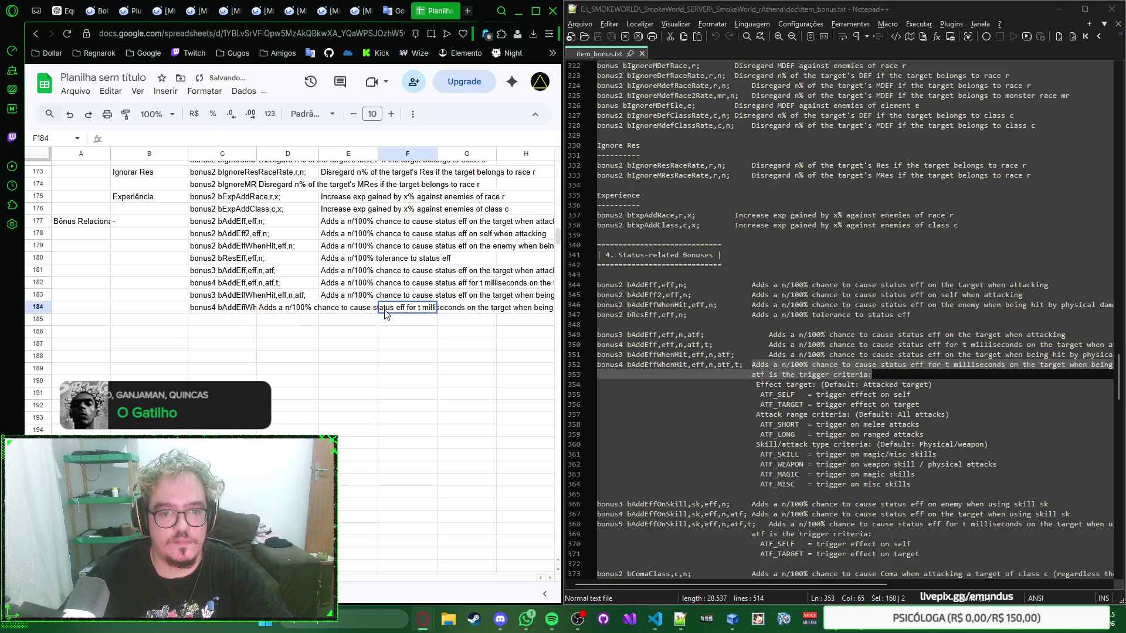
{"action": "left_click", "coordinate": [352, 309]}
{"action": "left_click", "coordinate": [293, 309]}
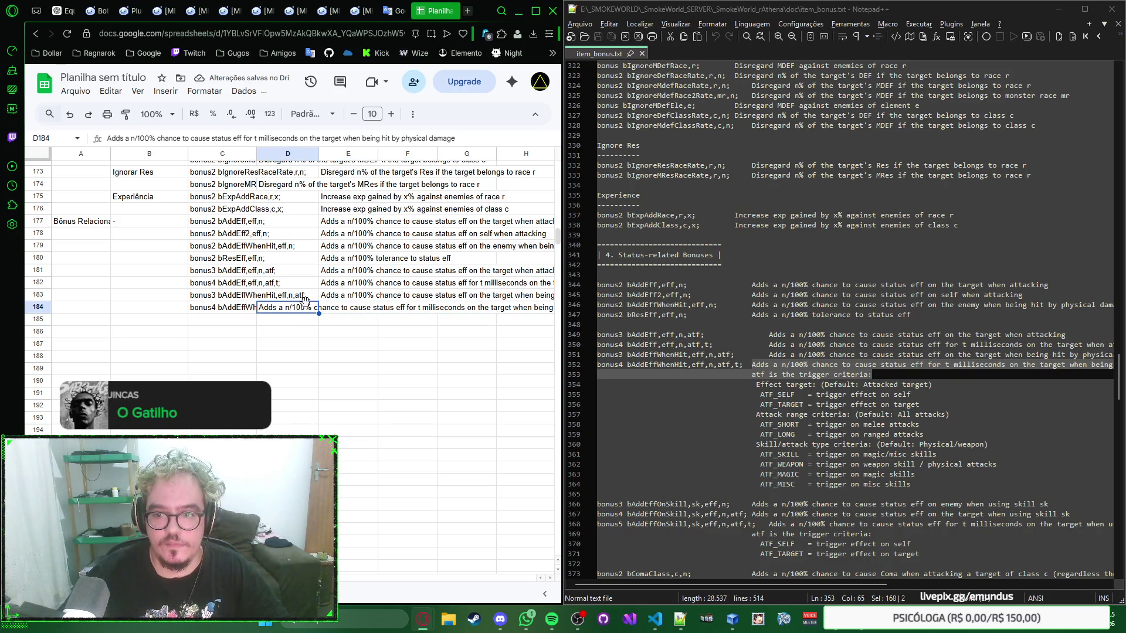
{"action": "mouse_move", "coordinate": [781, 582]}
{"action": "left_mouse_down"}
{"action": "mouse_move", "coordinate": [865, 581]}
{"action": "mouse_move", "coordinate": [771, 586]}
{"action": "left_mouse_up"}
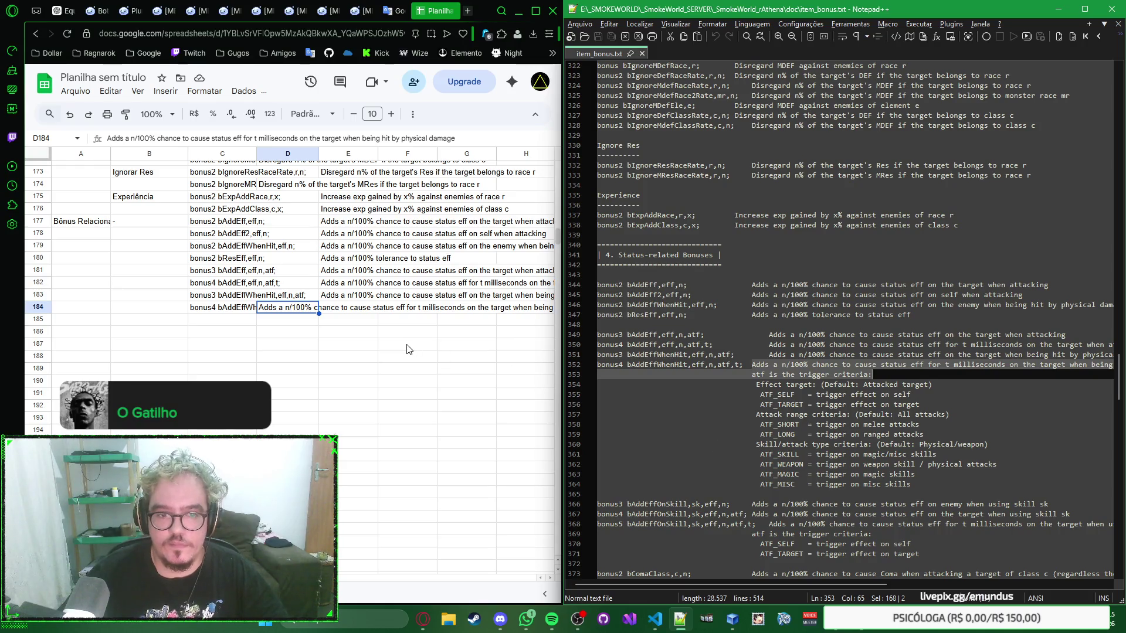
Append the criteria line to D184 and join it into one sentence ending '. atf is the trigger criteria:'
{"action": "left_click", "coordinate": [302, 312]}
{"action": "double_click", "coordinate": [301, 313]}
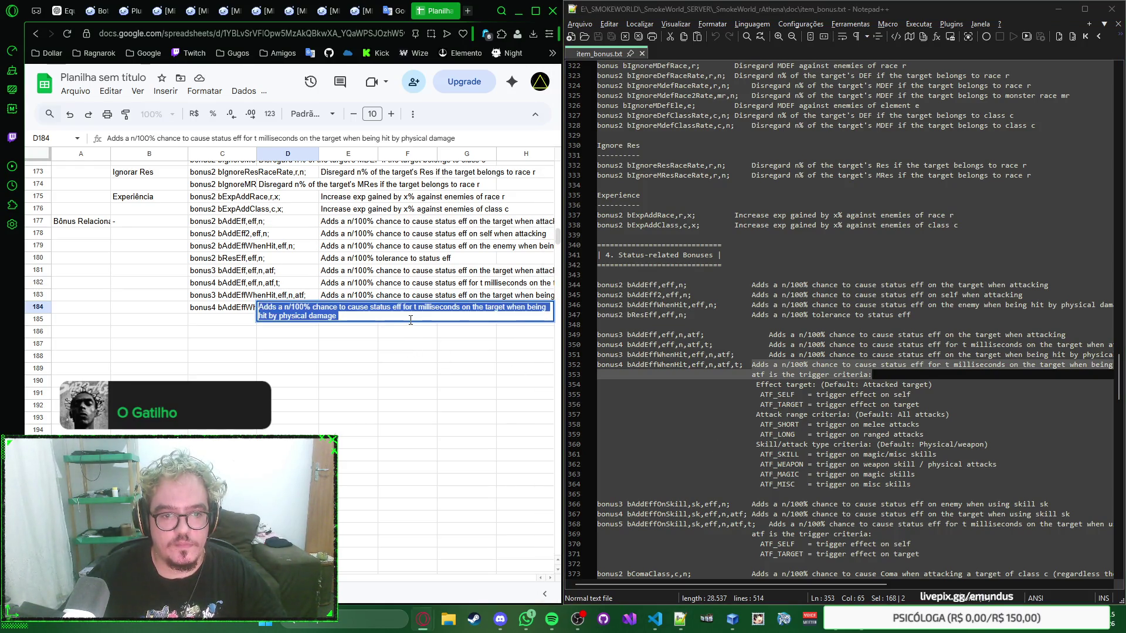
{"action": "key", "text": "ctrl+v"}
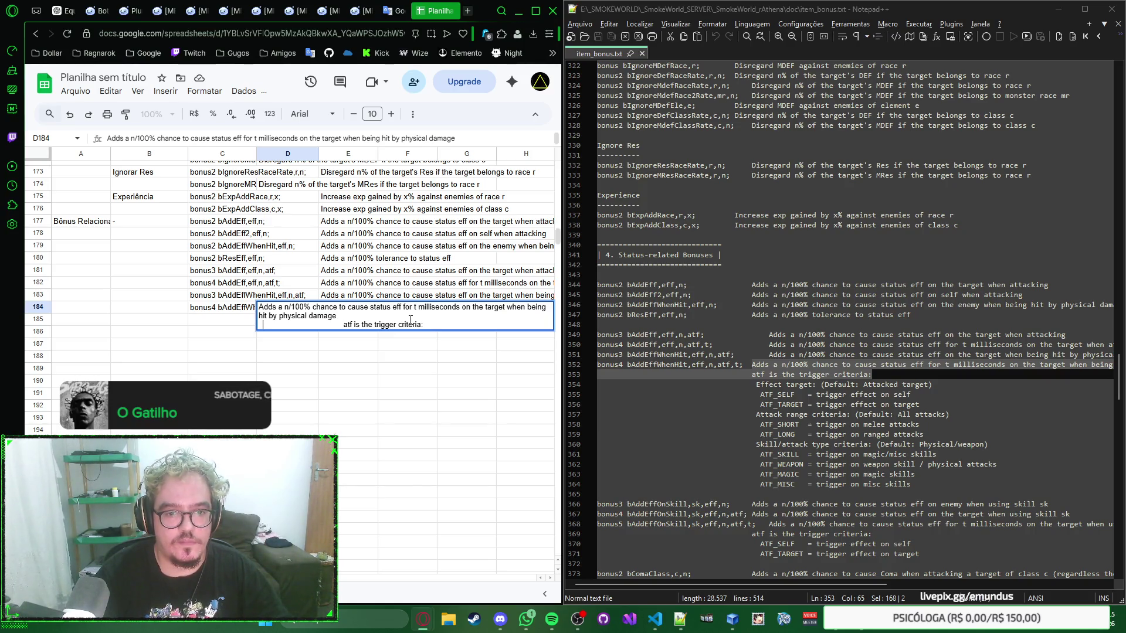
{"action": "key", "text": "Delete"}
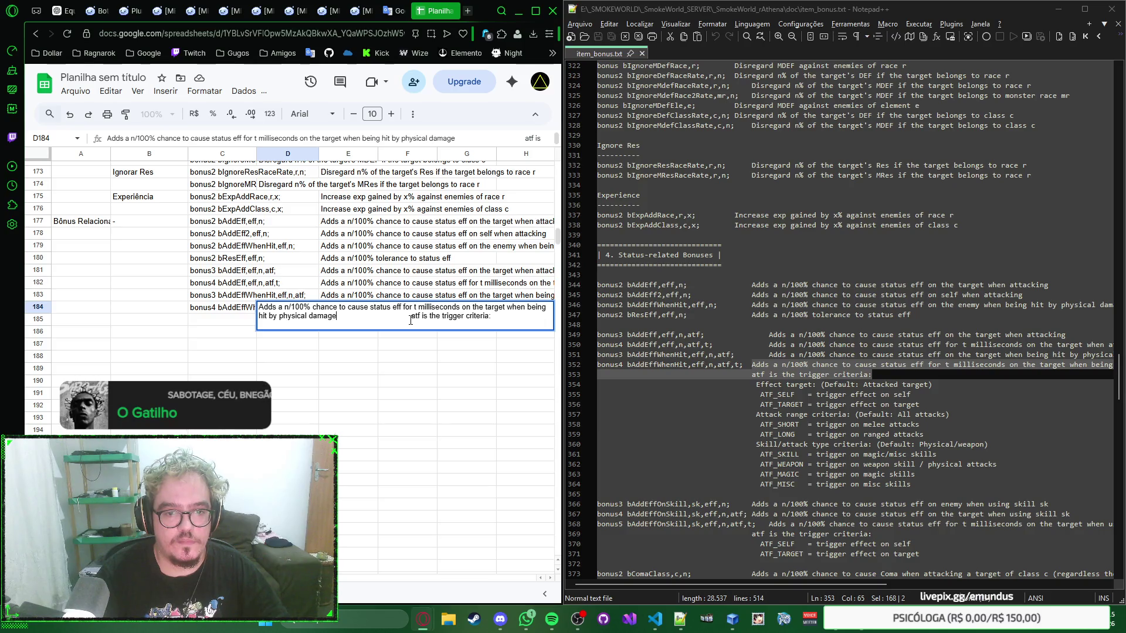
{"action": "key", "text": "Delete"}
{"action": "key", "text": "Delete"}
{"action": "key", "text": "Delete"}
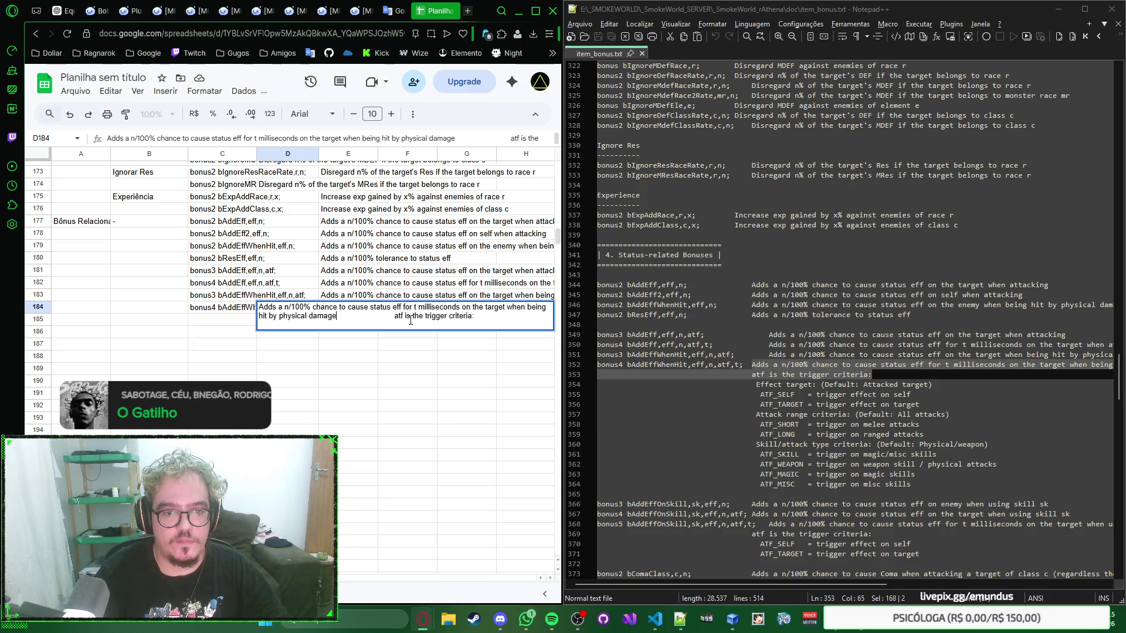
{"action": "key", "text": "Delete"}
{"action": "key", "text": "Delete"}
{"action": "key", "text": "Delete"}
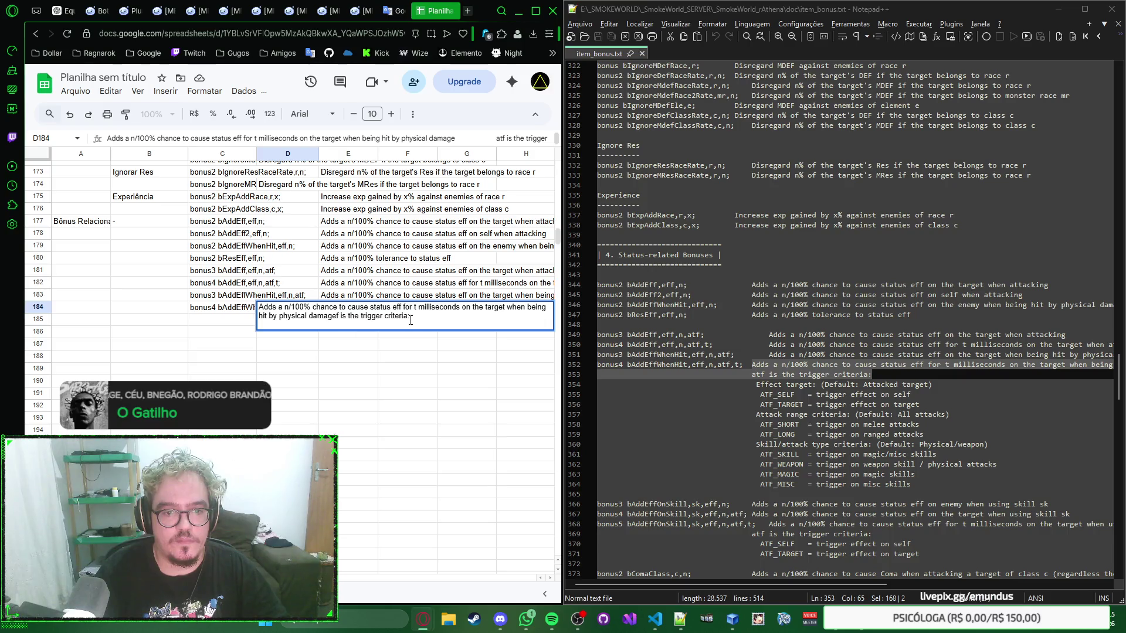
{"action": "key", "text": "ctrl+z"}
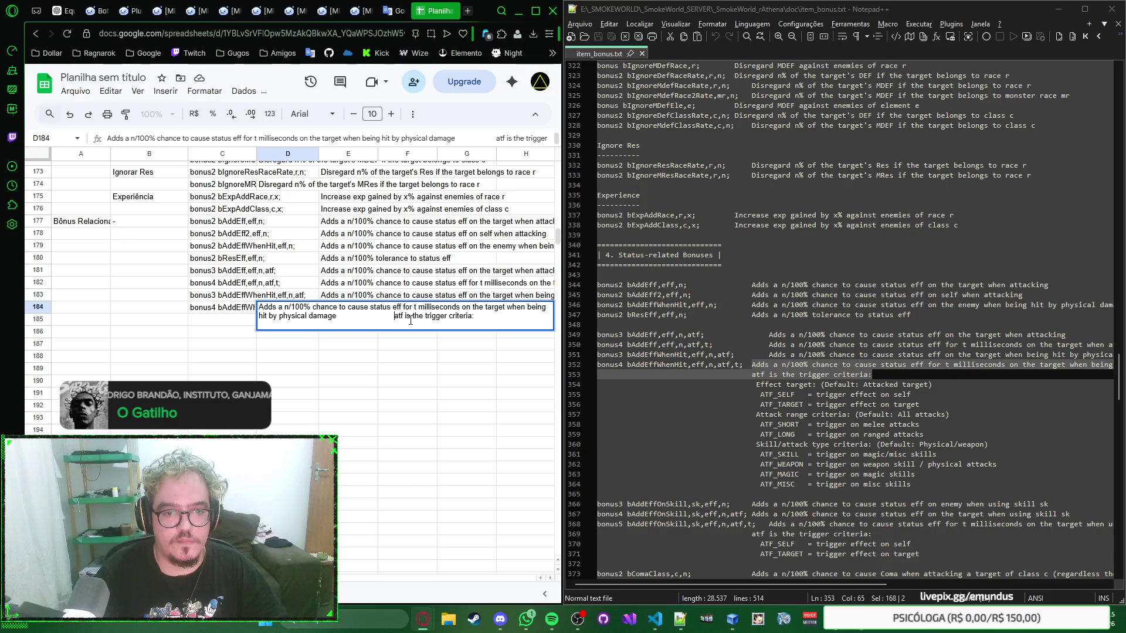
{"action": "key", "text": "Delete"}
{"action": "key", "text": "Delete"}
{"action": "key", "text": "Delete"}
{"action": "key", "text": "Delete"}
{"action": "key", "text": "Delete"}
{"action": "key", "text": "Delete"}
{"action": "key", "text": "Delete"}
{"action": "key", "text": "Delete"}
{"action": "key", "text": "Delete"}
{"action": "key", "text": "Delete"}
{"action": "key", "text": "Delete"}
{"action": "key", "text": "Delete"}
{"action": "key", "text": "Delete"}
{"action": "key", "text": "Delete"}
{"action": "key", "text": "Delete"}
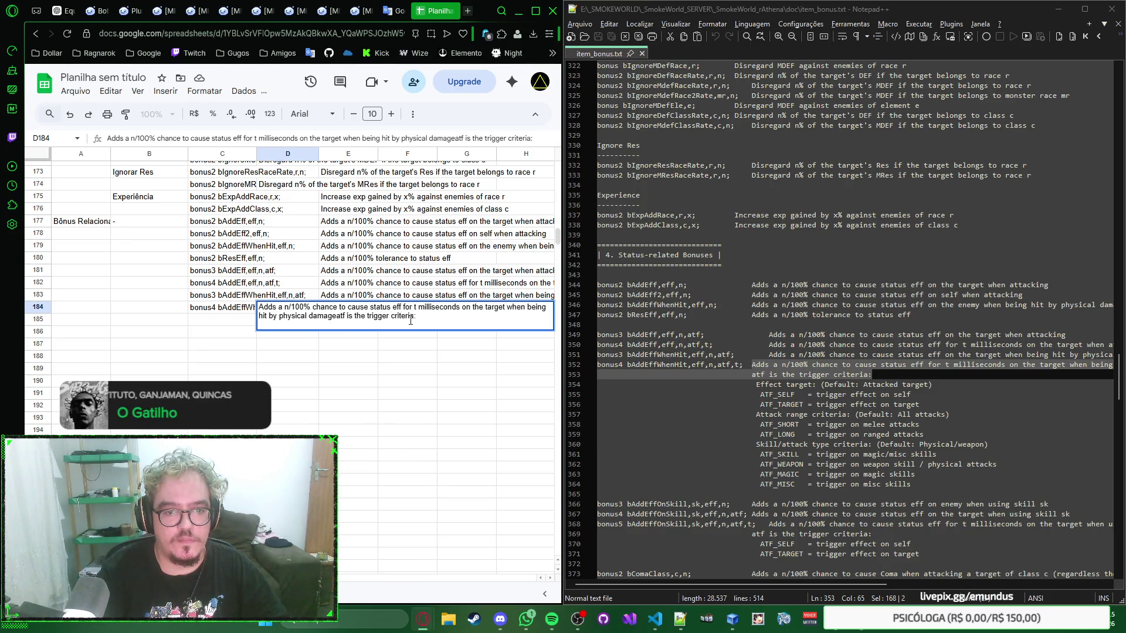
{"action": "type", "text": "."}
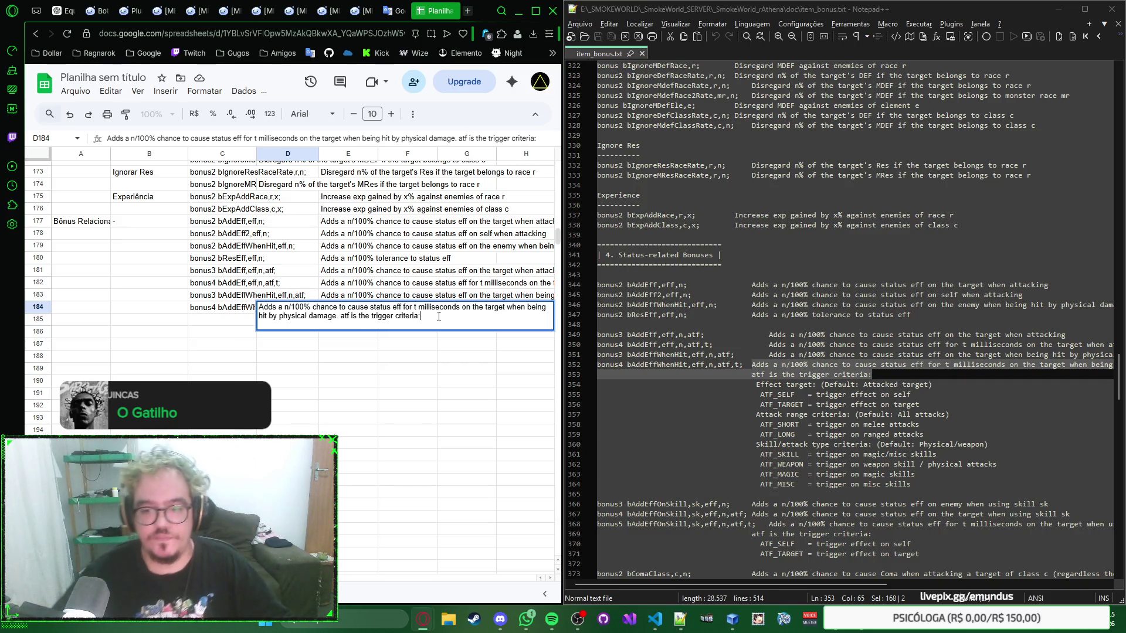
Commit the D184 description and review the full joined text
{"action": "left_click", "coordinate": [374, 332]}
{"action": "left_click", "coordinate": [293, 310]}
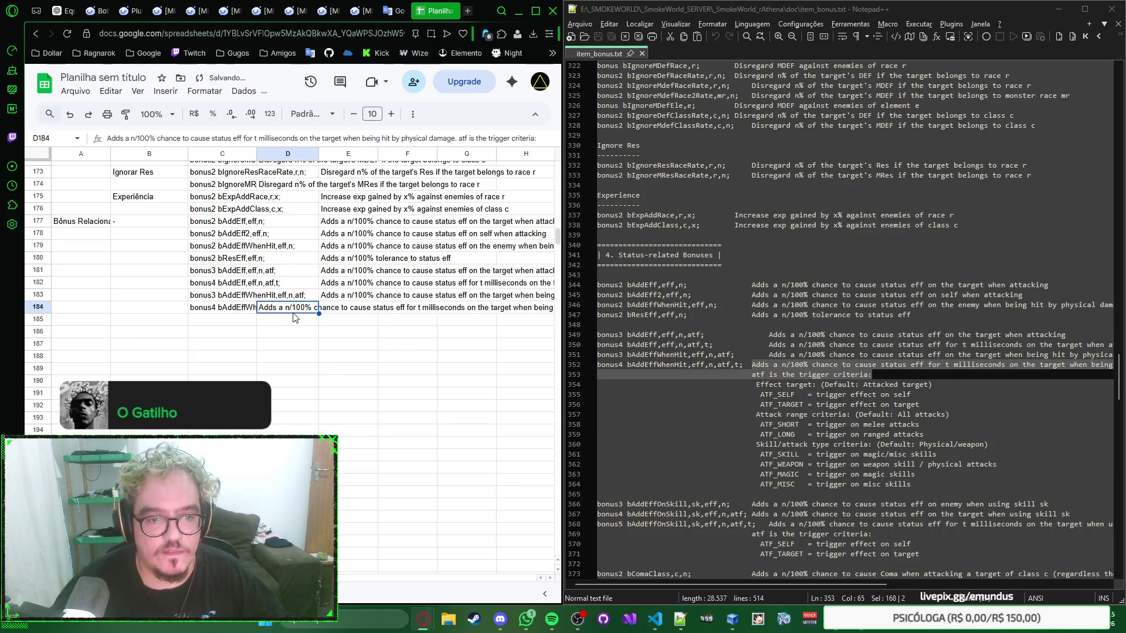
{"action": "double_click", "coordinate": [299, 318]}
{"action": "key", "text": "ctrl+c"}
{"action": "left_click", "coordinate": [392, 348]}
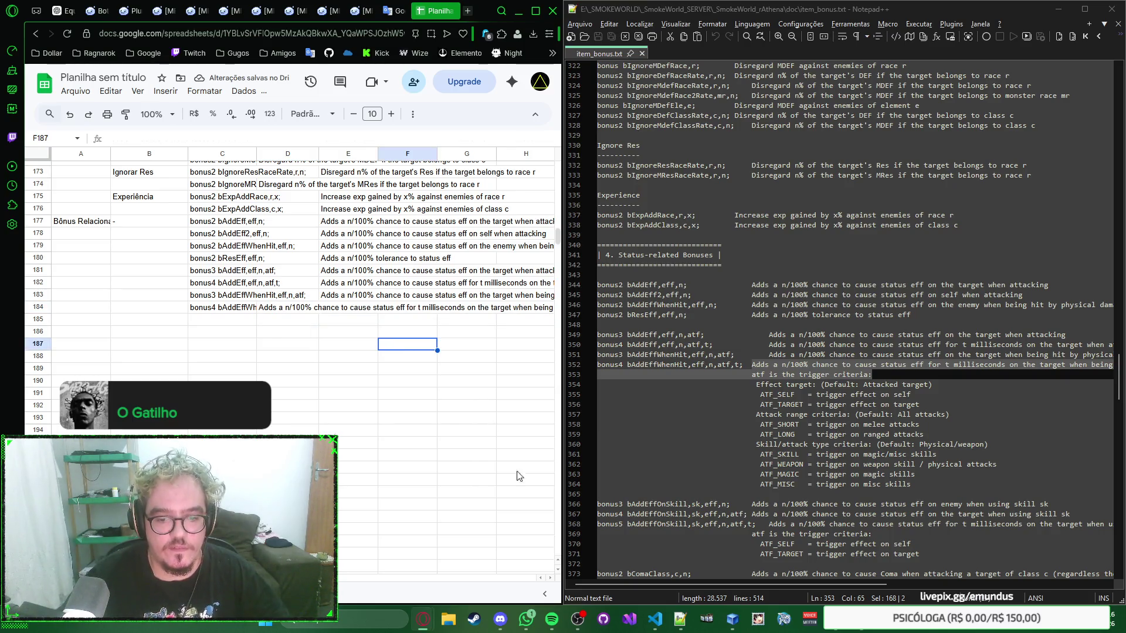
{"action": "key", "text": "super"}
{"action": "type", "text": "notepad++"}
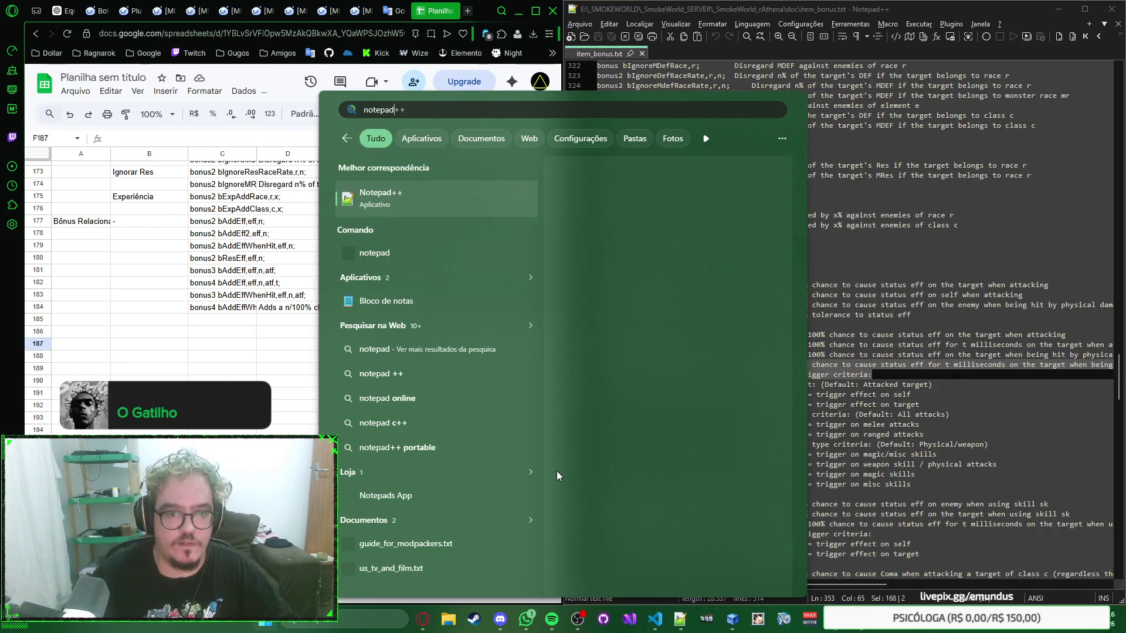
Start a new Notepad note holding the pasted bAddEffWhenHit description
{"action": "left_click", "coordinate": [429, 264]}
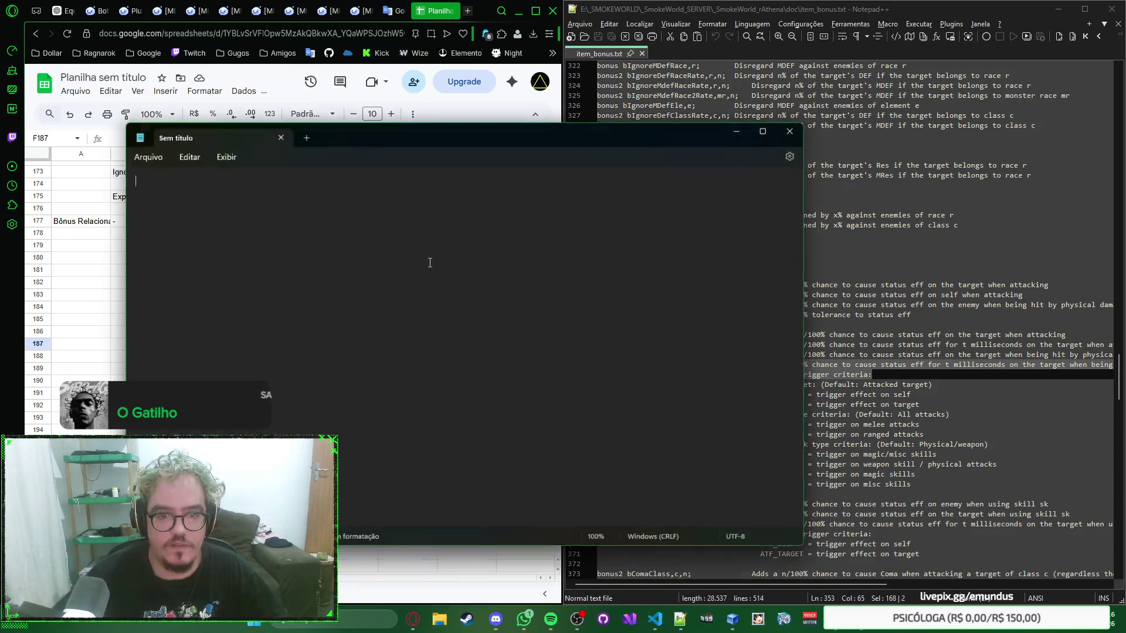
{"action": "key", "text": "ctrl+v"}
{"action": "left_click_drag", "start_coordinate": [514, 132], "coordinate": [439, 119]}
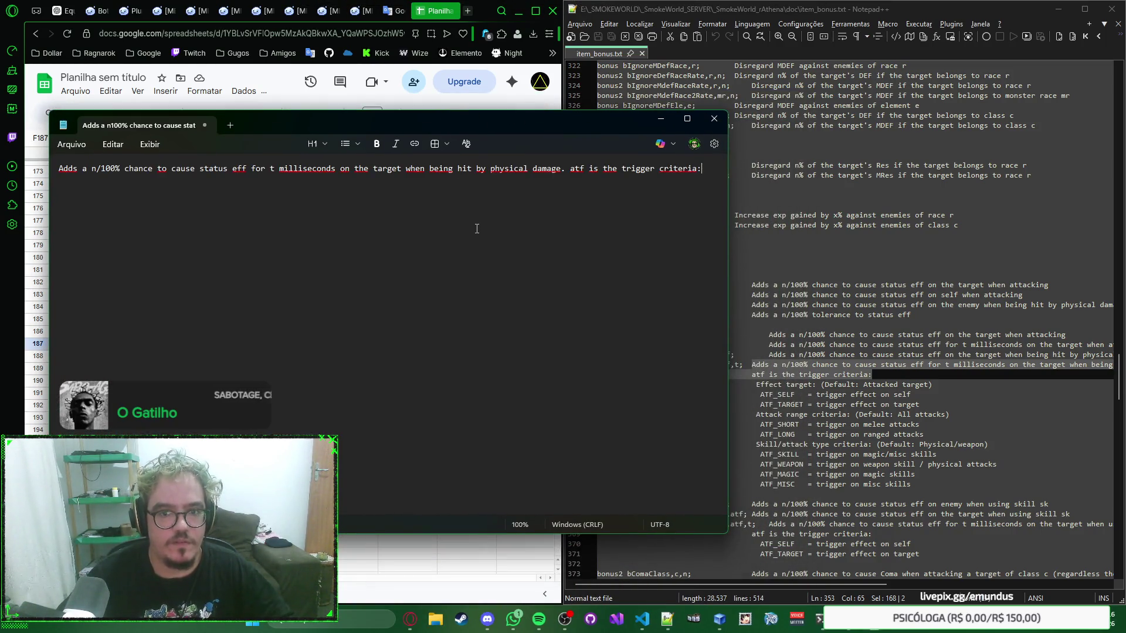
Paste the ATF trigger criteria lines from Notepad++ into the note, then undo the paste
{"action": "mouse_move", "coordinate": [757, 385]}
{"action": "left_mouse_down"}
{"action": "mouse_move", "coordinate": [815, 394]}
{"action": "mouse_move", "coordinate": [911, 485]}
{"action": "left_mouse_up"}
{"action": "key", "text": "ctrl+c"}
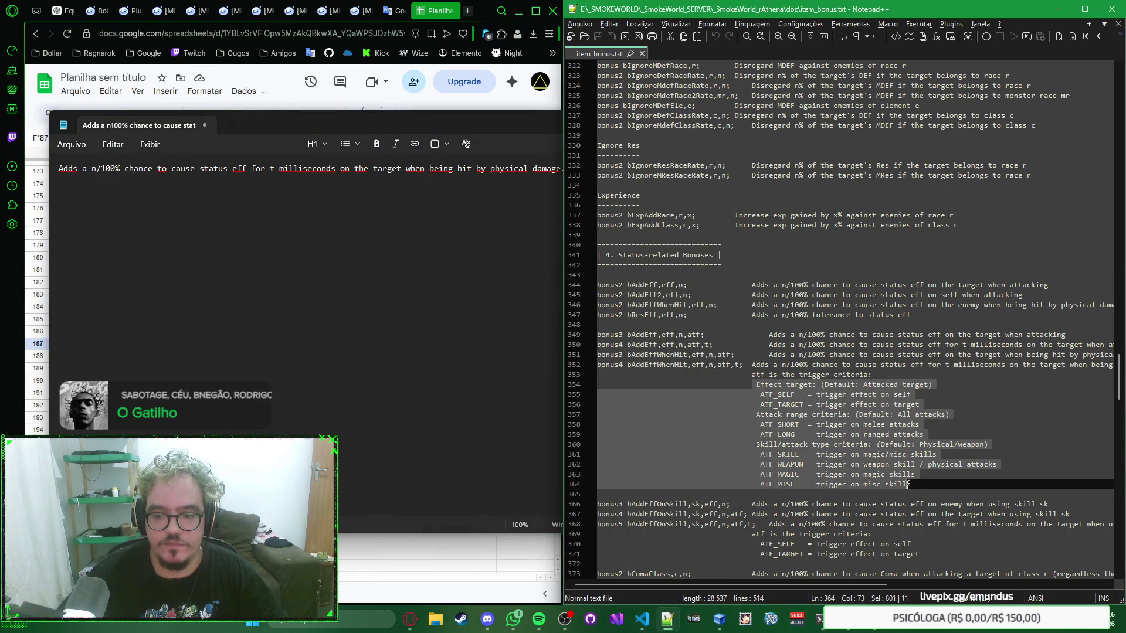
{"action": "key", "text": "alt+Tab"}
{"action": "key", "text": "ctrl+v"}
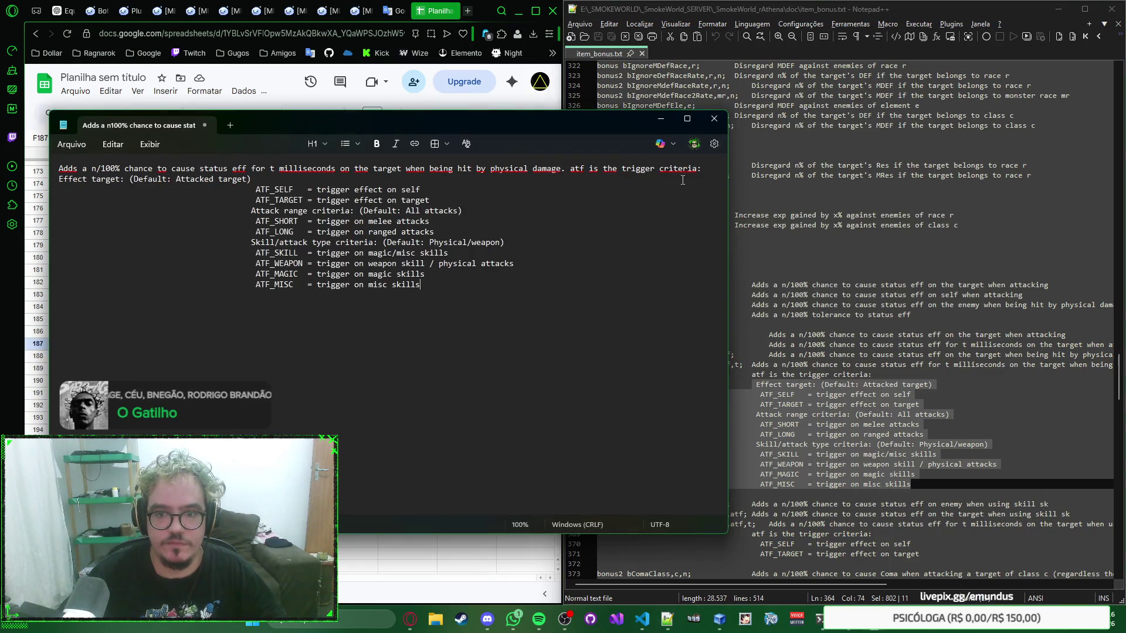
{"action": "key", "text": "ctrl+z"}
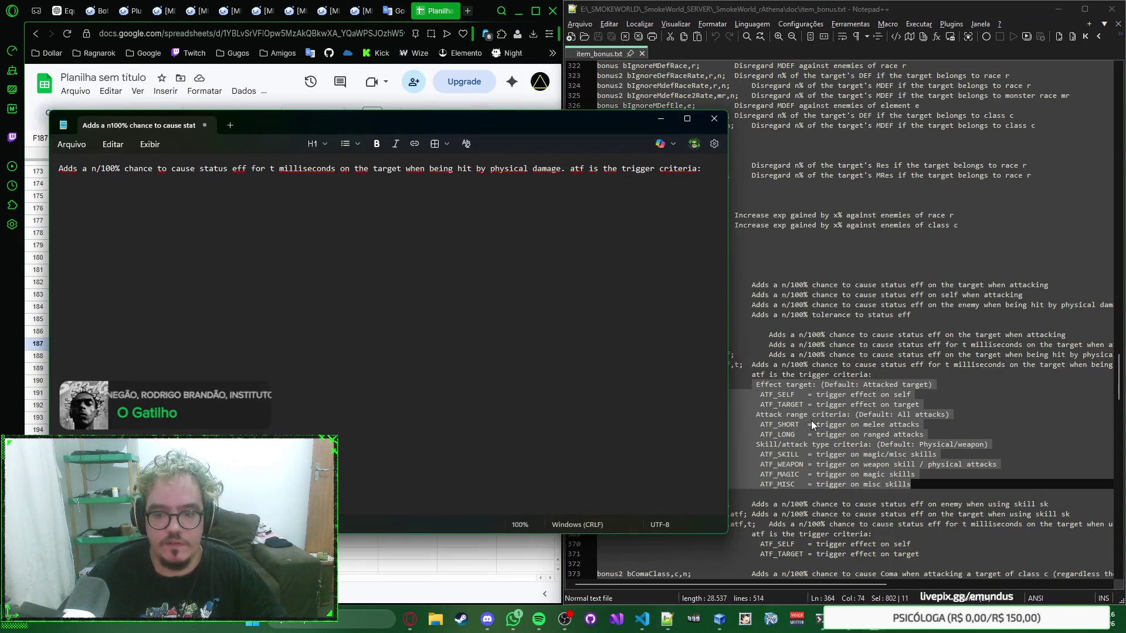